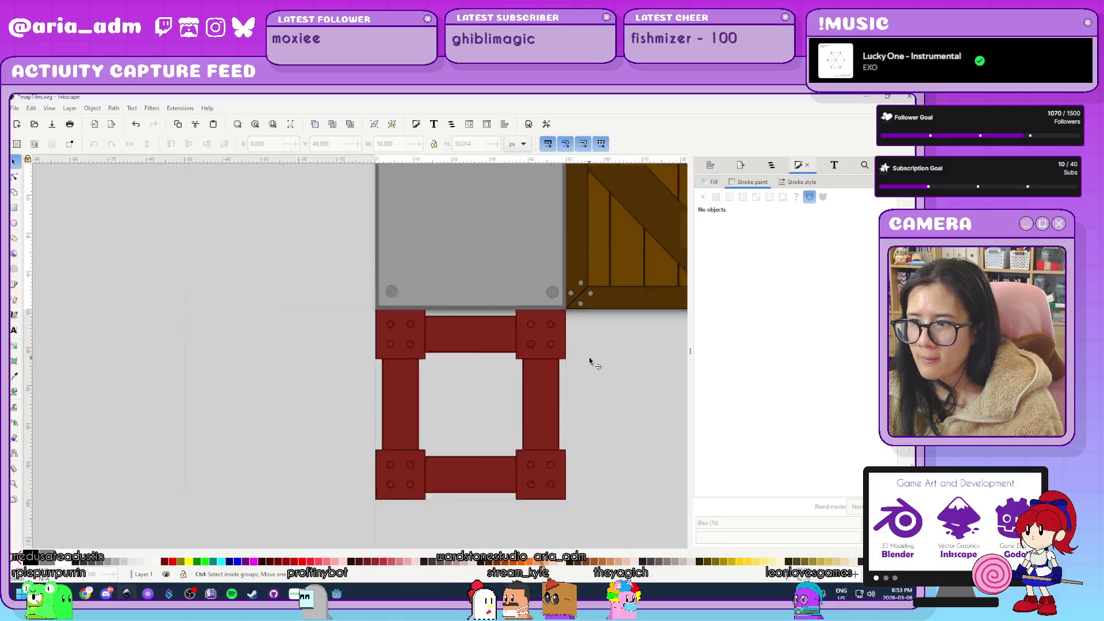
# Save the tile sheet mapTiles.svg.
pyautogui.keyDown('ctrl'); pyautogui.scroll(2, 594, 382); pyautogui.keyUp('ctrl')
pyautogui.keyDown('ctrl'); pyautogui.scroll(1, 424, 321); pyautogui.keyUp('ctrl')
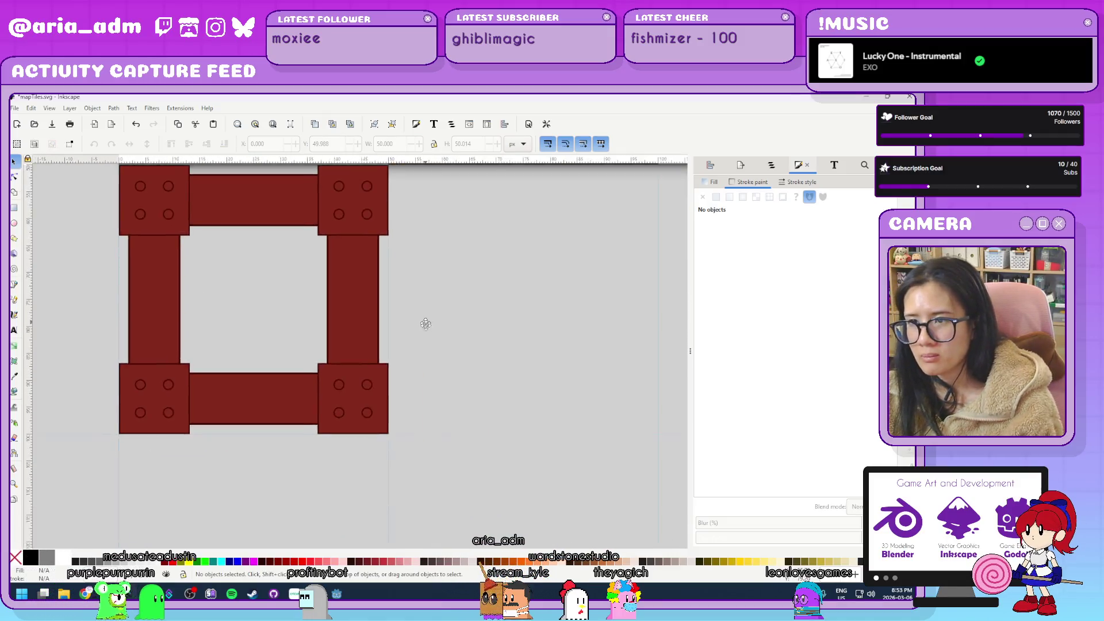
pyautogui.keyDown('ctrl'); pyautogui.scroll(-1, 489, 373); pyautogui.keyUp('ctrl')
pyautogui.keyDown('ctrl'); pyautogui.scroll(1, 535, 373); pyautogui.keyUp('ctrl')
pyautogui.keyDown('ctrl'); pyautogui.scroll(-3, 582, 382); pyautogui.keyUp('ctrl')
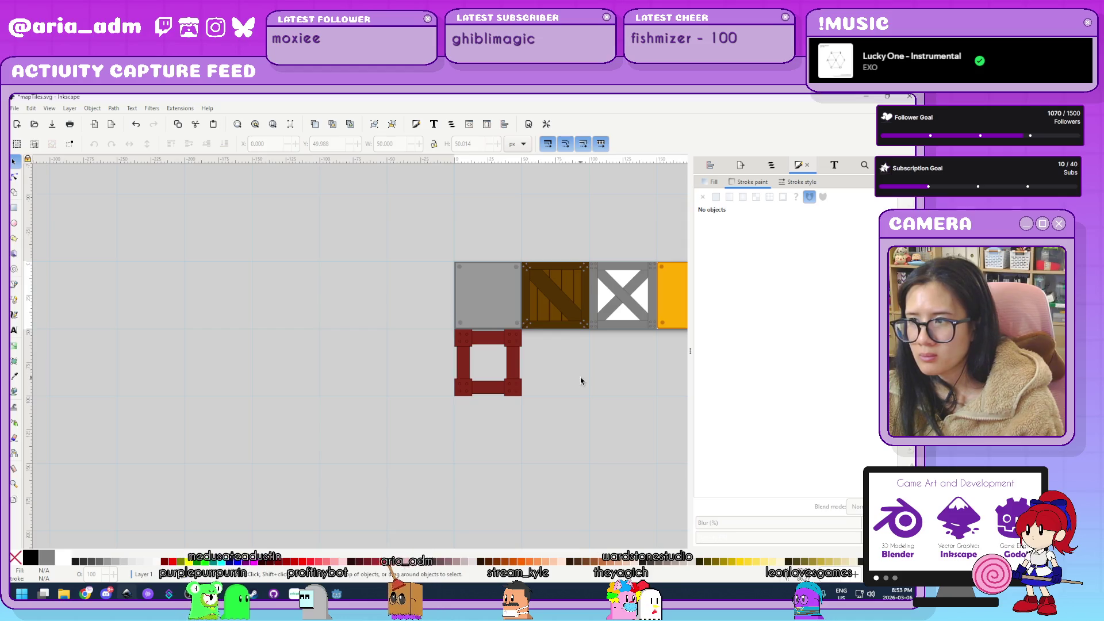
pyautogui.hscroll(3, 517, 384)
pyautogui.hscroll(-1, 449, 387)
pyautogui.keyDown('ctrl'); pyautogui.scroll(1, 448, 387); pyautogui.keyUp('ctrl')
pyautogui.keyDown('ctrl'); pyautogui.scroll(1, 449, 389); pyautogui.keyUp('ctrl')
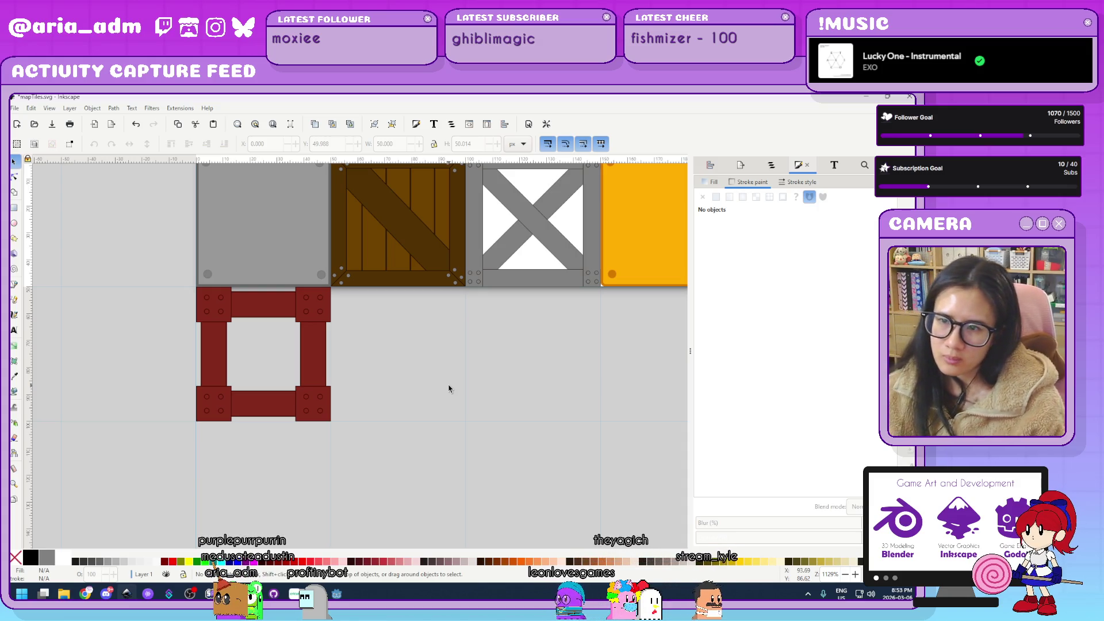
pyautogui.hotkey('ctrl', 's')
# Bring up Document Properties showing the 200 × 50 px page size.
pyautogui.scroll(-2, 418, 390)
pyautogui.scroll(1, 419, 391)
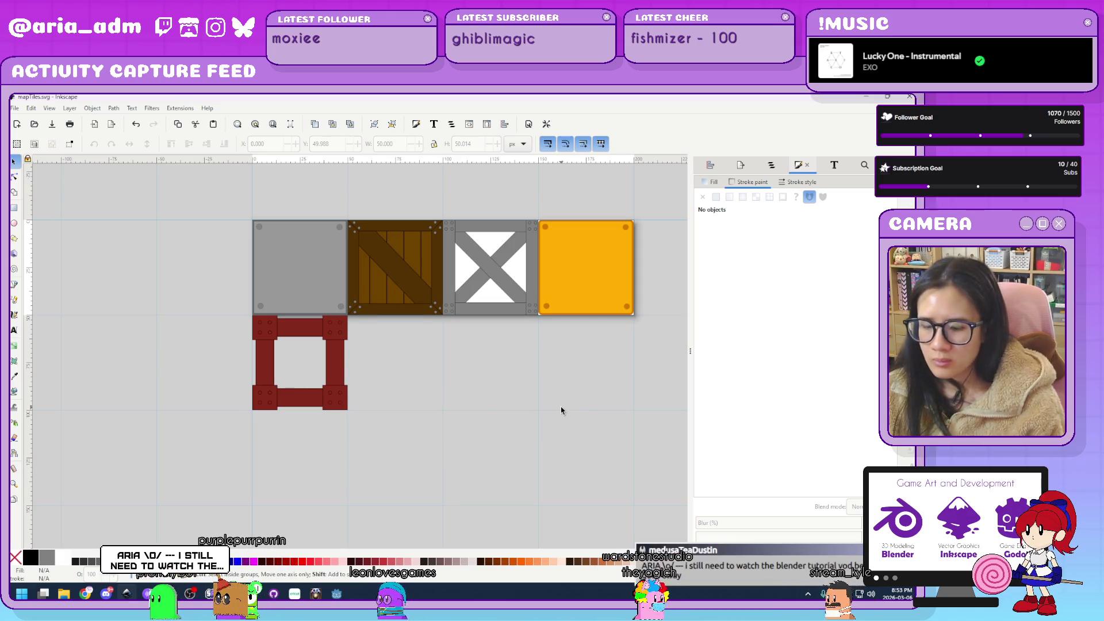
pyautogui.hotkey('ctrl', 'shift', 'd')
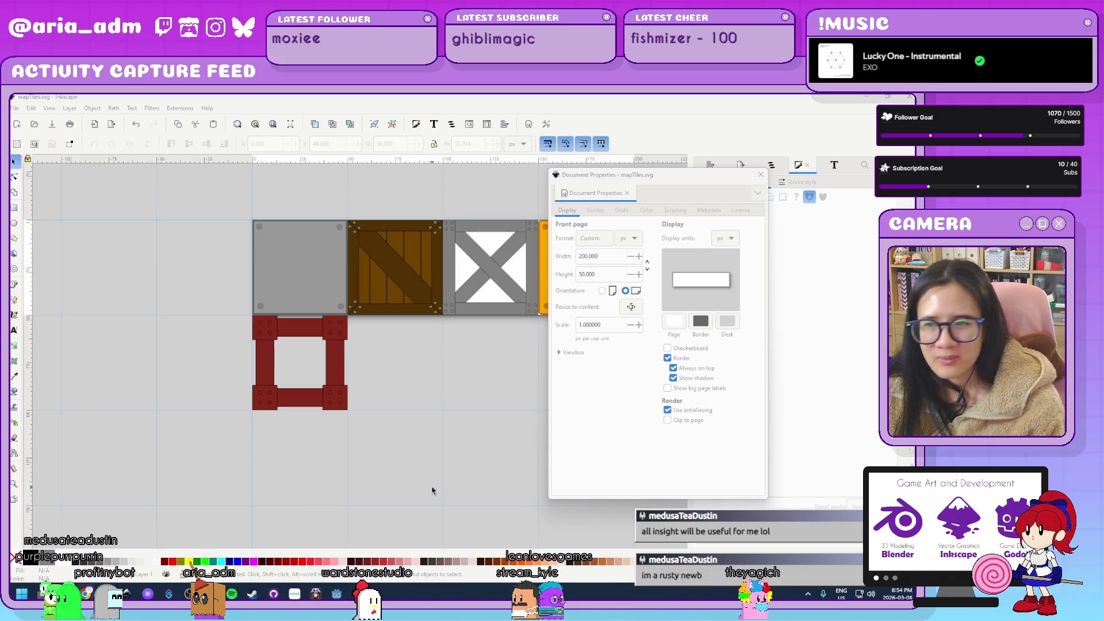
# Close Document Properties to reveal the whole tile sheet canvas.
pyautogui.hscroll(3, 362, 487)
pyautogui.click(761, 174)
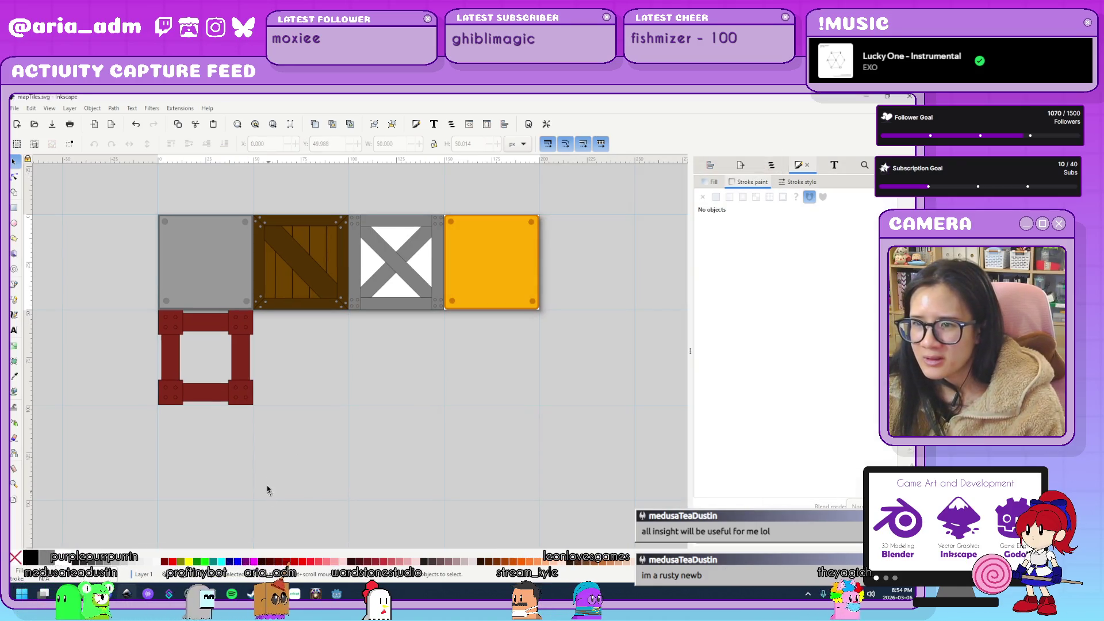
pyautogui.scroll(1, 264, 447)
# Rubber-band select the red frame tile, then select the grey X-braced crate tile instead.
pyautogui.moveTo(292, 436); pyautogui.dragTo(166, 297)
pyautogui.moveTo(122, 268); pyautogui.dragTo(96, 252)
pyautogui.click(377, 427)
pyautogui.scroll(-1, 377, 427)
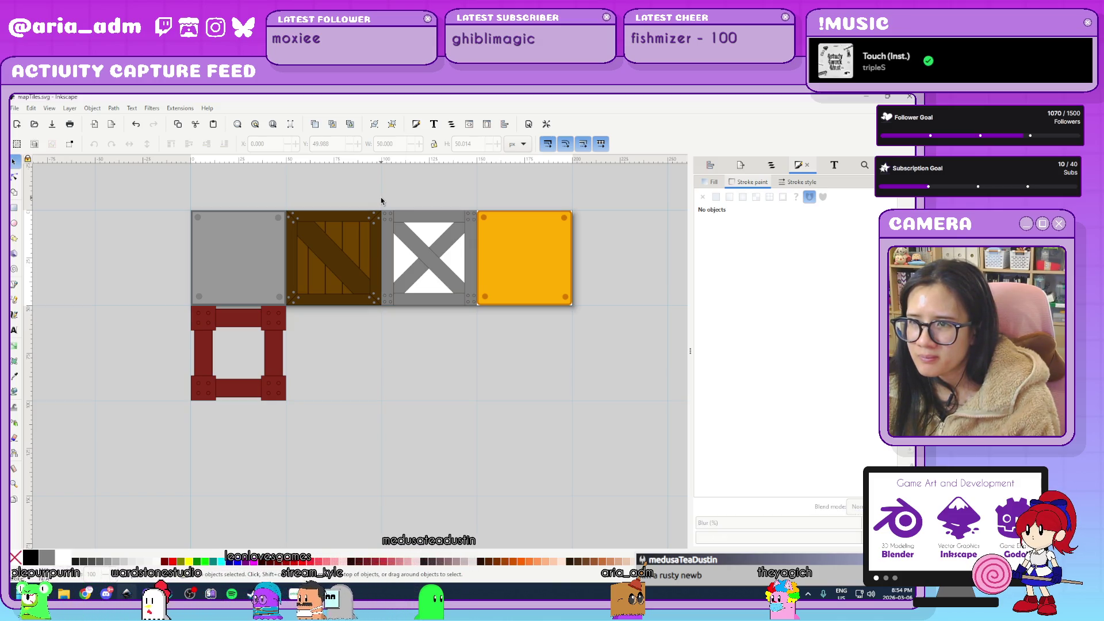
pyautogui.moveTo(381, 198)
pyautogui.mouseDown()
pyautogui.moveTo(459, 316)
pyautogui.moveTo(490, 333)
pyautogui.moveTo(480, 341)
pyautogui.mouseUp()
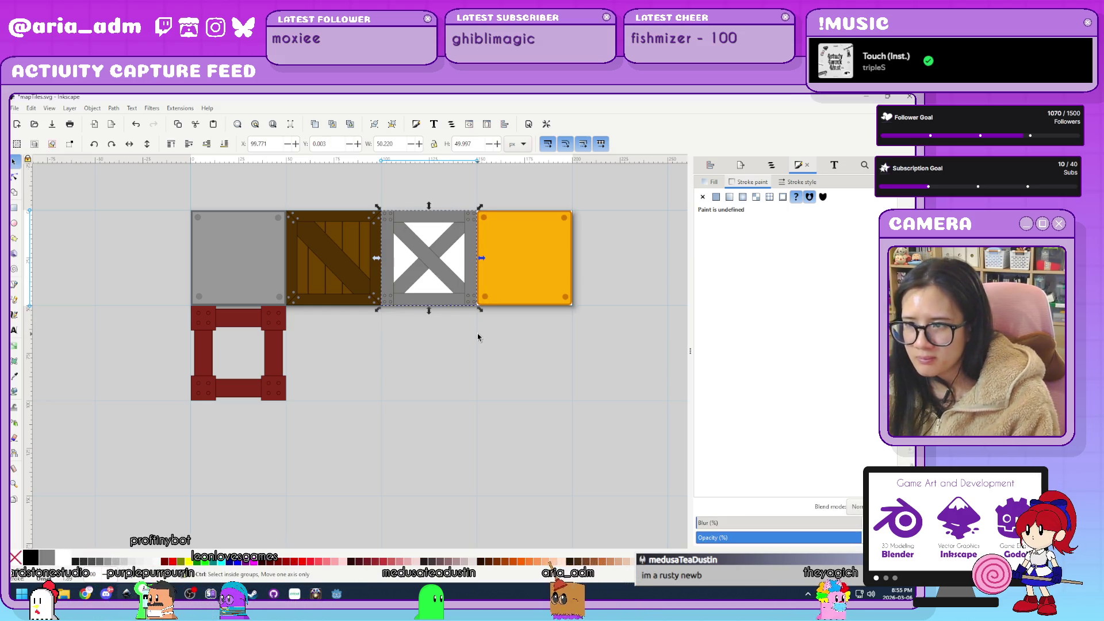
# Move the X-braced crate below the top row, snapped onto the grid.
pyautogui.moveTo(434, 259); pyautogui.dragTo(437, 375)
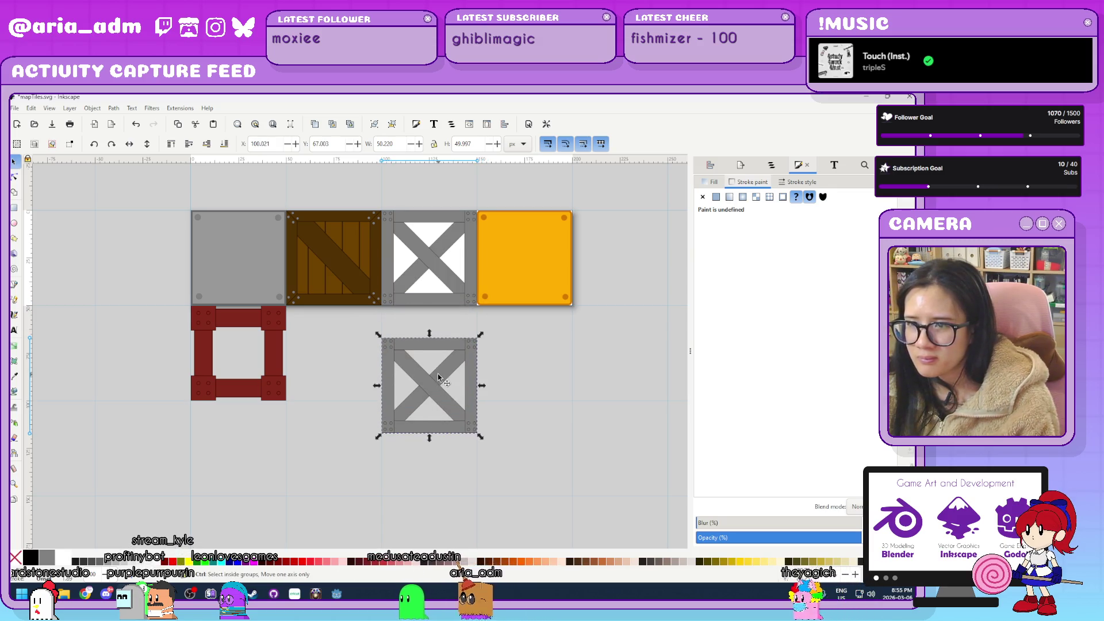
pyautogui.scroll(1, 437, 375)
pyautogui.scroll(-2, 611, 347)
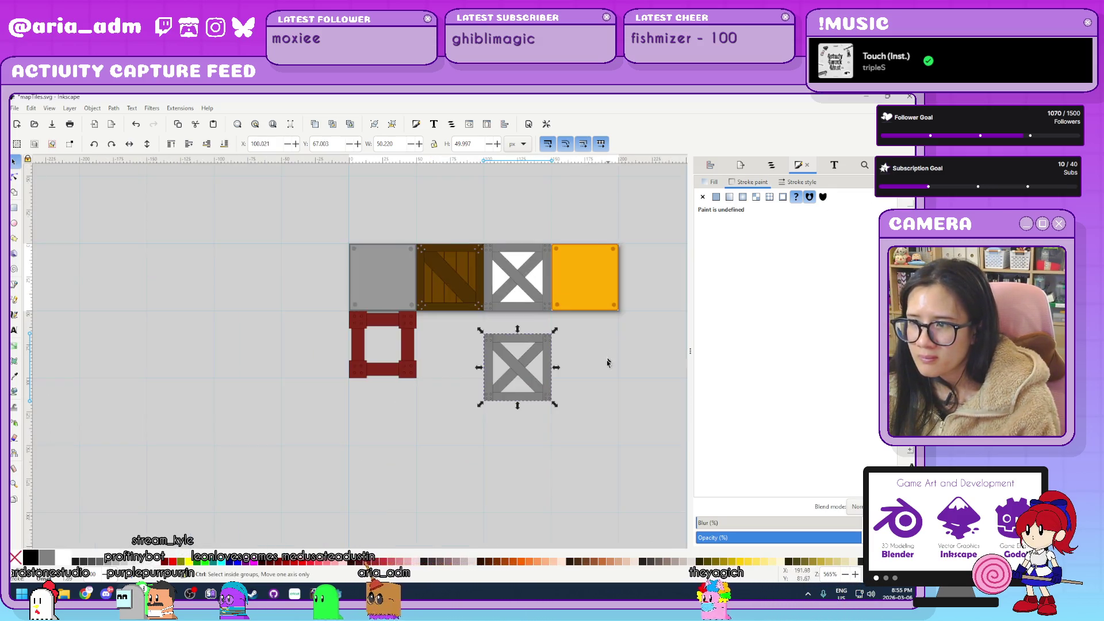
pyautogui.scroll(1, 609, 361)
pyautogui.scroll(1, 431, 412)
pyautogui.moveTo(483, 313); pyautogui.dragTo(483, 431)
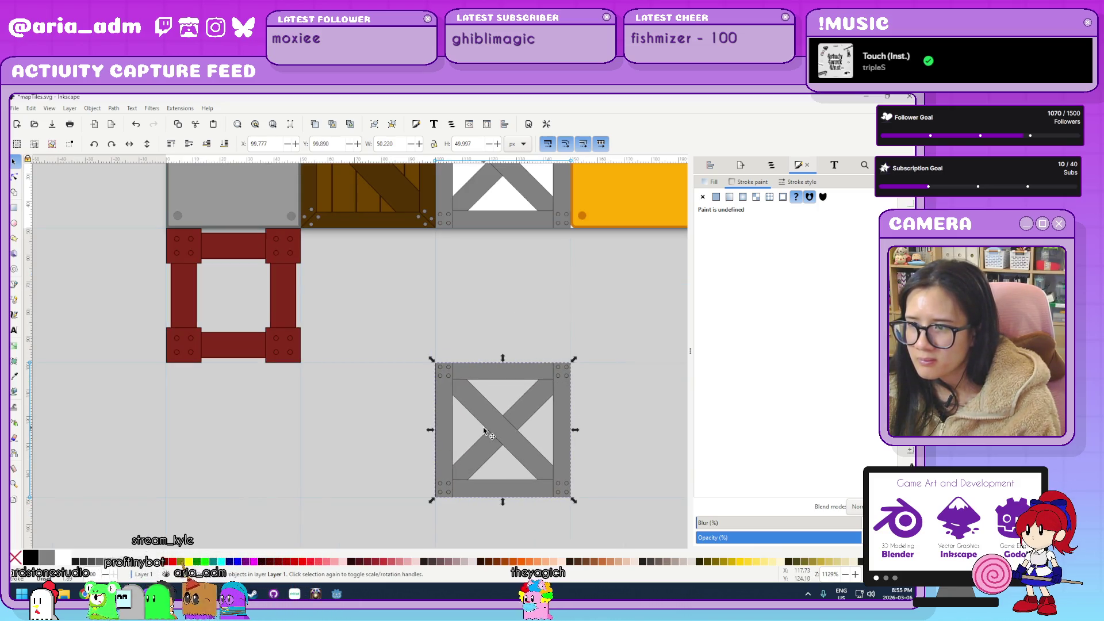
pyautogui.scroll(3, 594, 438)
pyautogui.moveTo(515, 325)
pyautogui.mouseDown()
pyautogui.moveTo(579, 320)
pyautogui.moveTo(546, 327)
pyautogui.mouseUp()
pyautogui.scroll(-3, 570, 333)
pyautogui.click(604, 349)
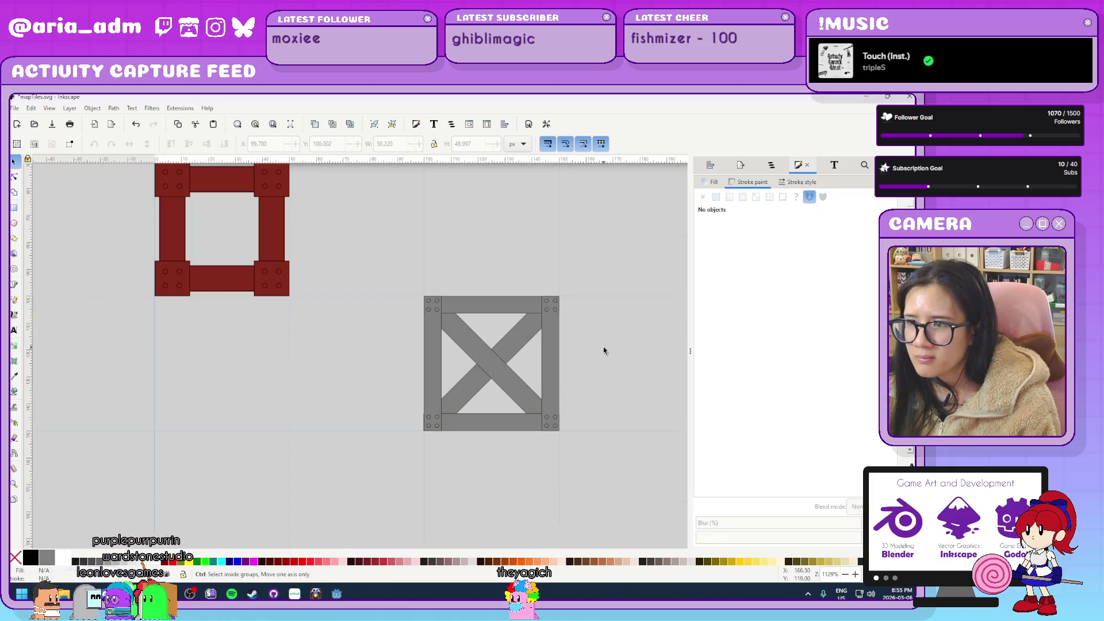
pyautogui.moveTo(594, 363); pyautogui.dragTo(577, 459)
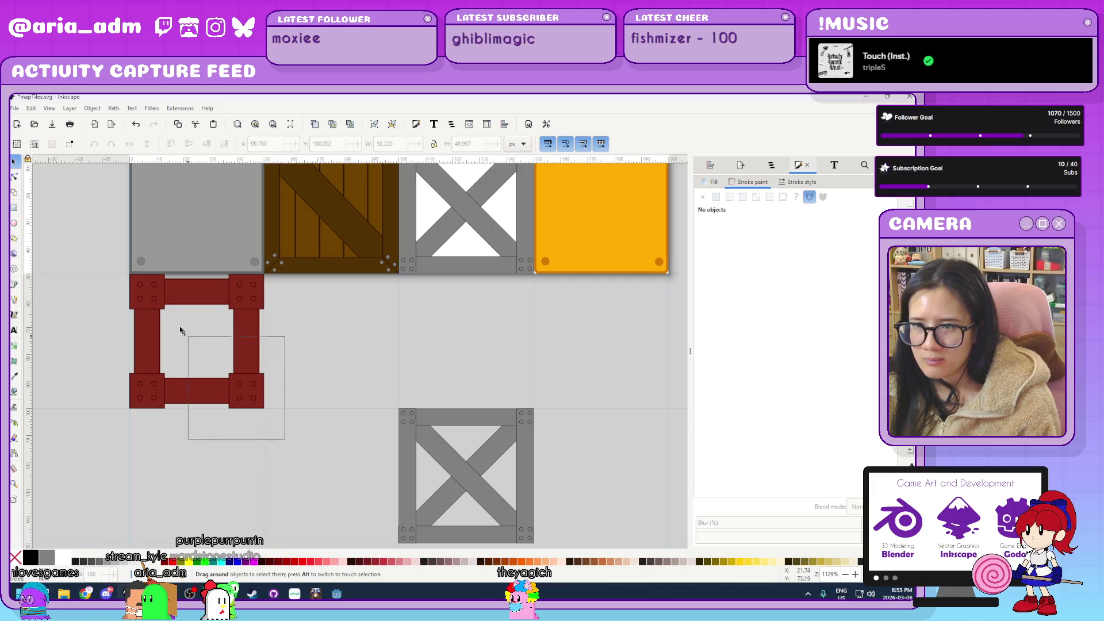
# Group the red frame's 12 pieces and place a copy beside the original.
pyautogui.moveTo(119, 274); pyautogui.dragTo(120, 273)
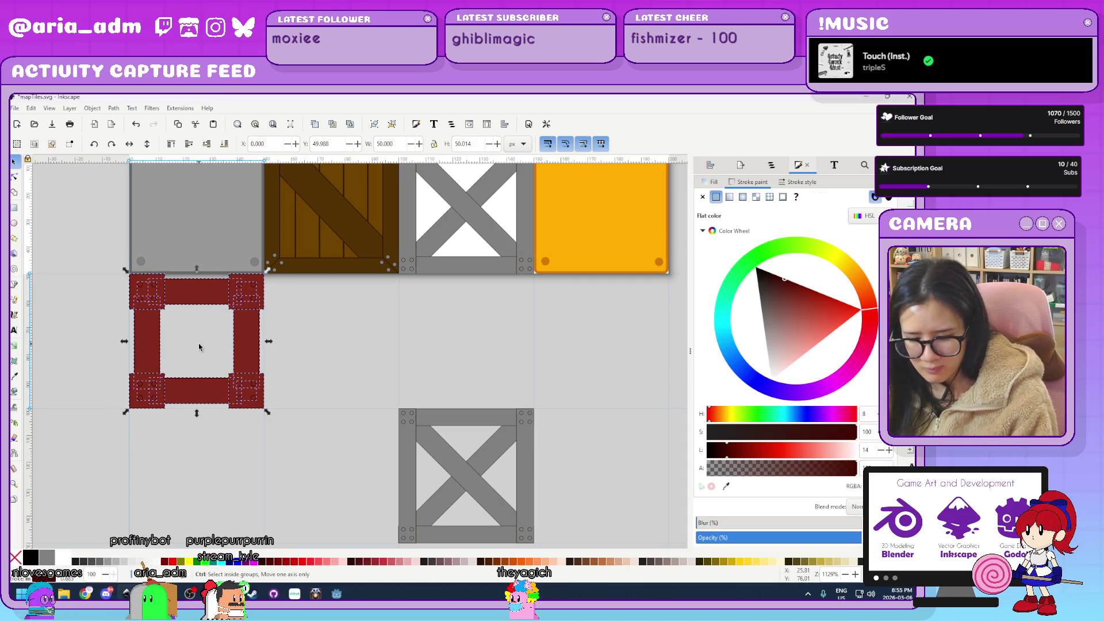
pyautogui.hotkey('ctrl', 'g')
pyautogui.hotkey('ctrl', 'd')
pyautogui.moveTo(143, 295)
pyautogui.mouseDown()
pyautogui.moveTo(294, 298)
pyautogui.moveTo(473, 320)
pyautogui.moveTo(454, 308)
pyautogui.mouseUp()
# Add a third red frame copy and snap all three edge to edge.
pyautogui.hotkey('ctrl', 'd')
pyautogui.scroll(4, 566, 290)
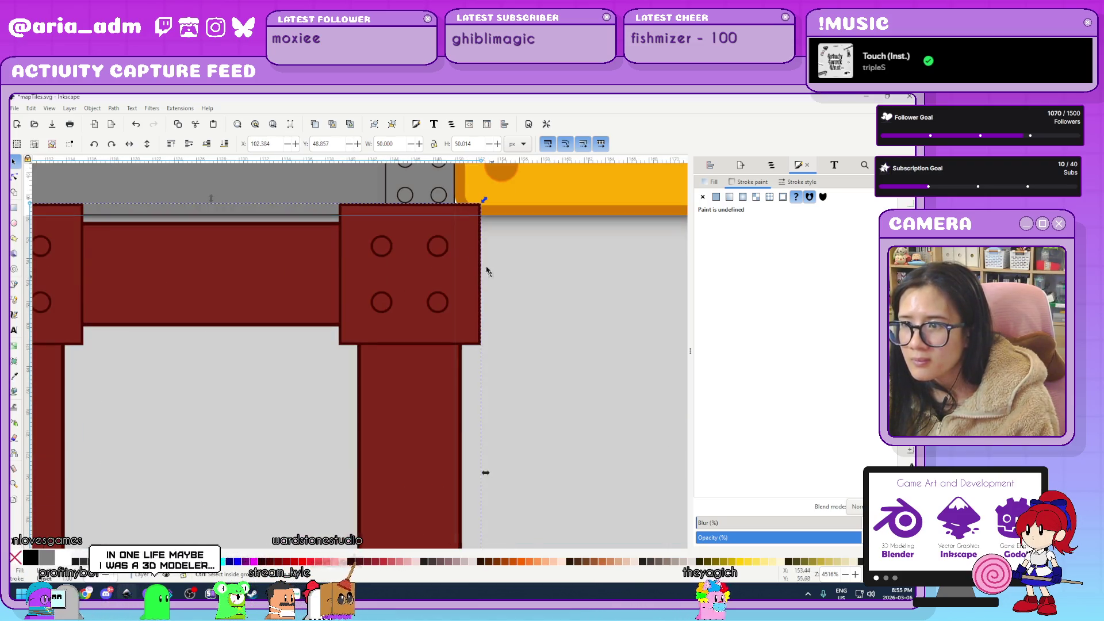
pyautogui.moveTo(468, 227); pyautogui.dragTo(419, 254)
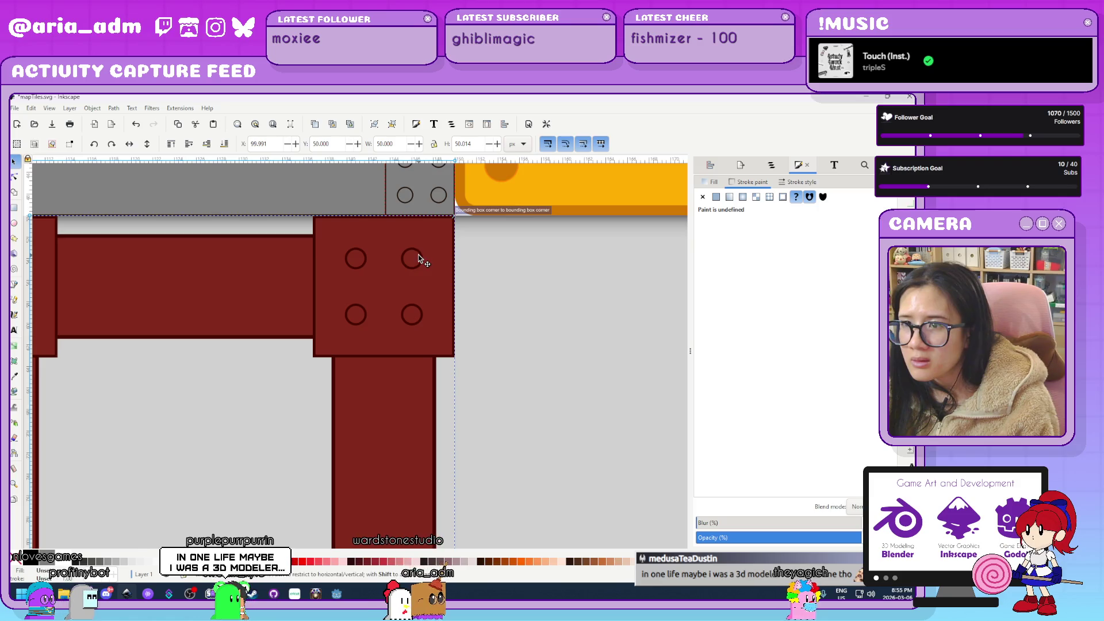
pyautogui.scroll(-4, 419, 254)
pyautogui.scroll(3, 558, 281)
pyautogui.scroll(5, 496, 208)
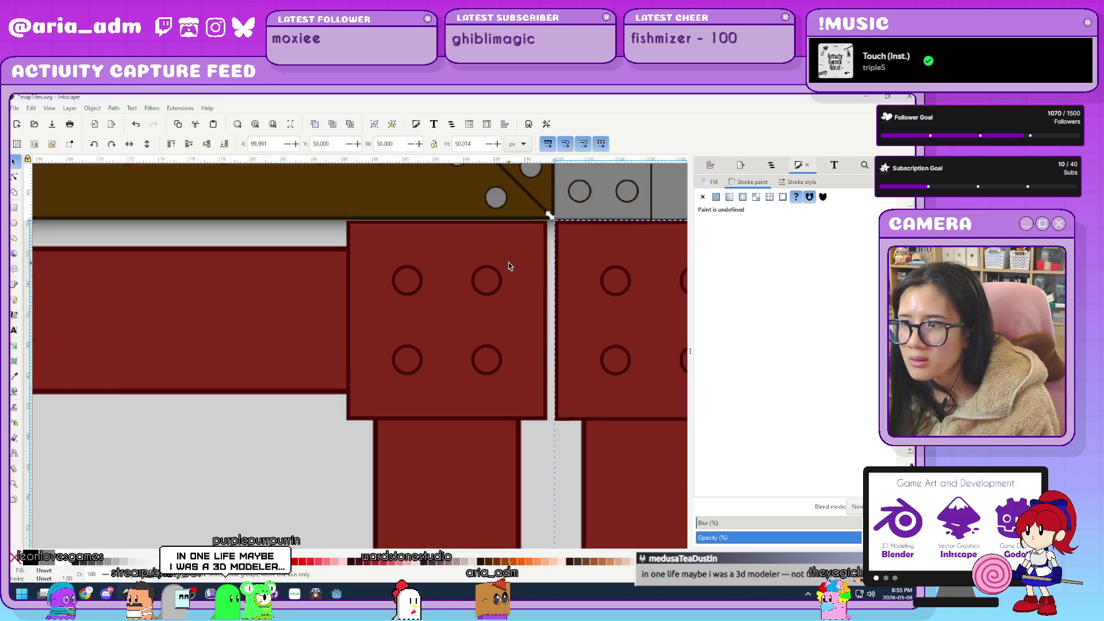
pyautogui.moveTo(512, 239); pyautogui.dragTo(539, 241)
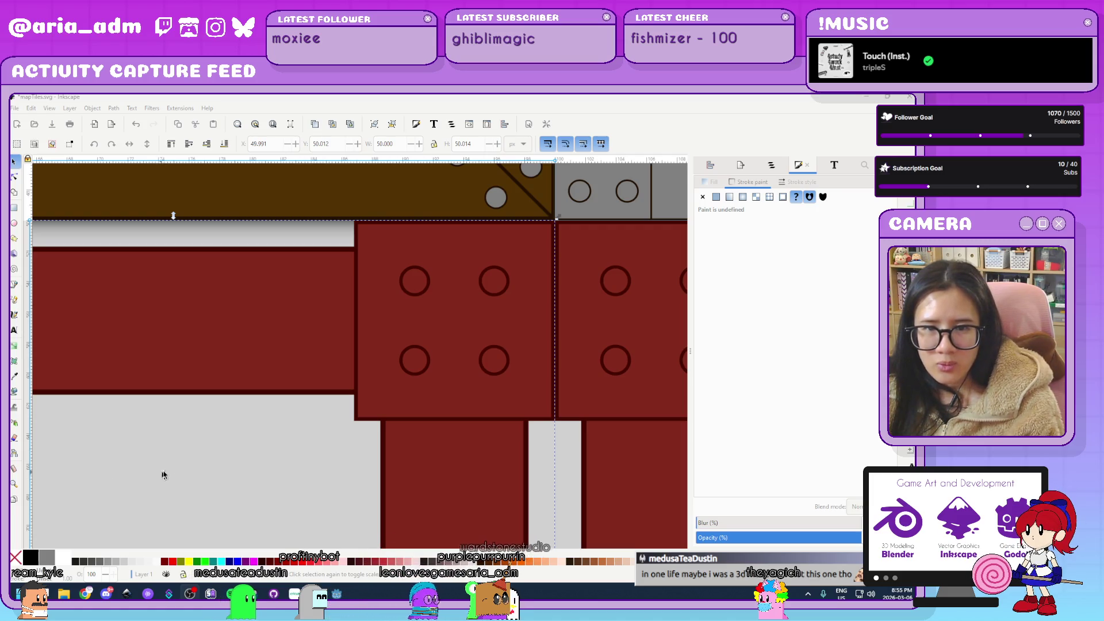
pyautogui.press('Escape')
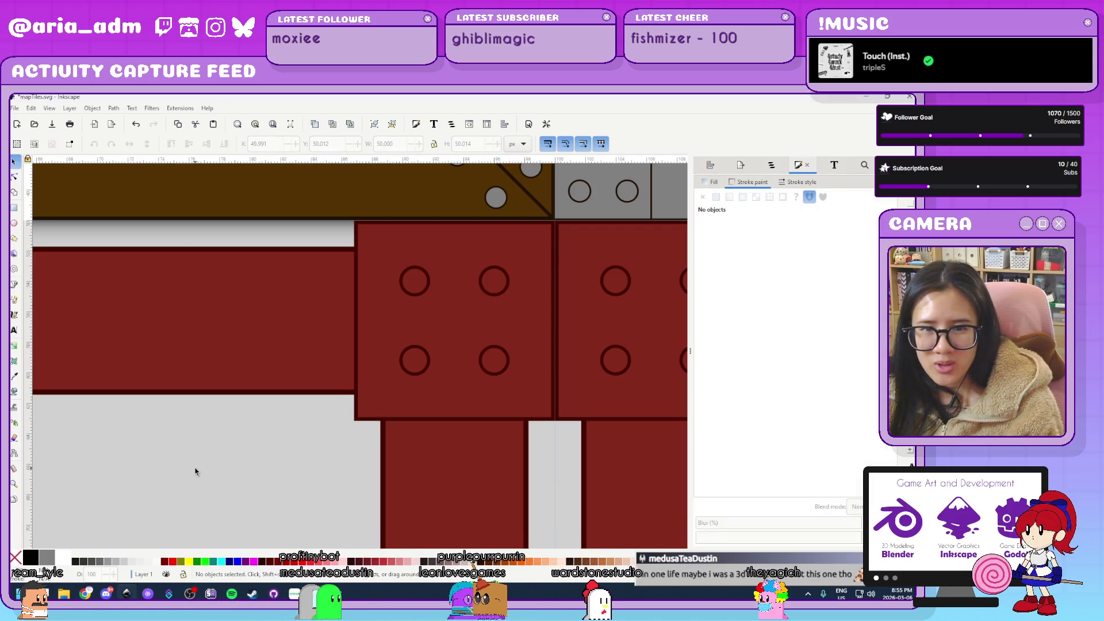
pyautogui.scroll(-5, 195, 471)
pyautogui.scroll(-5, 194, 470)
# Copy the rightmost red girder tile into a fourth frame beside the row.
pyautogui.scroll(-2, 224, 406)
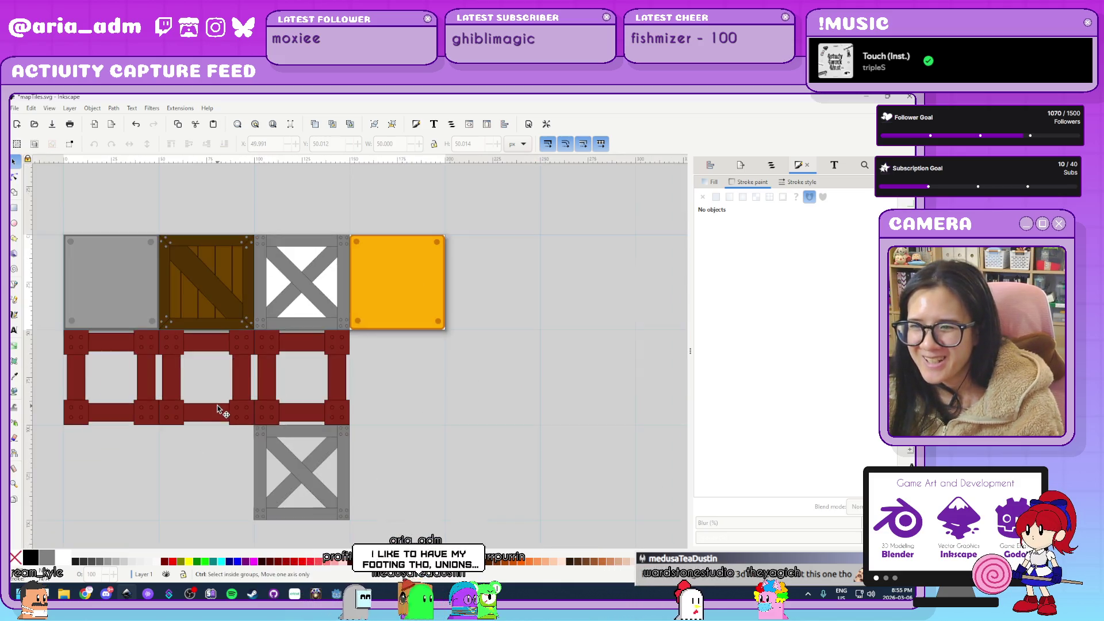
pyautogui.scroll(2, 256, 340)
pyautogui.scroll(3, 304, 365)
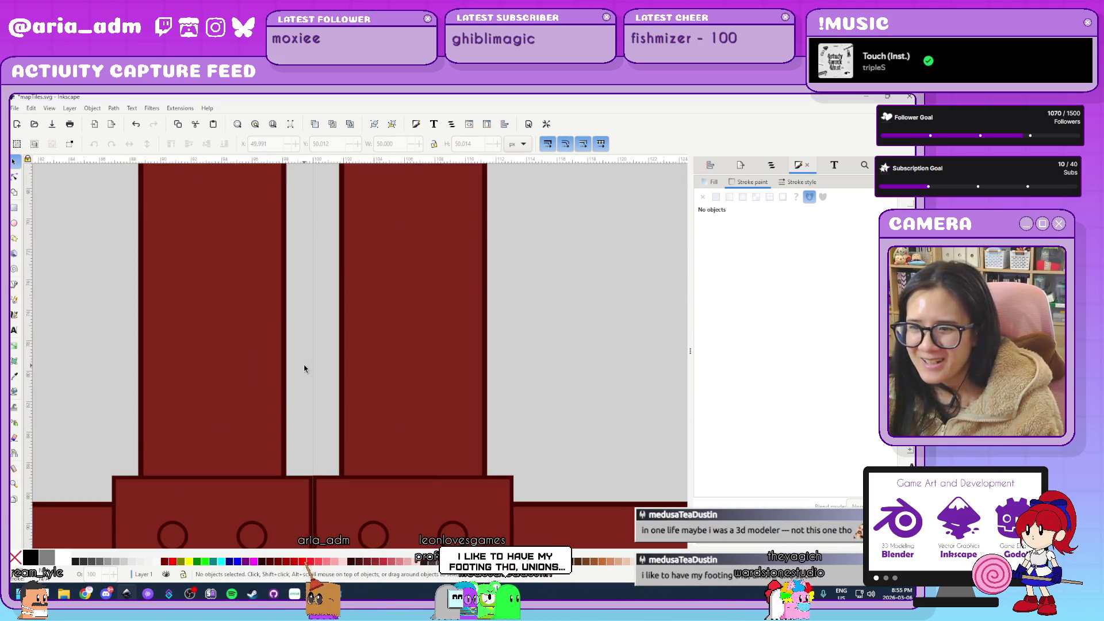
pyautogui.scroll(-3, 304, 364)
pyautogui.scroll(-4, 304, 365)
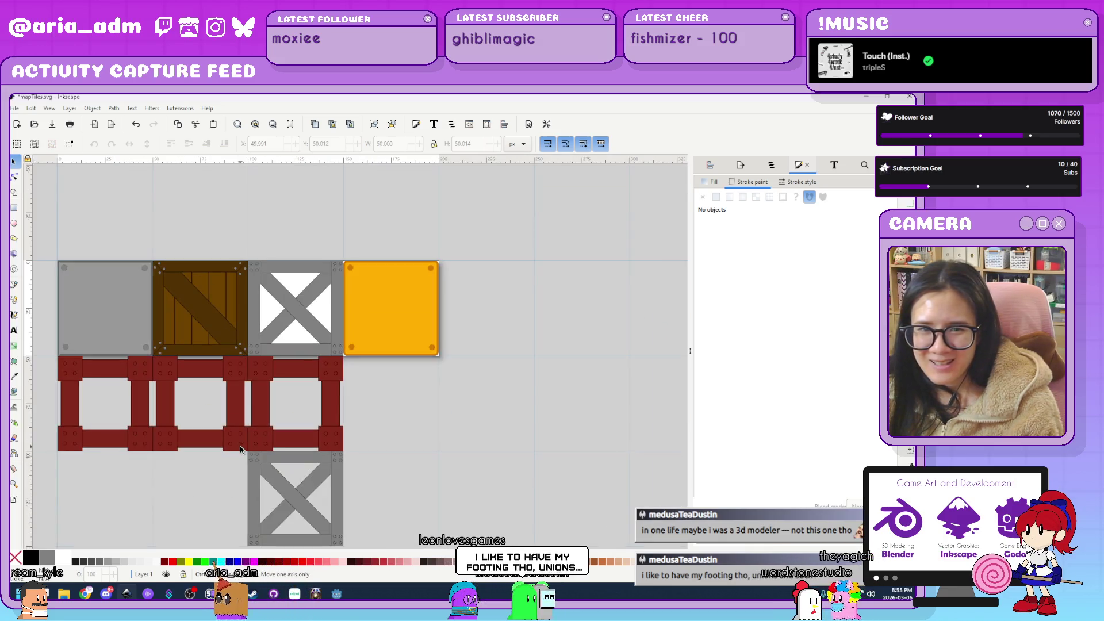
pyautogui.scroll(4, 188, 502)
pyautogui.scroll(-2, 283, 434)
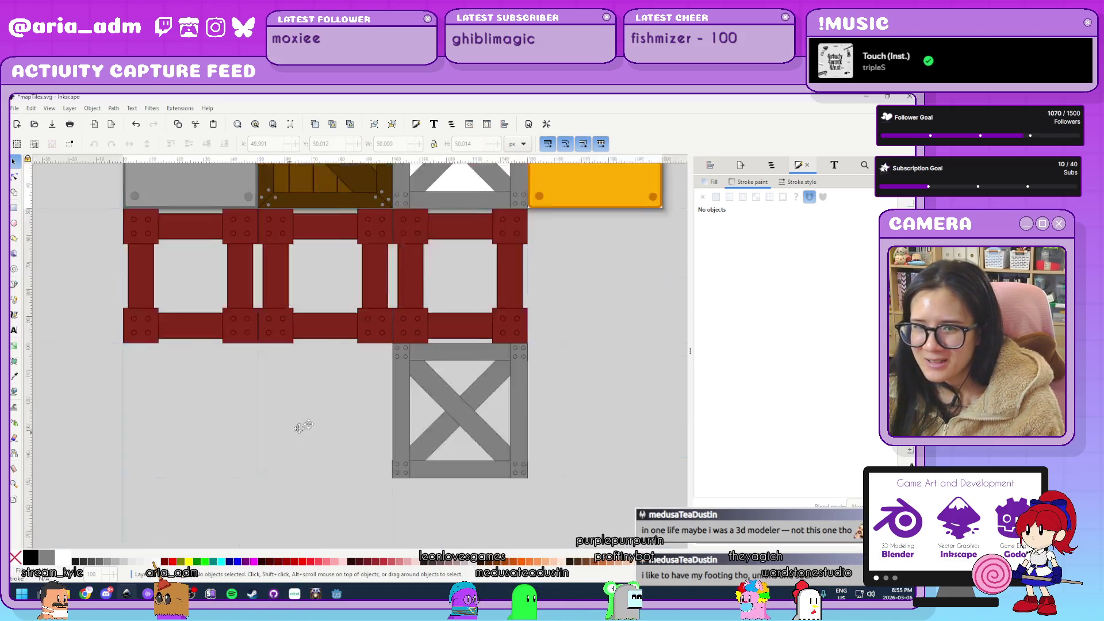
pyautogui.moveTo(277, 424); pyautogui.dragTo(279, 460)
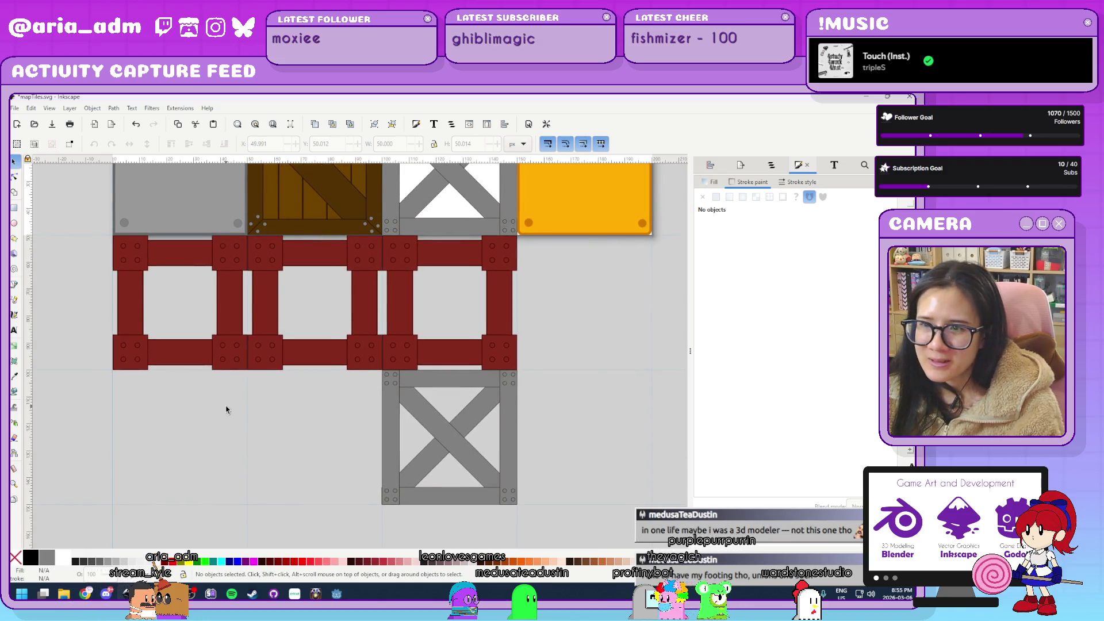
pyautogui.scroll(1, 227, 414)
pyautogui.scroll(-3, 212, 455)
pyautogui.scroll(2, 261, 478)
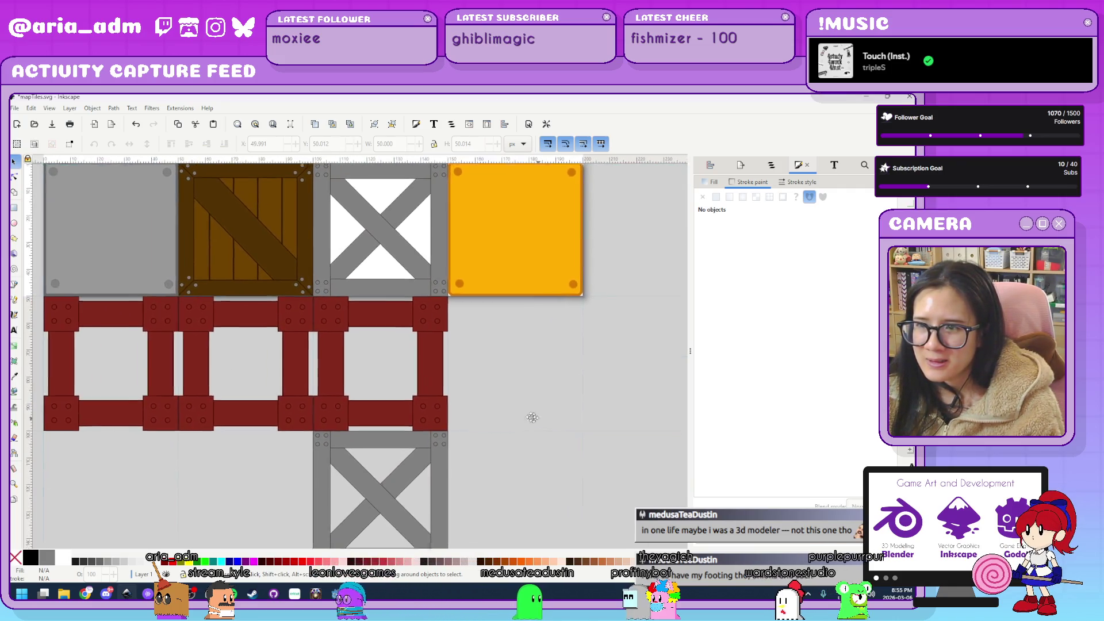
pyautogui.scroll(1, 317, 430)
pyautogui.click(315, 430)
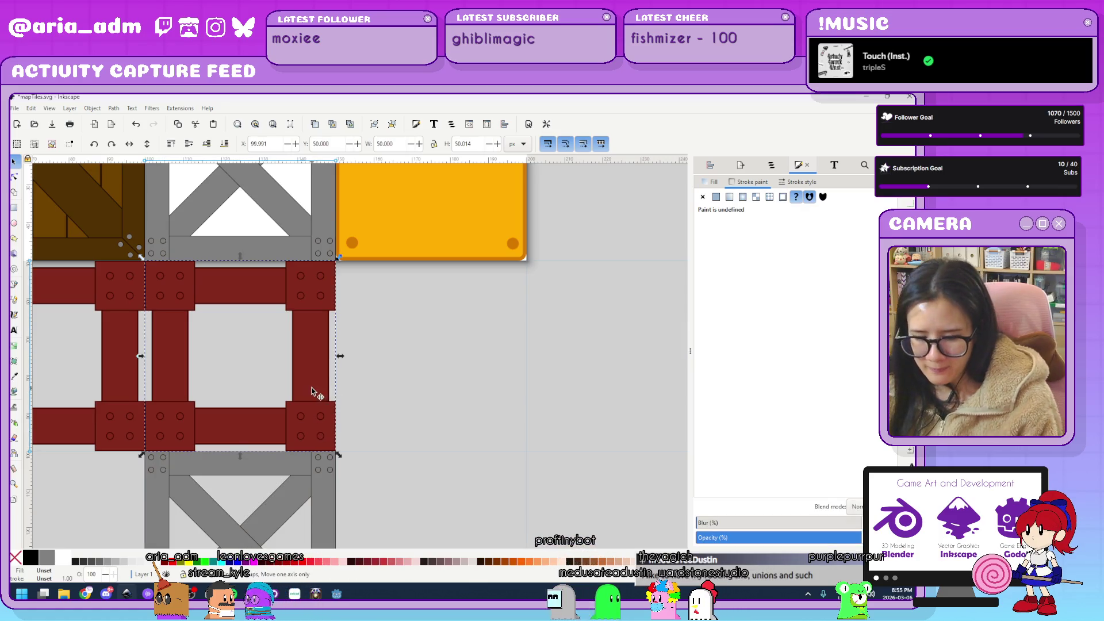
pyautogui.scroll(1, 390, 336)
pyautogui.hotkey('ctrl', 'd')
pyautogui.moveTo(67, 256)
pyautogui.mouseDown()
pyautogui.moveTo(446, 298)
pyautogui.moveTo(358, 258)
pyautogui.mouseUp()
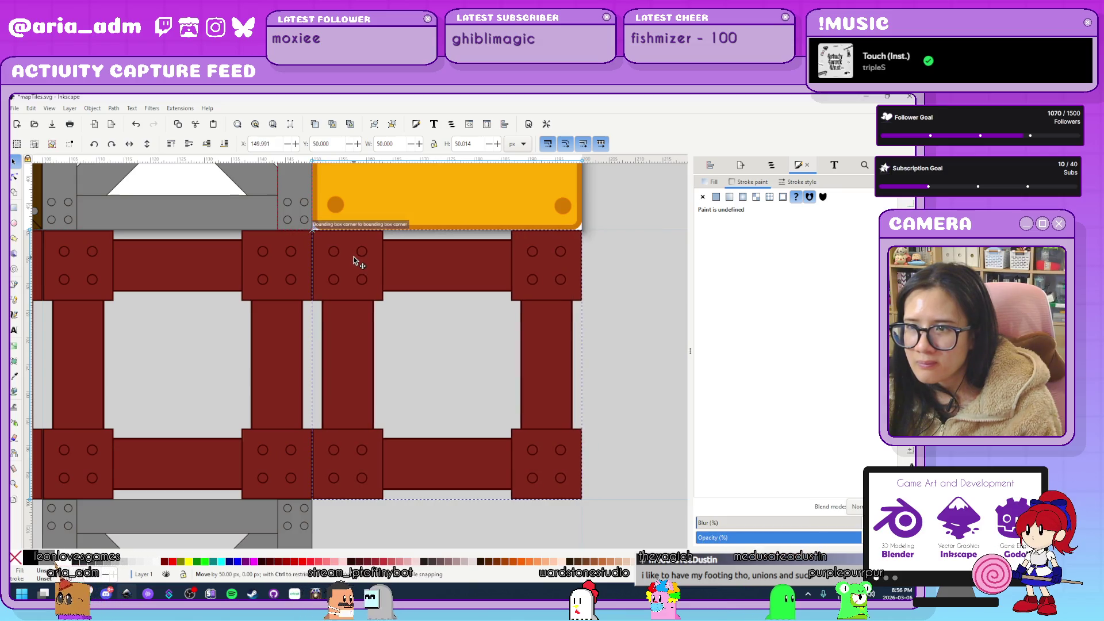
# Duplicate the grey crates into four, snapped flush beneath the red girders.
pyautogui.scroll(-3, 581, 320)
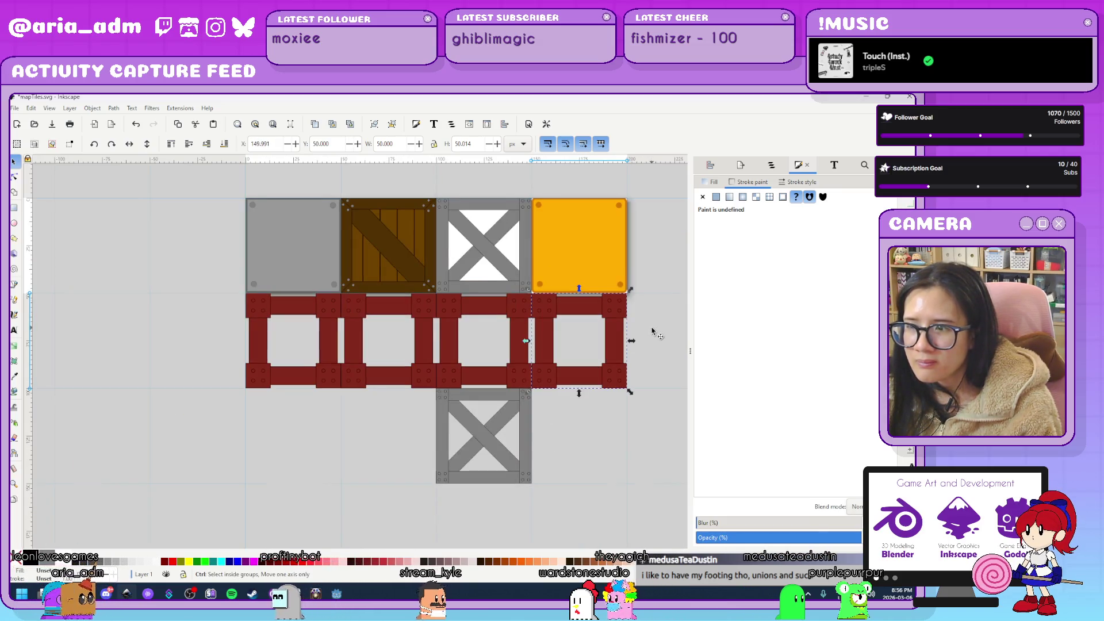
pyautogui.scroll(1, 649, 333)
pyautogui.scroll(-5, 628, 475)
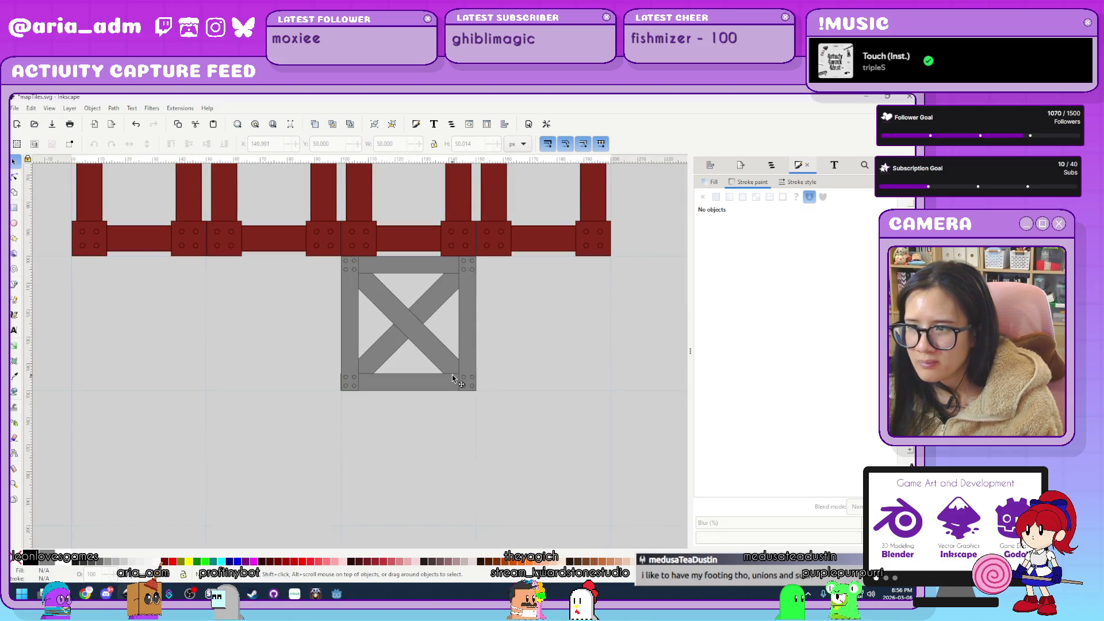
pyautogui.click(432, 358)
pyautogui.hotkey('ctrl', 'd')
pyautogui.moveTo(402, 319)
pyautogui.mouseDown()
pyautogui.moveTo(129, 346)
pyautogui.moveTo(93, 327)
pyautogui.mouseUp()
pyautogui.click(411, 329)
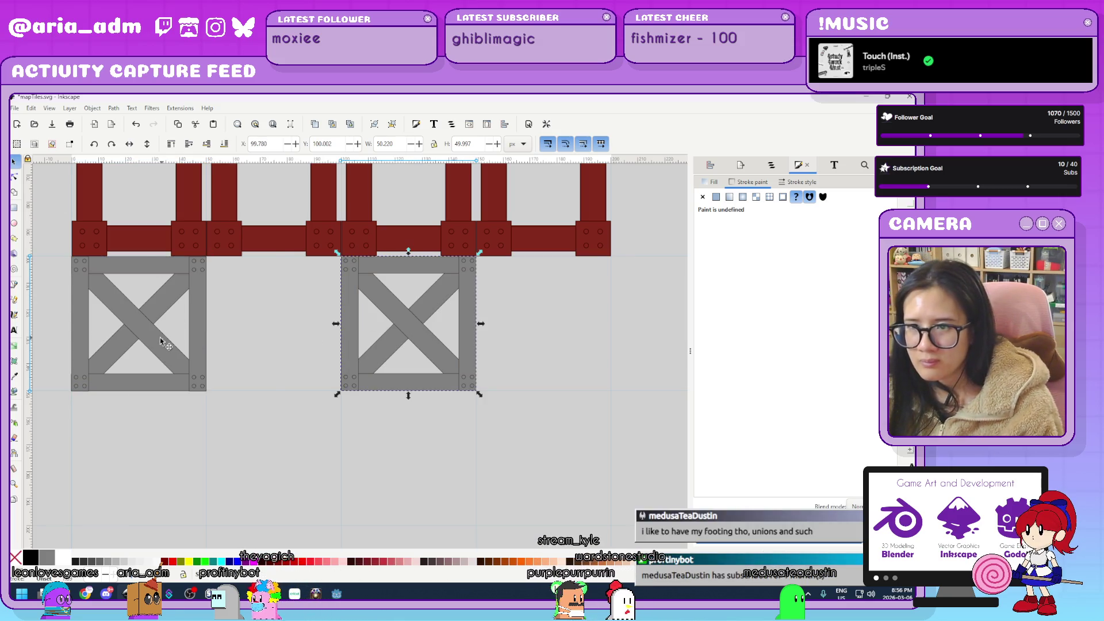
pyautogui.hotkey('ctrl', 'd')
pyautogui.moveTo(97, 296)
pyautogui.mouseDown()
pyautogui.moveTo(282, 297)
pyautogui.moveTo(265, 291)
pyautogui.mouseUp()
pyautogui.keyDown('ctrl'); pyautogui.scroll(3, 645, 262); pyautogui.keyUp('ctrl')
pyautogui.moveTo(537, 270)
pyautogui.mouseDown()
pyautogui.moveTo(570, 271)
pyautogui.moveTo(564, 278)
pyautogui.mouseUp()
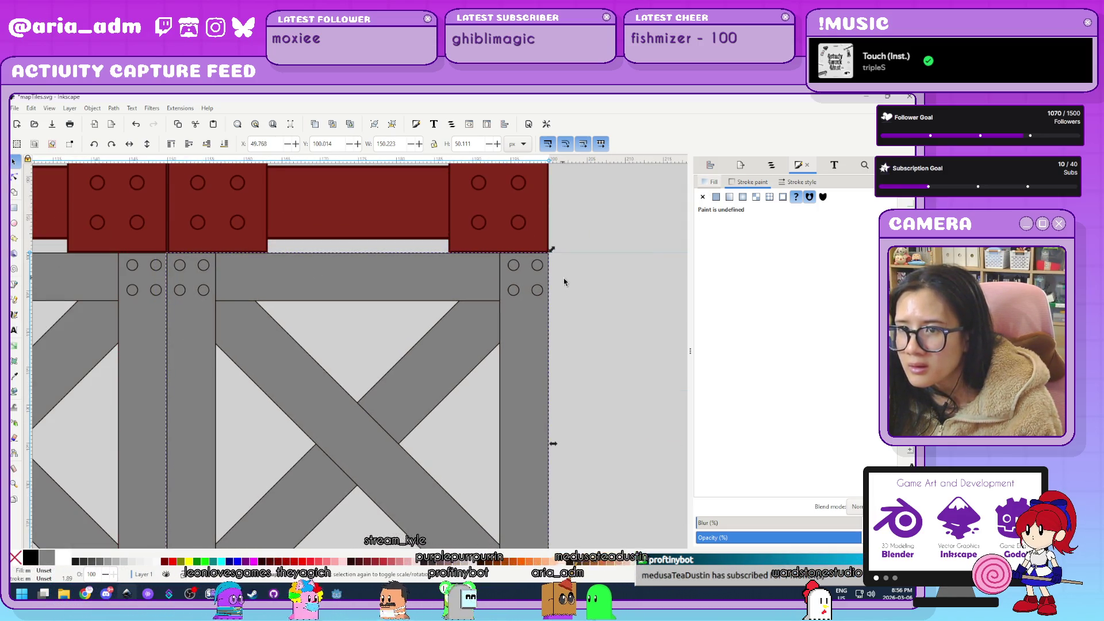
pyautogui.click(582, 333)
pyautogui.keyDown('ctrl'); pyautogui.scroll(-5, 582, 333); pyautogui.keyUp('ctrl')
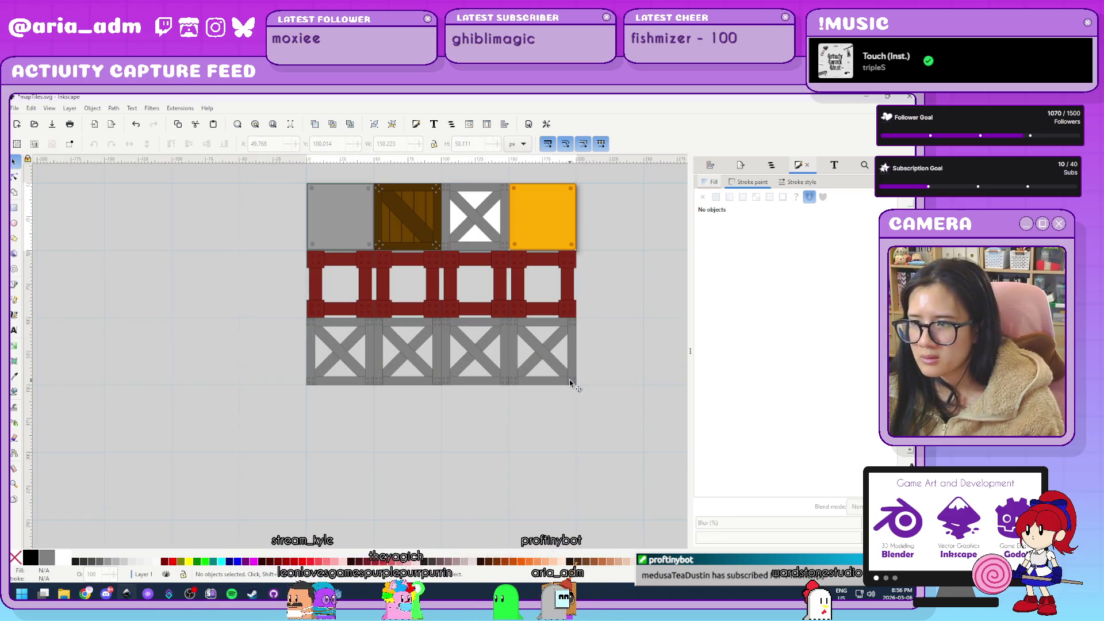
# Ungroup the bottom-right grey crate into its separate rectangles.
pyautogui.click(569, 380)
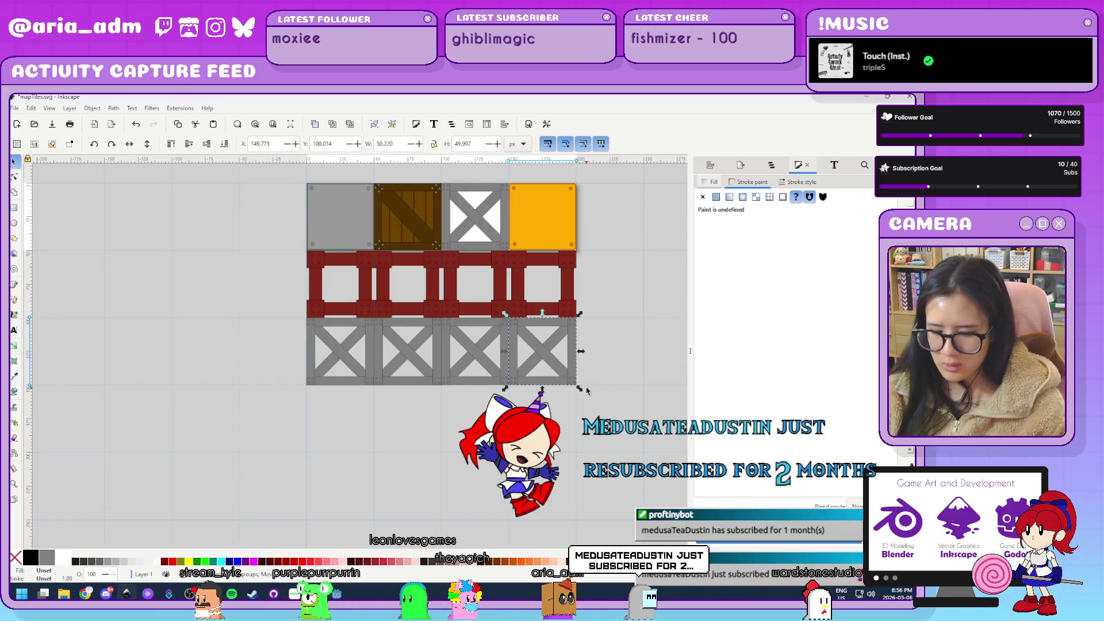
pyautogui.hotkey('ctrl', 'shift', 'g')
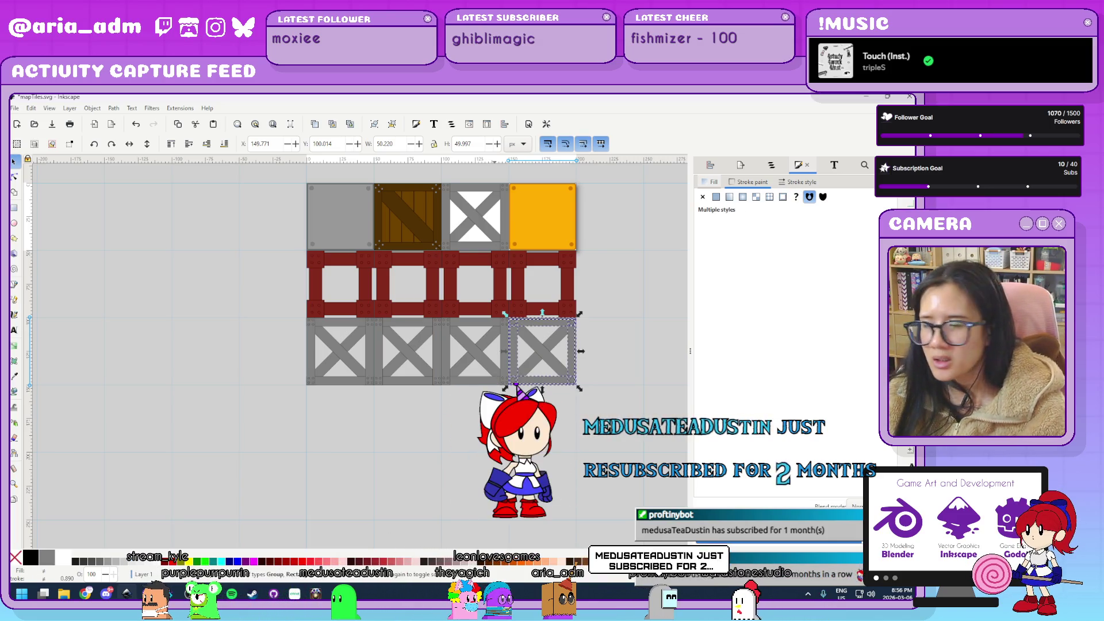
pyautogui.scroll(1, 514, 402)
pyautogui.scroll(1, 514, 402)
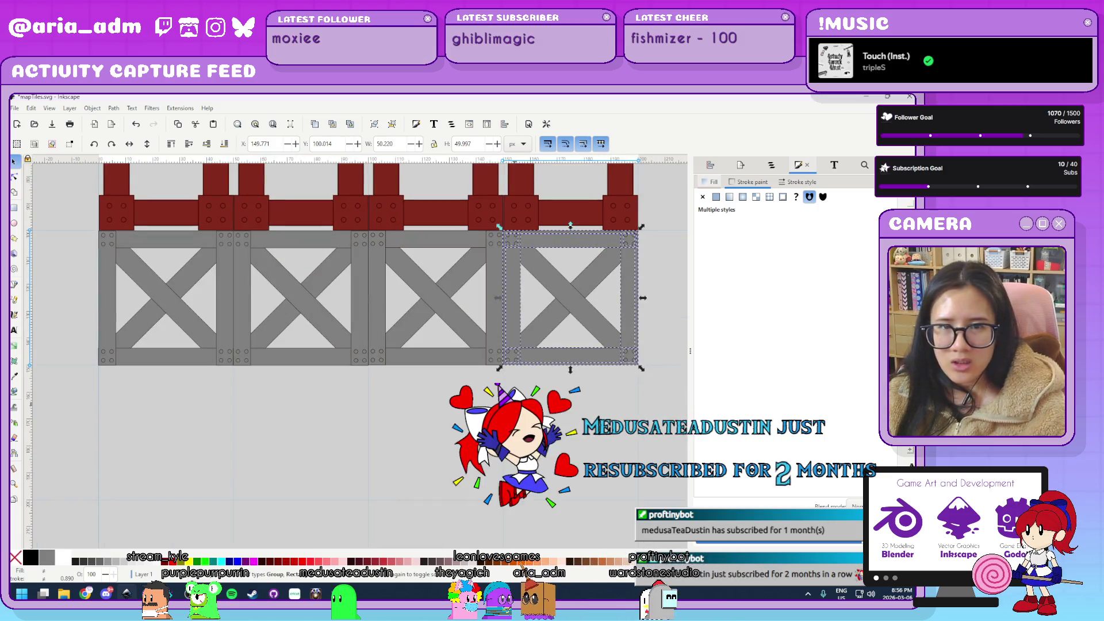
pyautogui.scroll(2, 457, 454)
# Select the other grey crates, then the red girder row, and clear the selection.
pyautogui.click(383, 425)
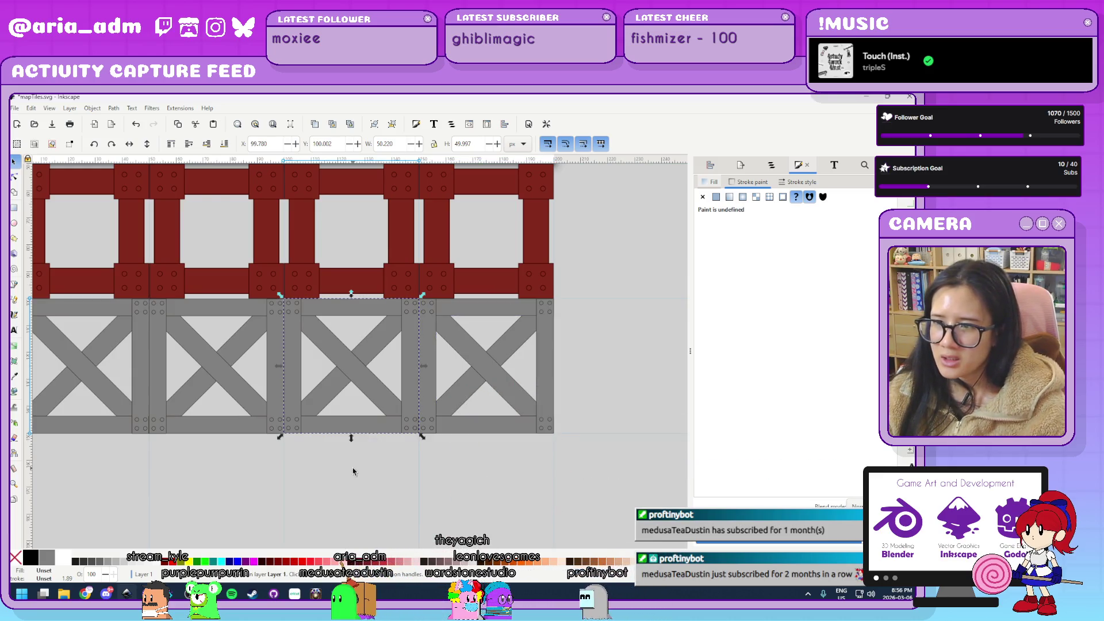
pyautogui.hscroll(-5, 320, 481)
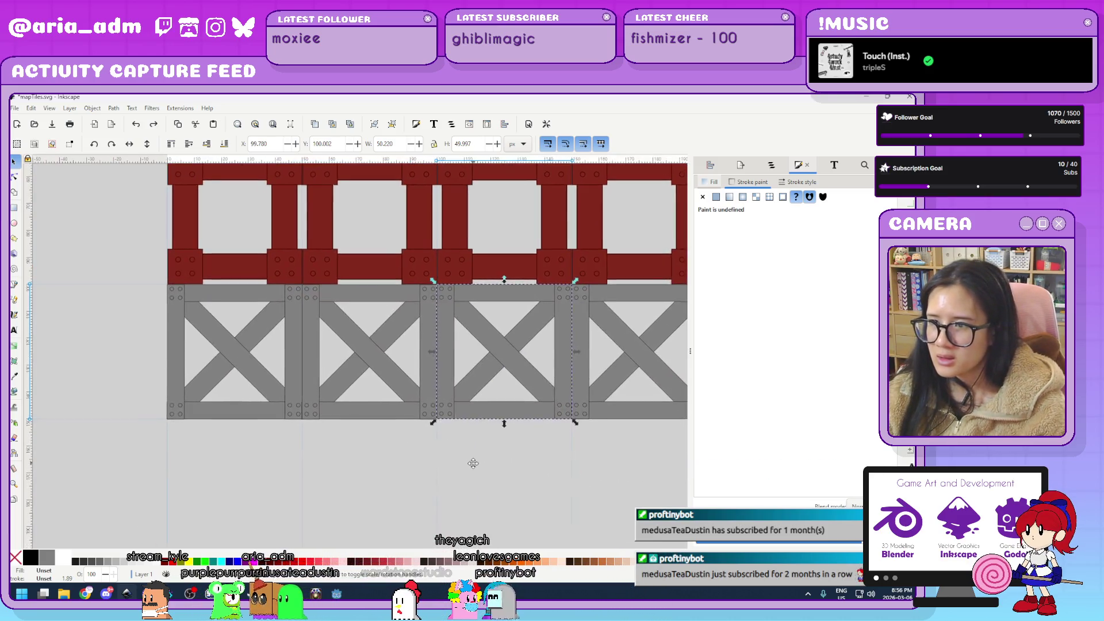
pyautogui.keyDown('shift'); pyautogui.click(345, 429); pyautogui.keyUp('shift')
pyautogui.keyDown('shift'); pyautogui.click(213, 423); pyautogui.keyUp('shift')
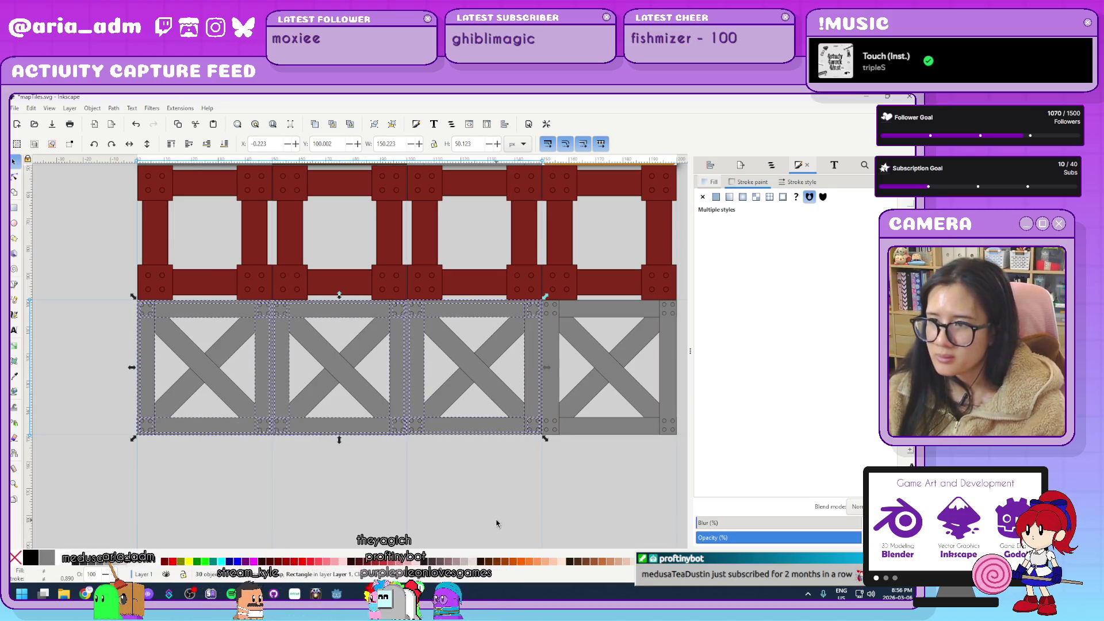
pyautogui.click(418, 286)
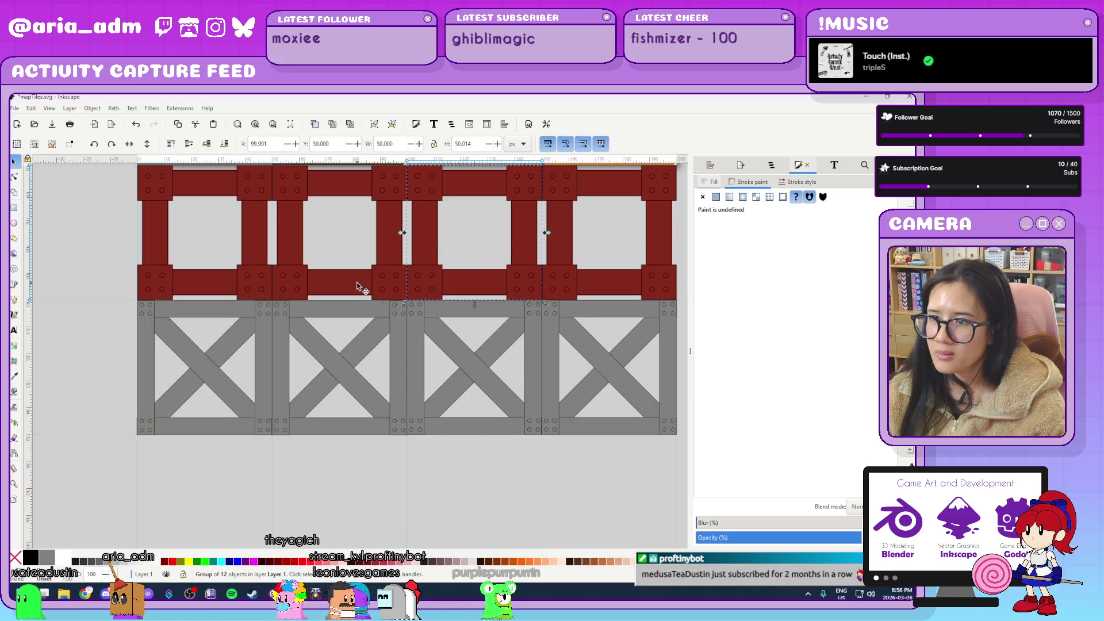
pyautogui.keyDown('shift'); pyautogui.click(212, 282); pyautogui.keyUp('shift')
pyautogui.keyDown('shift'); pyautogui.click(212, 282); pyautogui.keyUp('shift')
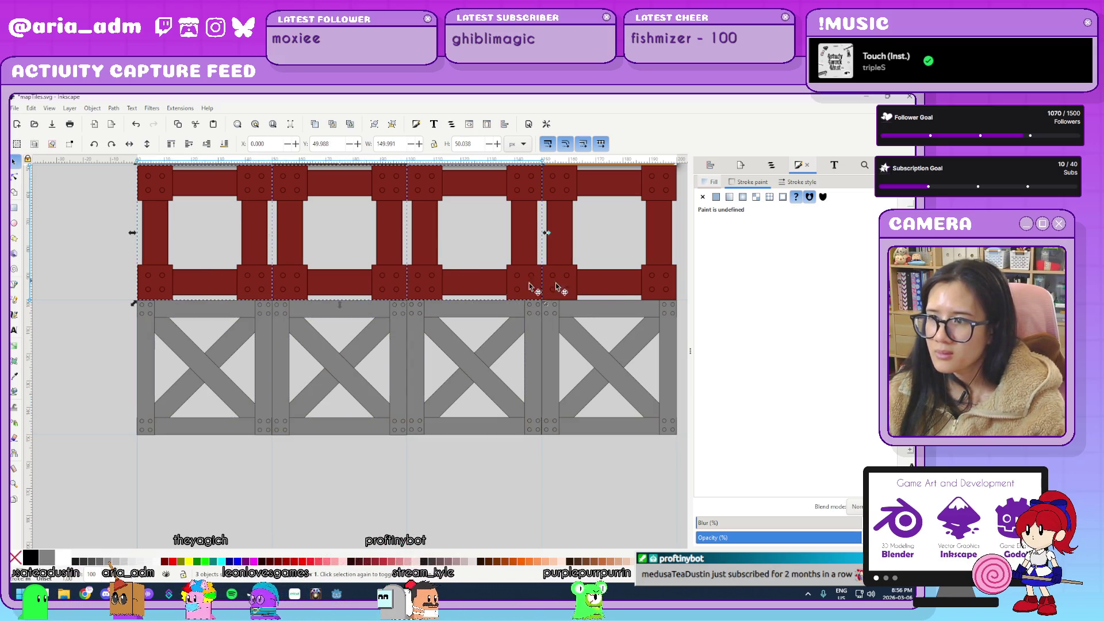
pyautogui.keyDown('shift'); pyautogui.click(609, 287); pyautogui.keyUp('shift')
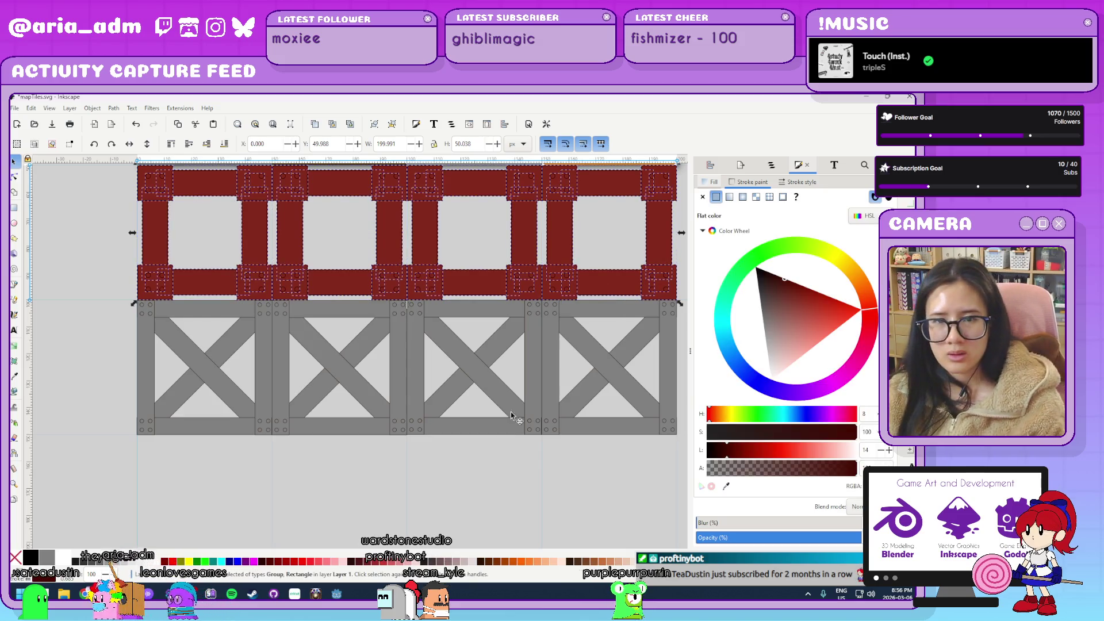
pyautogui.click(388, 518)
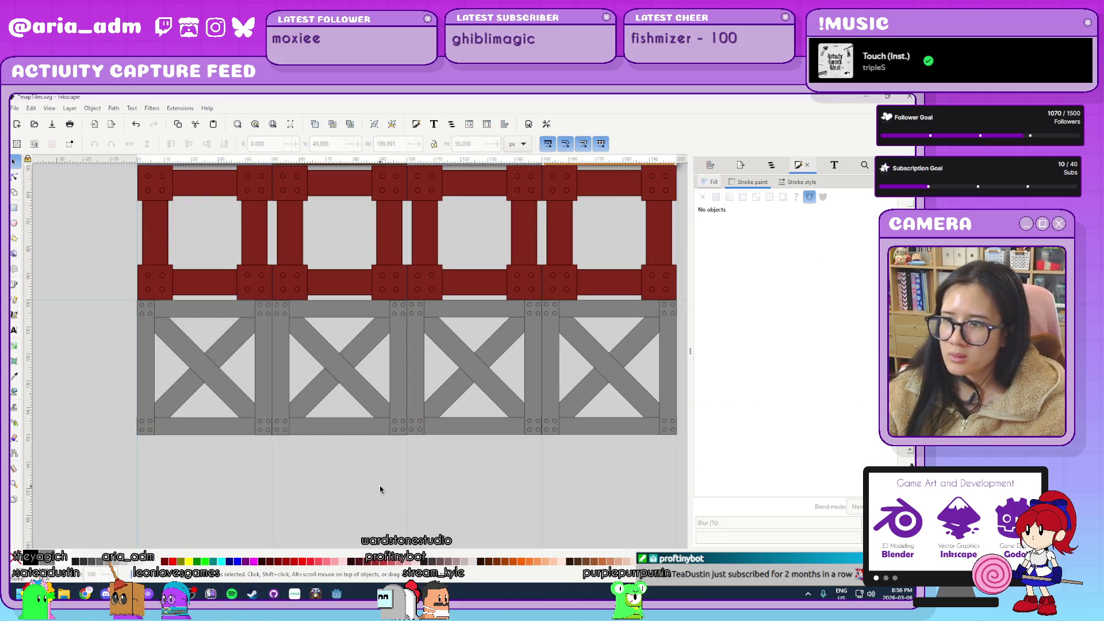
pyautogui.scroll(2, 506, 464)
pyautogui.hscroll(2, 506, 464)
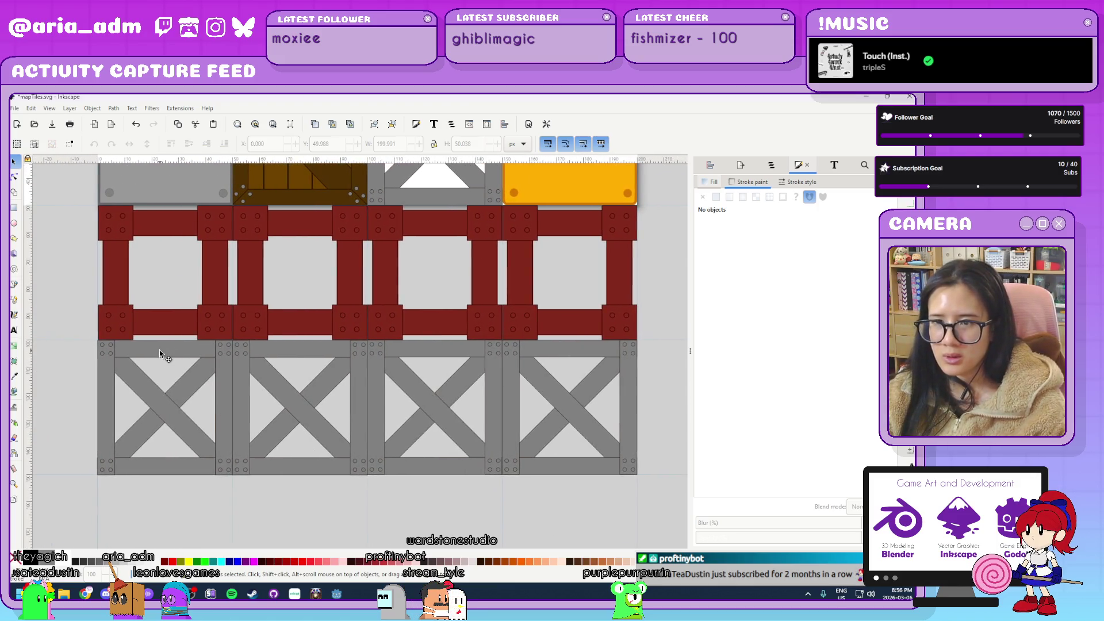
# Pick out one inner diagonal piece of the lower-left crossed tile.
pyautogui.click(160, 352)
pyautogui.scroll(1, 102, 395)
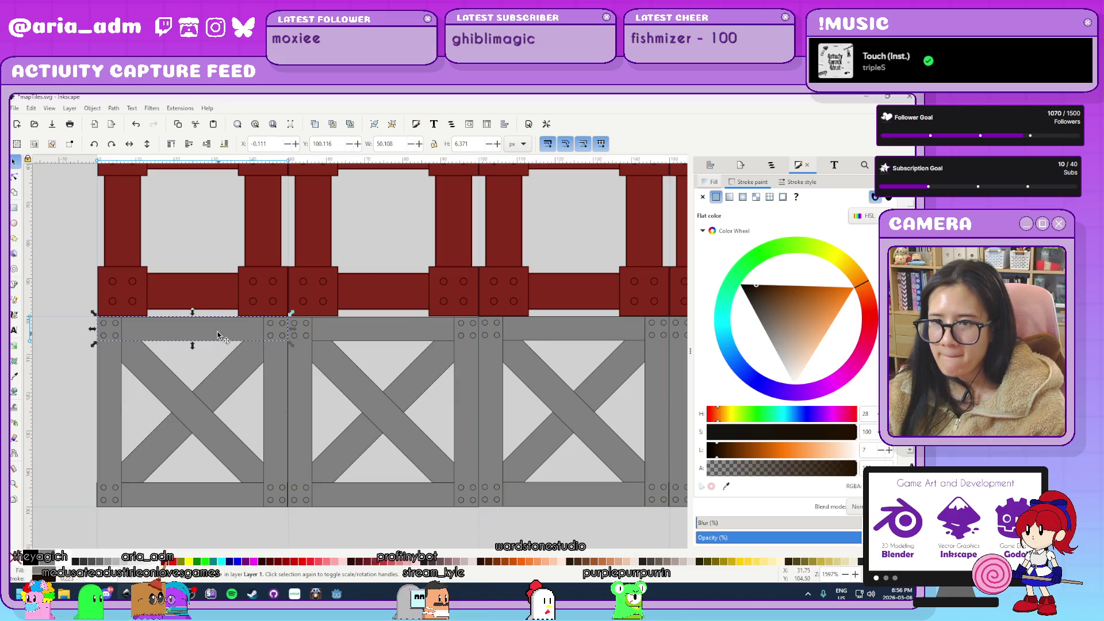
pyautogui.keyDown('shift'); pyautogui.click(277, 387); pyautogui.keyUp('shift')
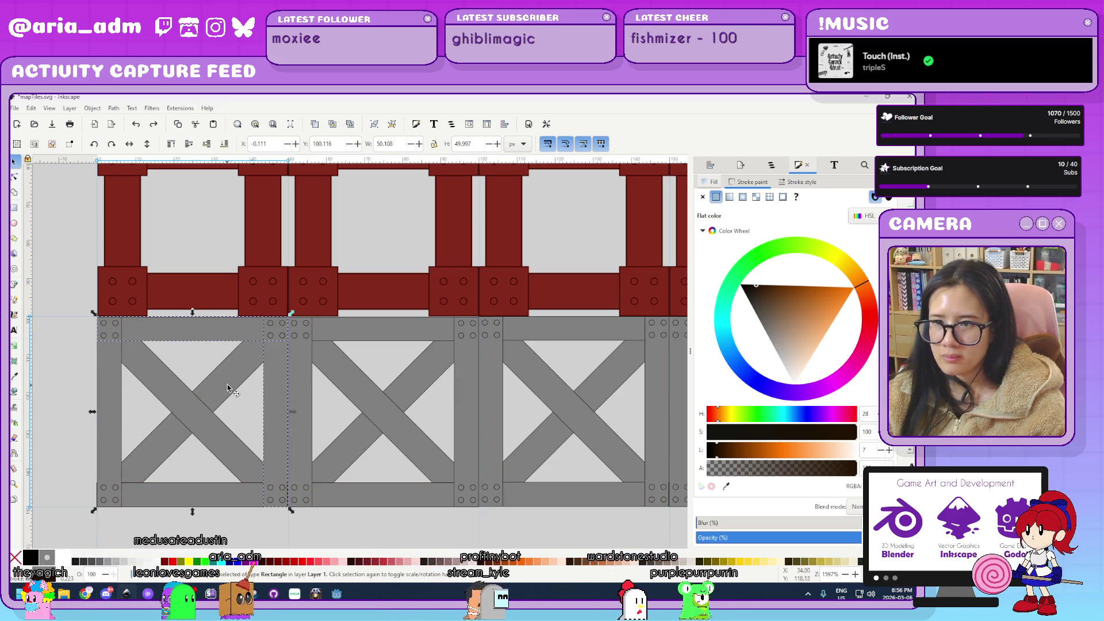
pyautogui.keyDown('shift'); pyautogui.click(163, 420); pyautogui.keyUp('shift')
pyautogui.doubleClick(198, 416)
# Fill both diagonal braces with the girder's dark red using the dropper.
pyautogui.press('d')
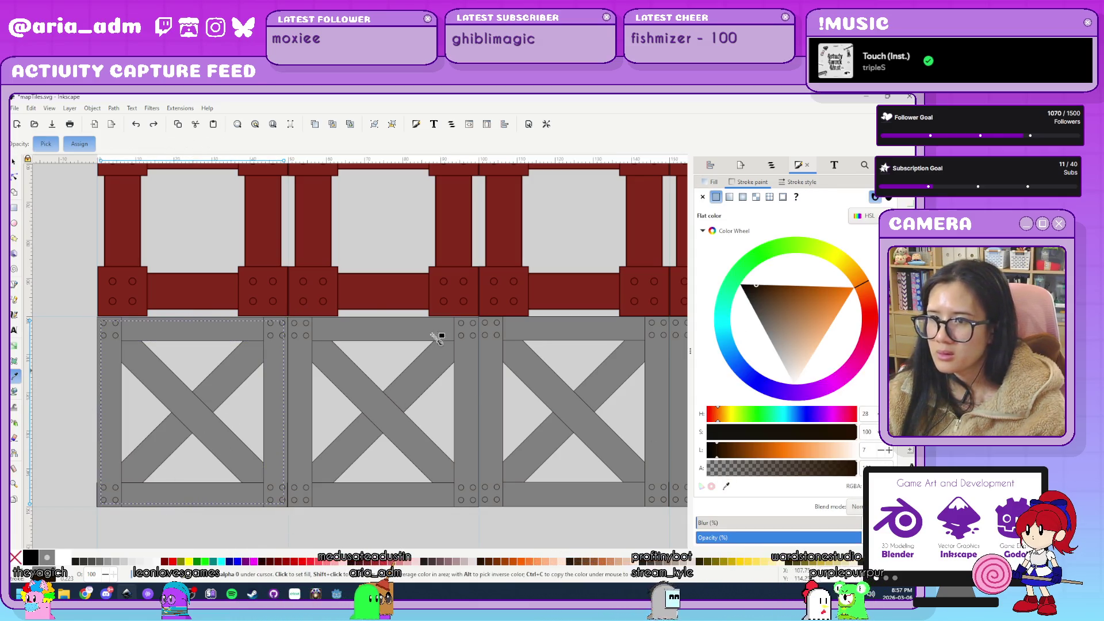
pyautogui.keyDown('shift'); pyautogui.click(261, 244); pyautogui.keyUp('shift')
pyautogui.hotkey('ctrl', 'z')
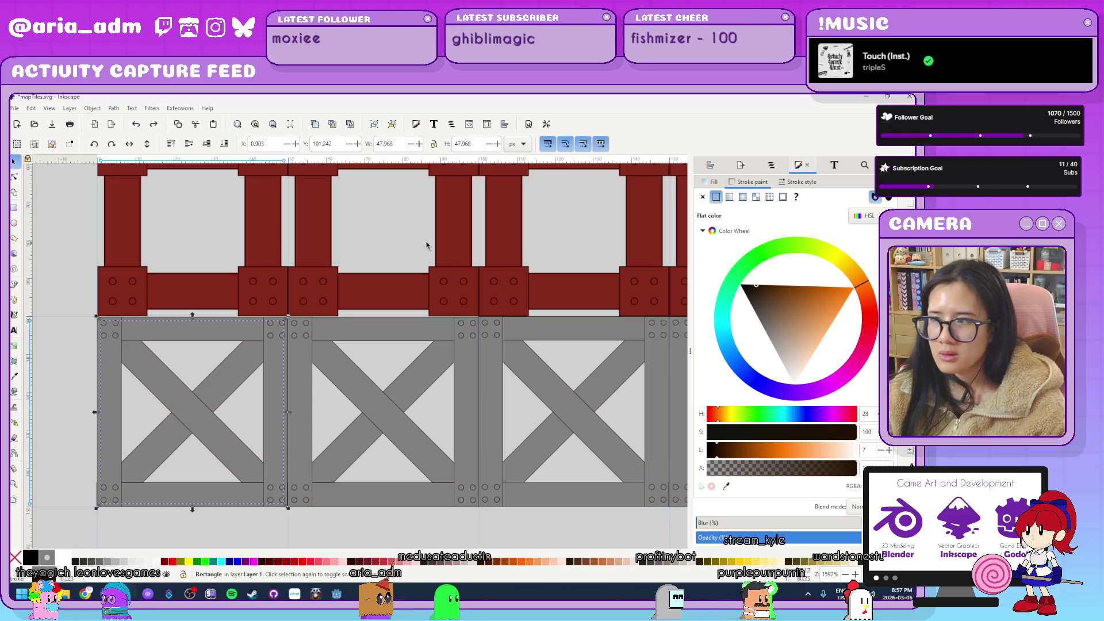
pyautogui.click(714, 182)
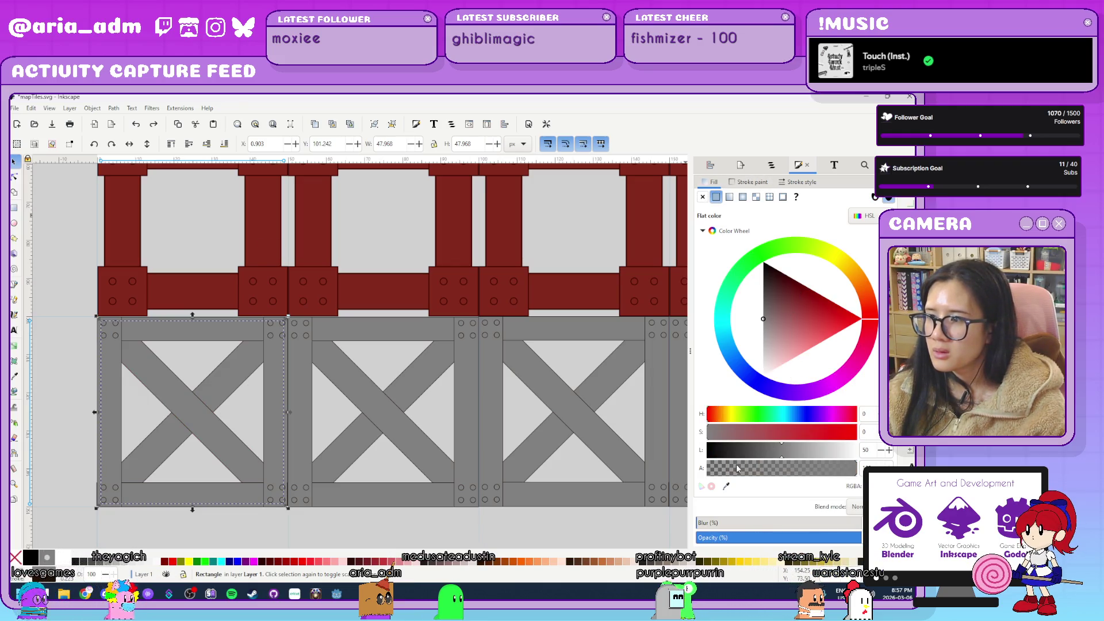
pyautogui.press('d')
pyautogui.click(267, 233)
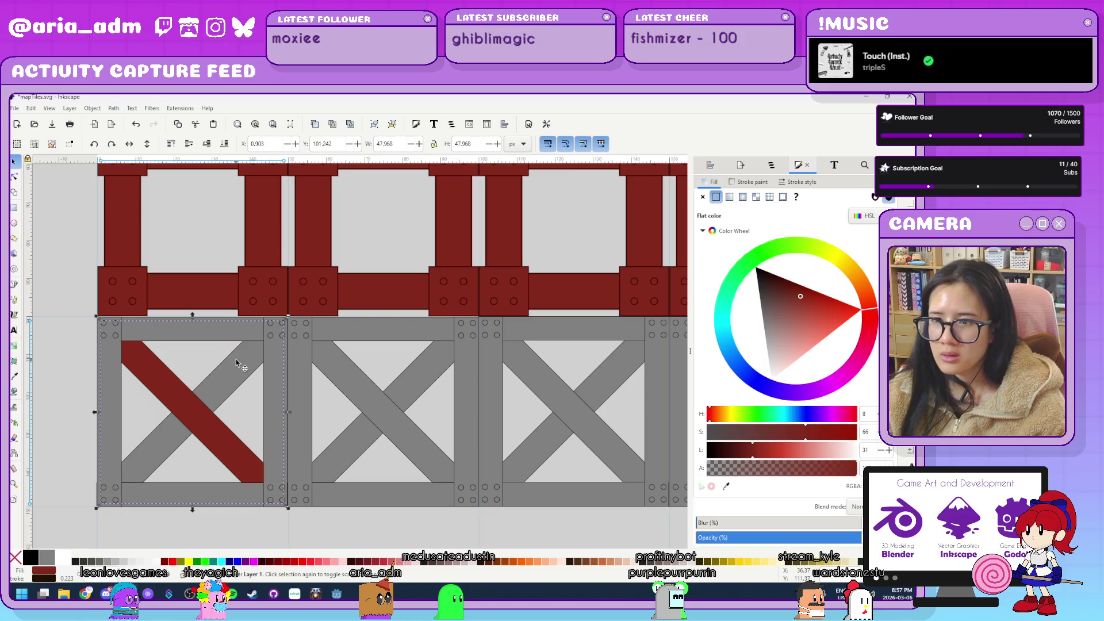
pyautogui.click(170, 478)
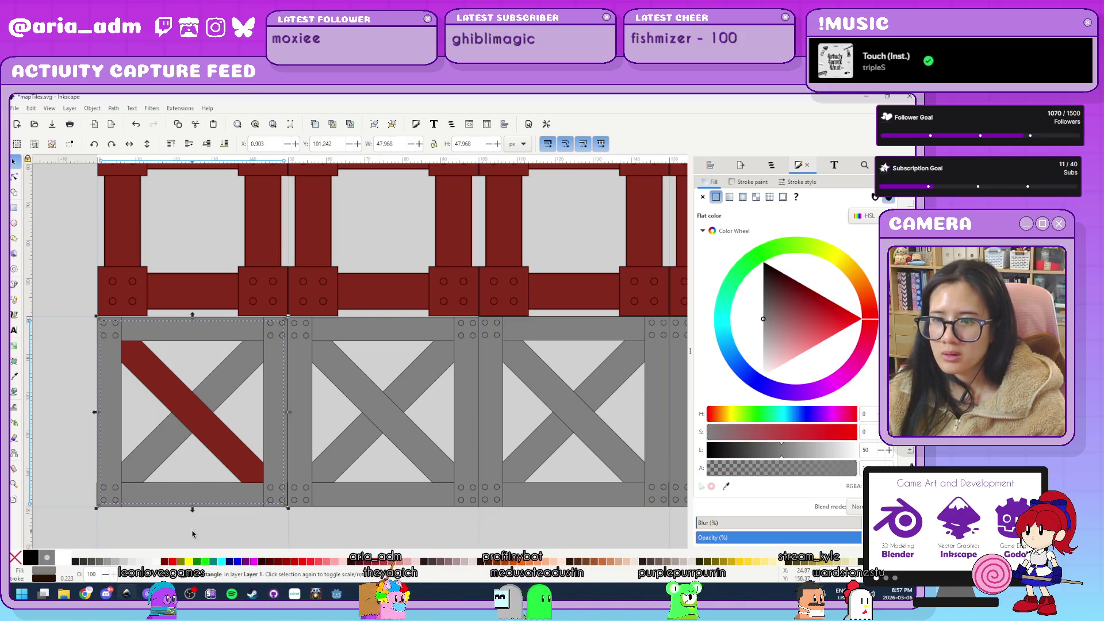
pyautogui.press('r')
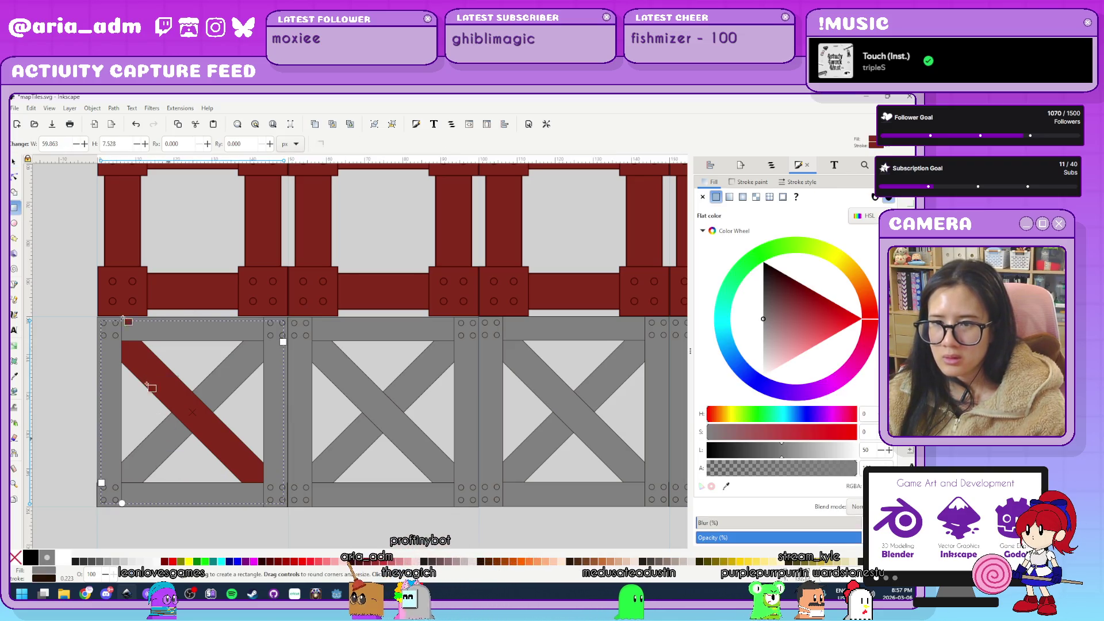
pyautogui.click(726, 486)
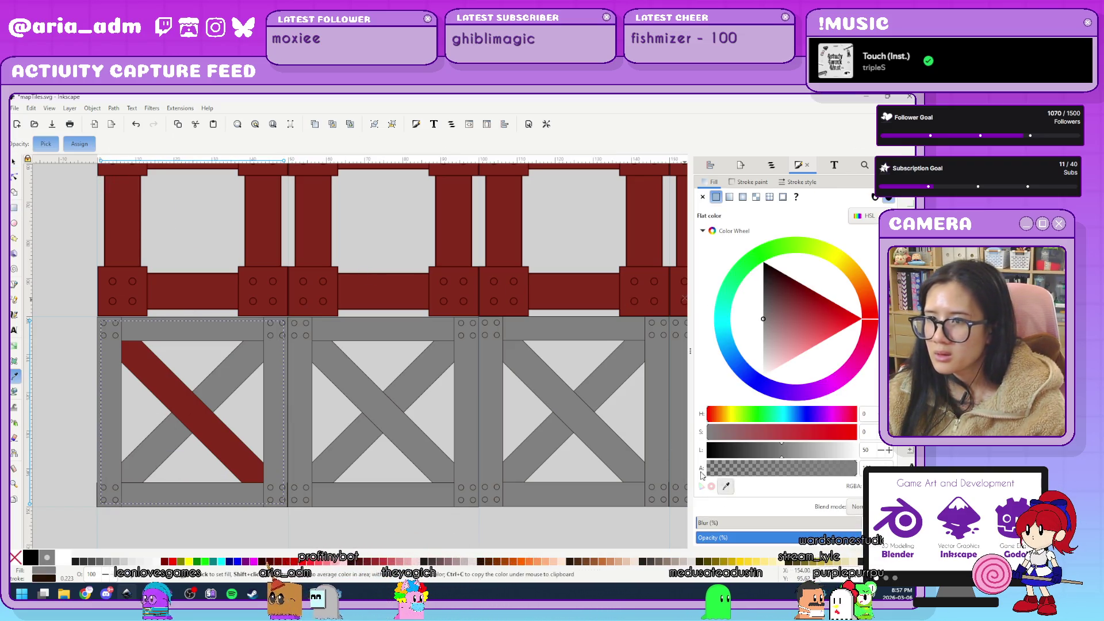
pyautogui.click(266, 239)
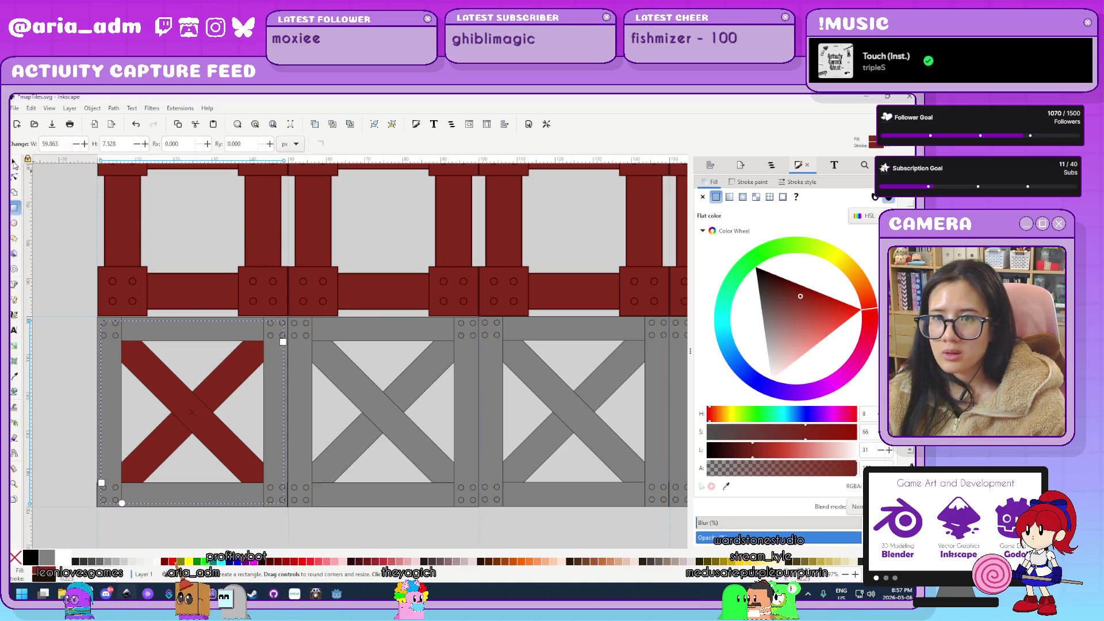
# Select every part of the lower-left tile.
pyautogui.press('s')
pyautogui.press('Escape')
pyautogui.click(222, 498)
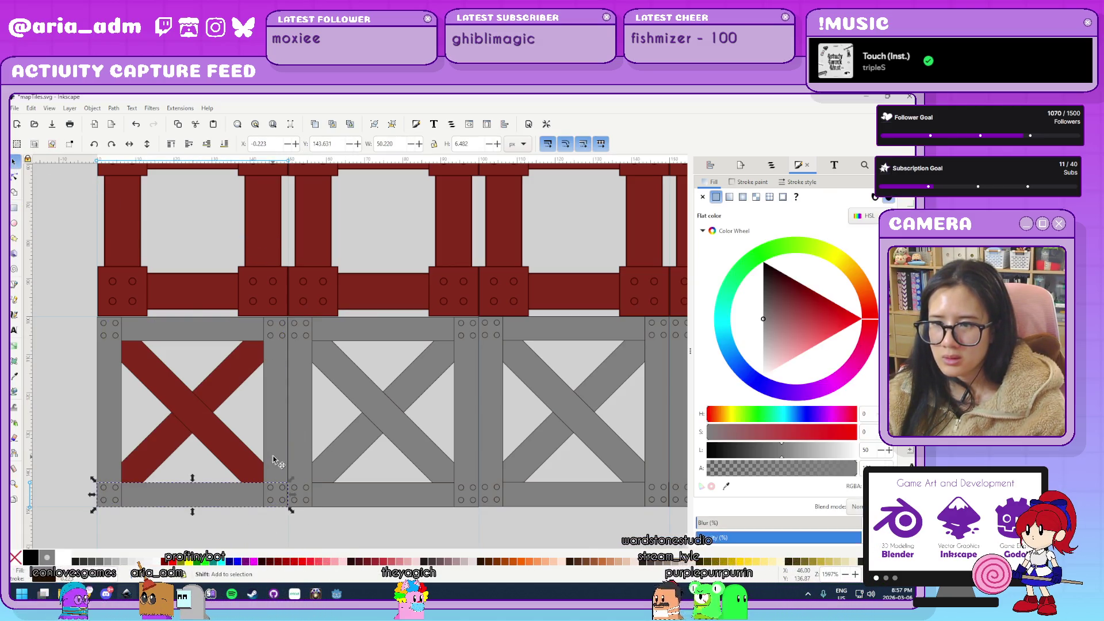
pyautogui.keyDown('shift'); pyautogui.click(227, 339); pyautogui.keyUp('shift')
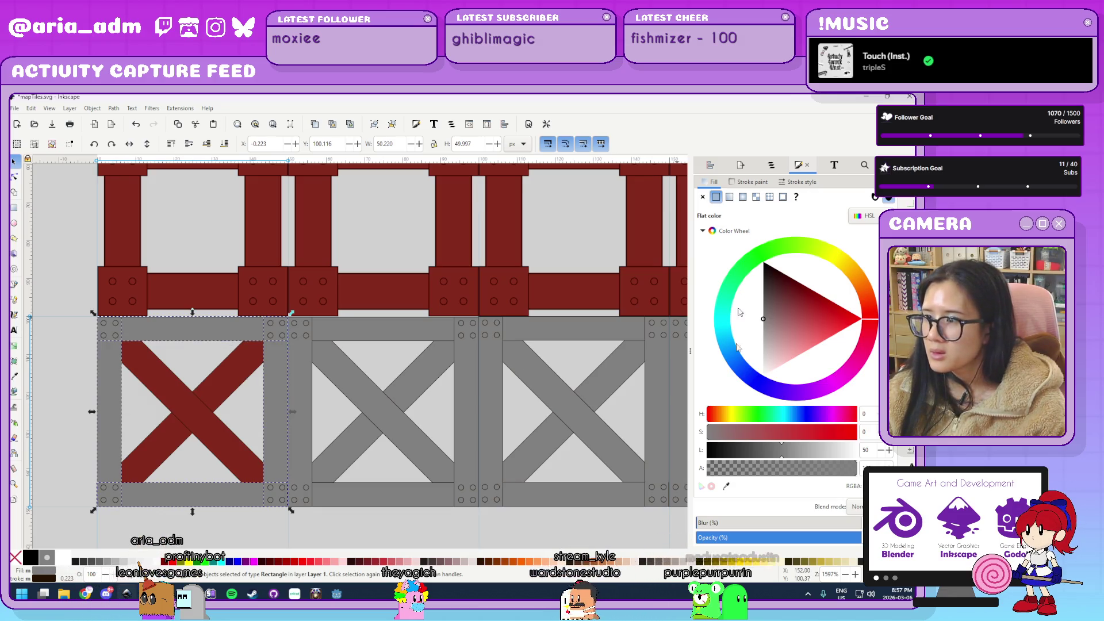
pyautogui.moveTo(86, 525); pyautogui.dragTo(292, 315)
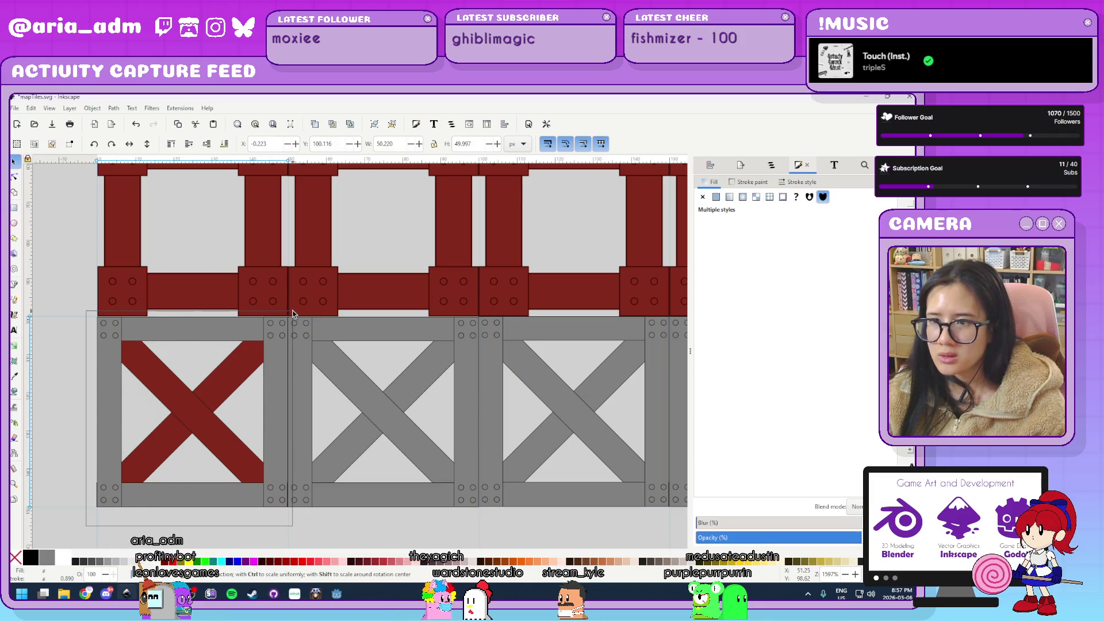
pyautogui.scroll(2, 238, 314)
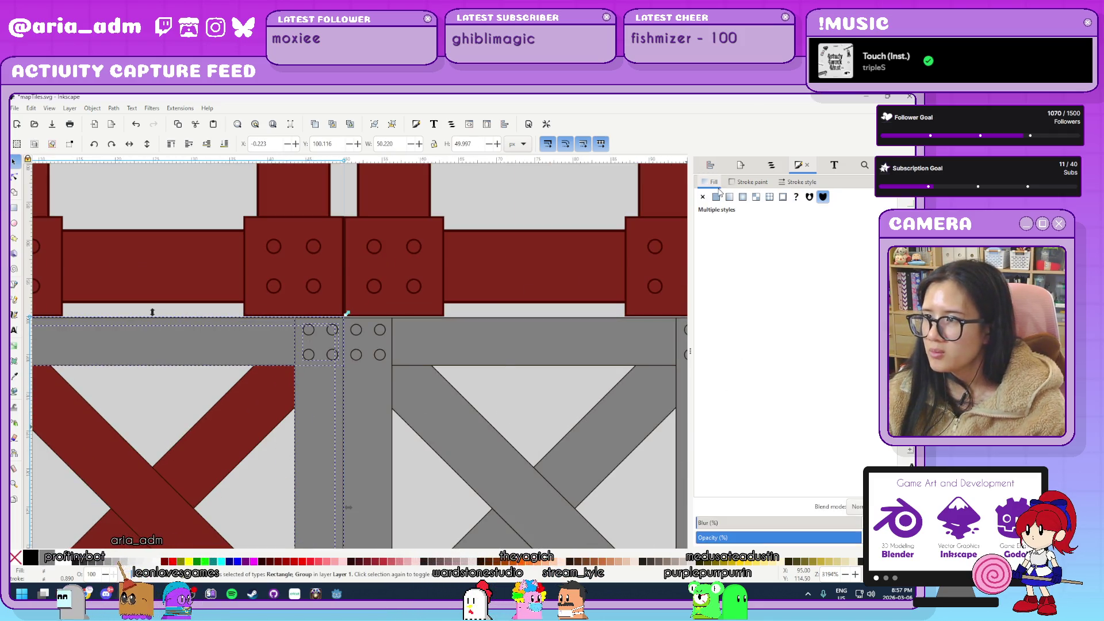
pyautogui.hotkey('ctrl', 'shift', 'v')
pyautogui.click(726, 486)
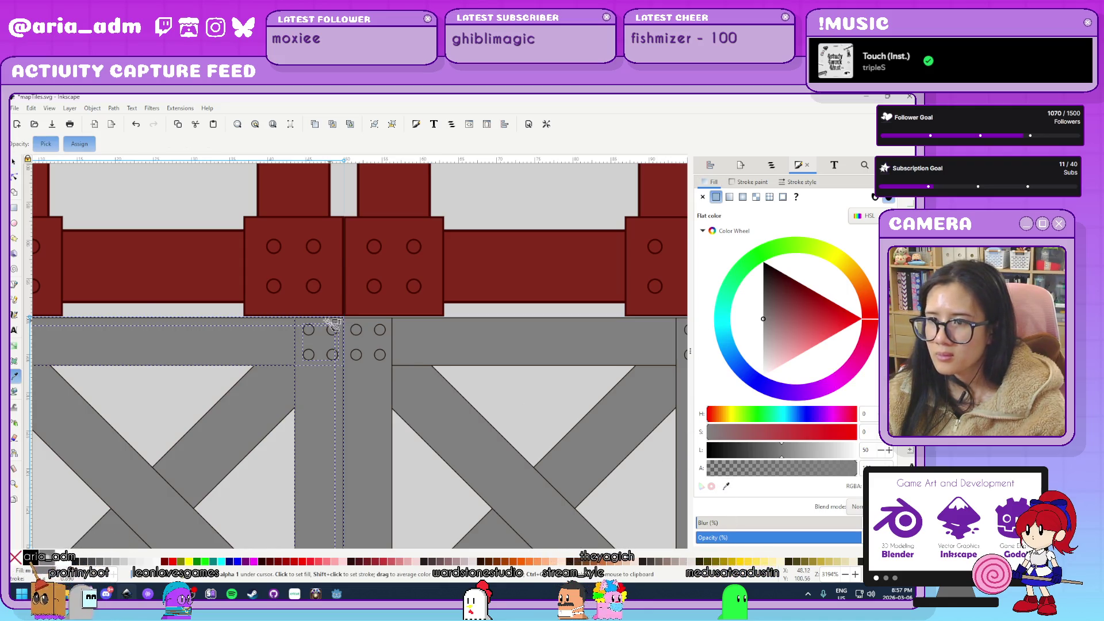
pyautogui.click(299, 307)
pyautogui.scroll(2, 283, 303)
pyautogui.scroll(3, 321, 301)
pyautogui.click(754, 182)
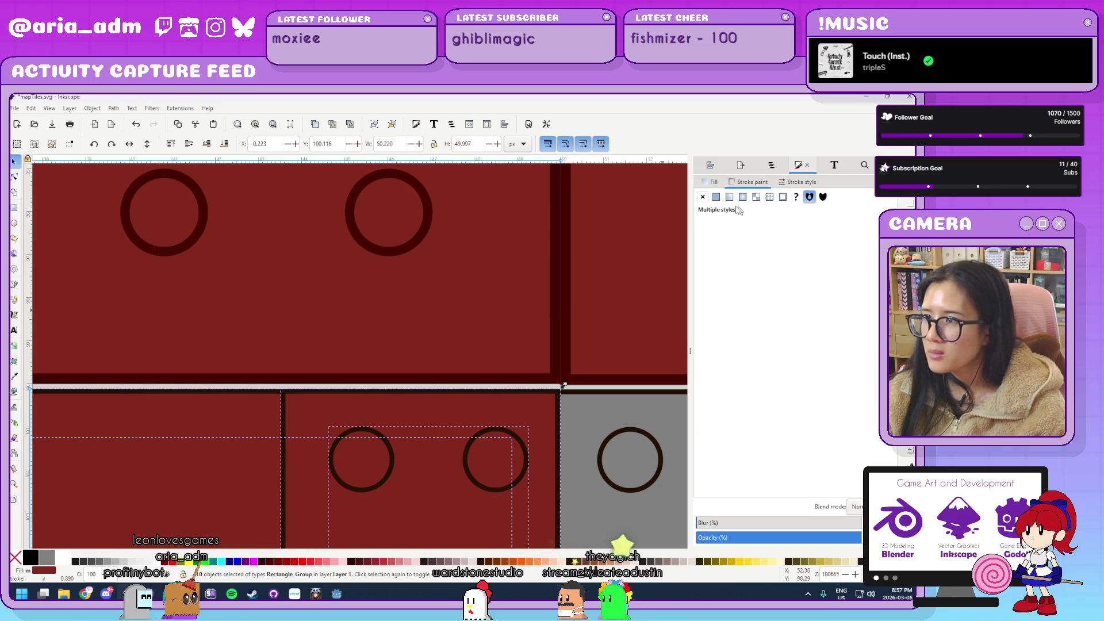
pyautogui.click(716, 196)
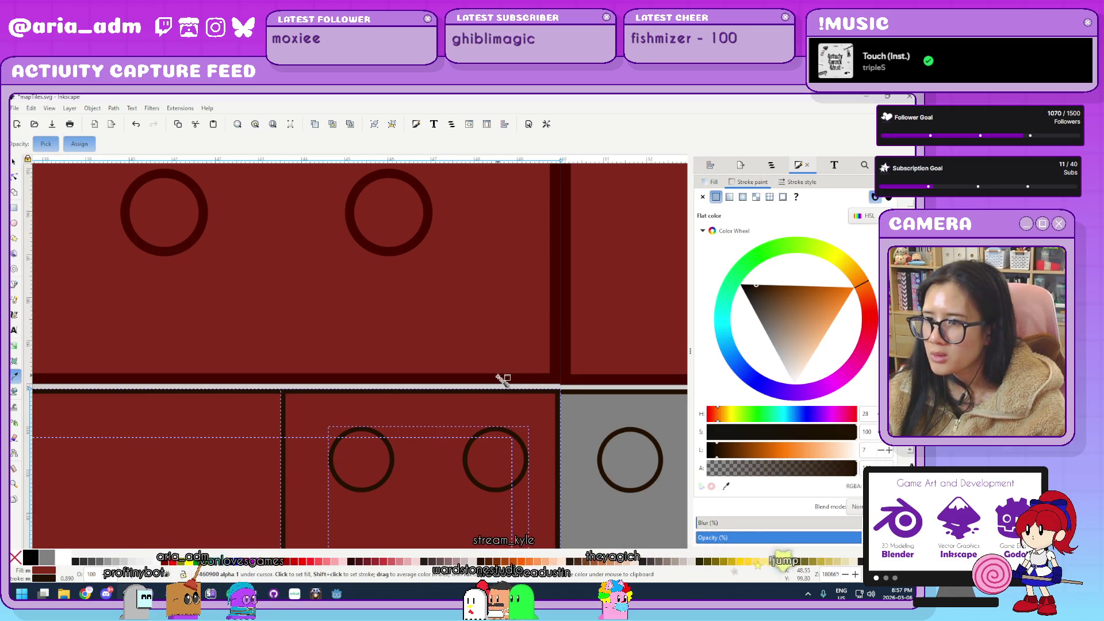
pyautogui.click(562, 382)
pyautogui.scroll(-5, 500, 375)
pyautogui.scroll(-4, 455, 394)
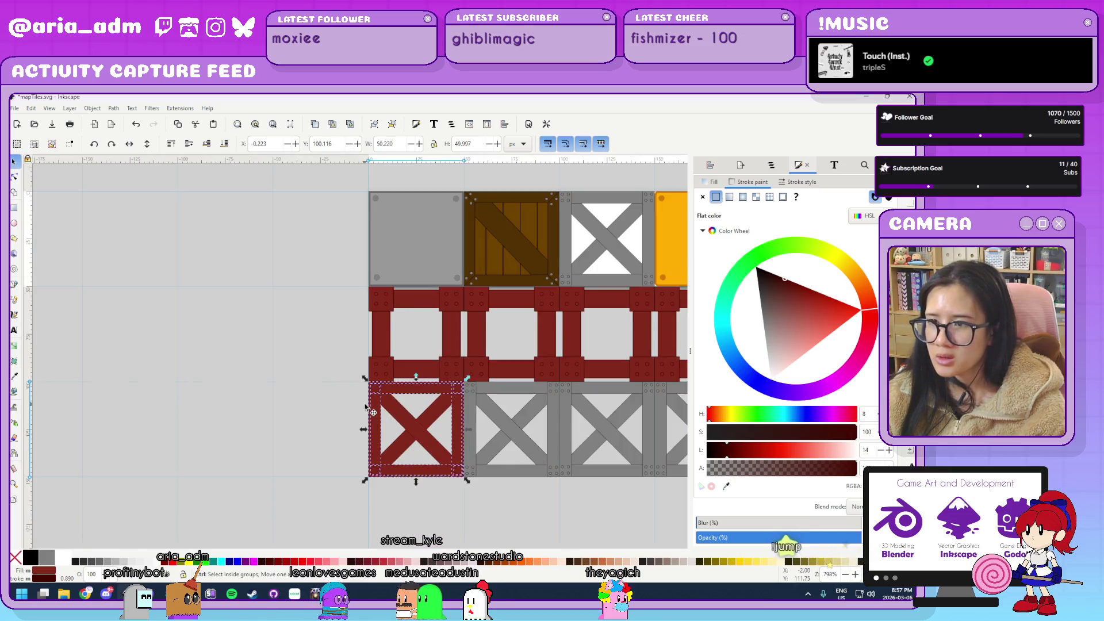
pyautogui.scroll(3, 341, 412)
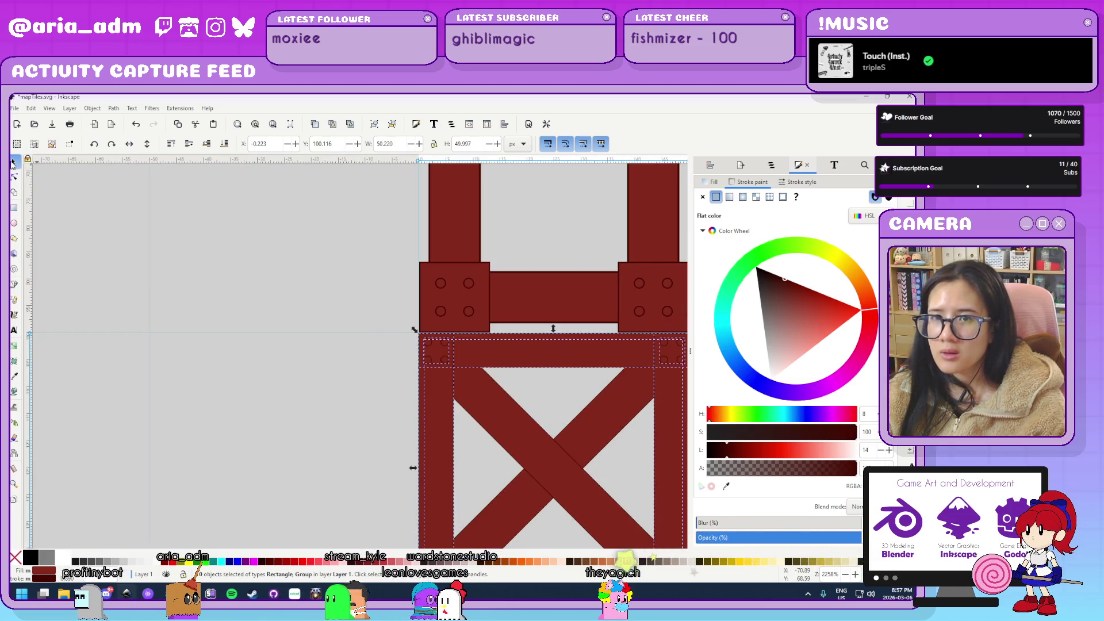
pyautogui.click(288, 295)
pyautogui.hscroll(6, 253, 305)
pyautogui.click(419, 331)
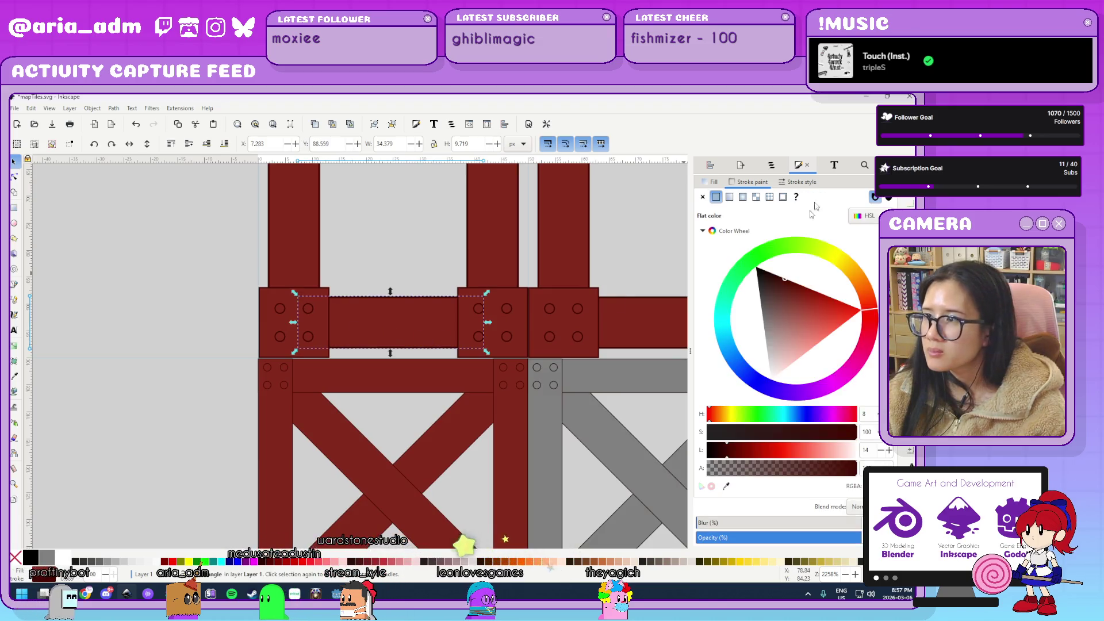
pyautogui.click(804, 182)
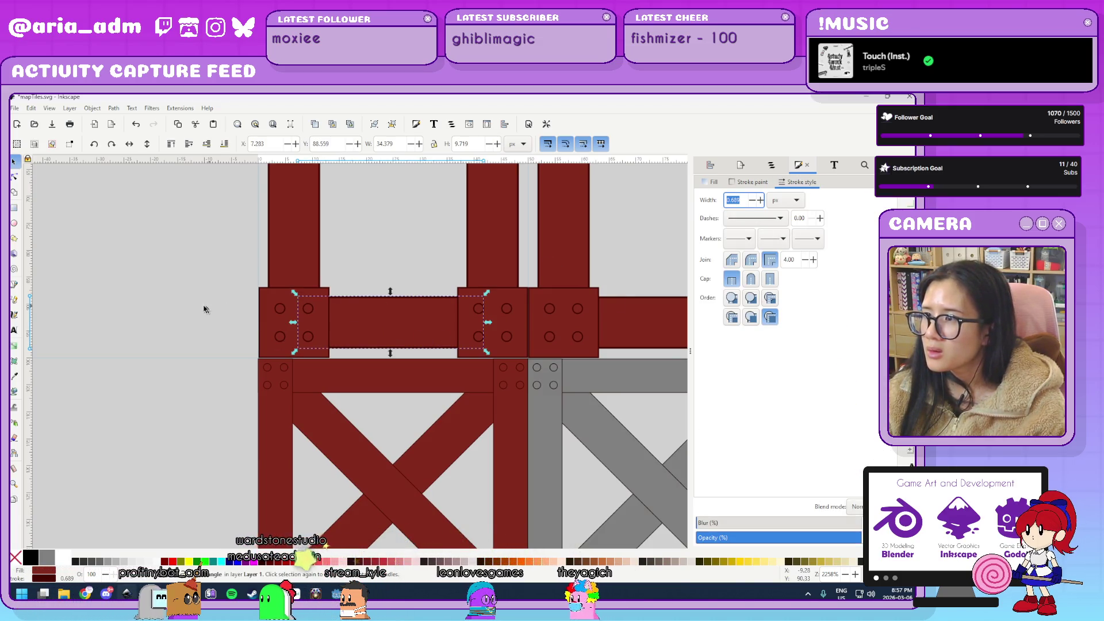
pyautogui.scroll(3, 204, 308)
pyautogui.click(281, 364)
pyautogui.scroll(7, 281, 363)
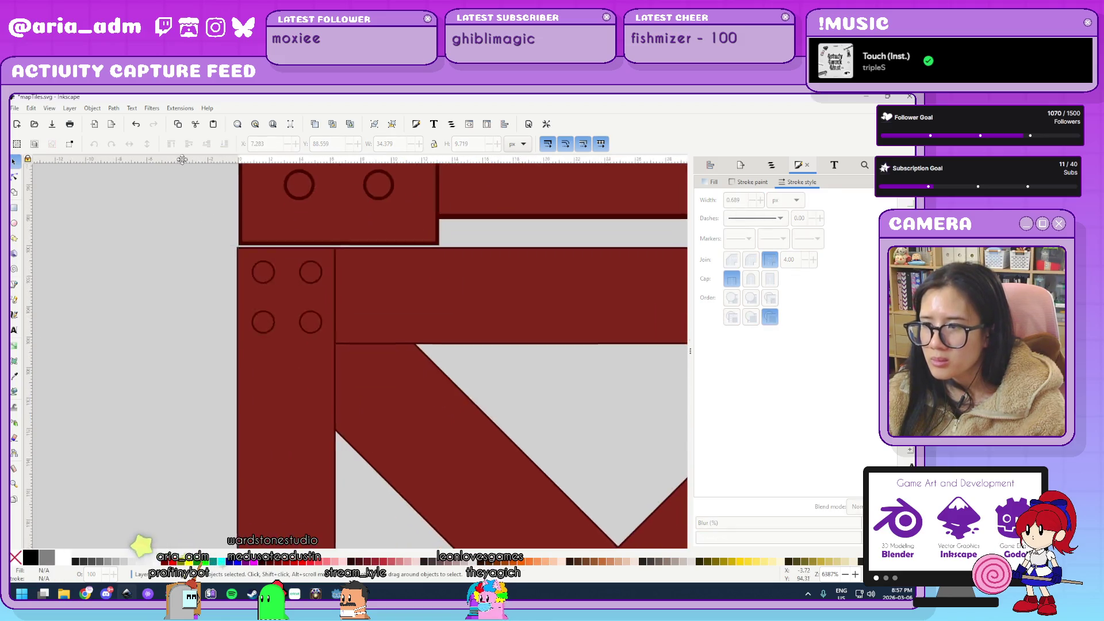
pyautogui.scroll(3, 164, 226)
pyautogui.scroll(-15, 164, 226)
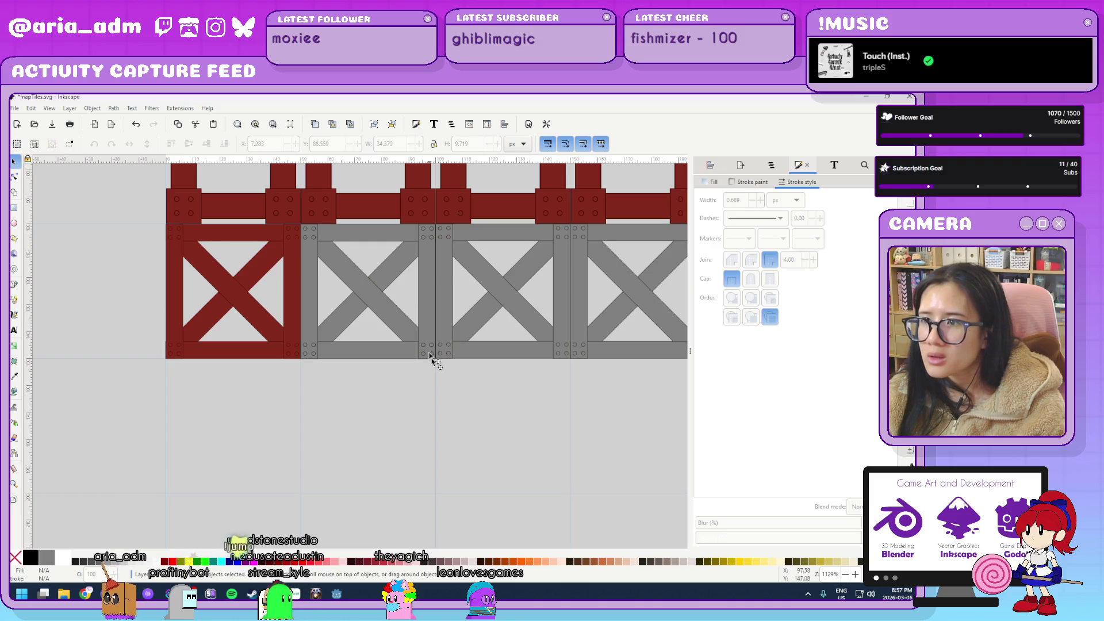
# Delete the extra red frames and grey crate tiles.
pyautogui.moveTo(353, 277); pyautogui.dragTo(409, 435)
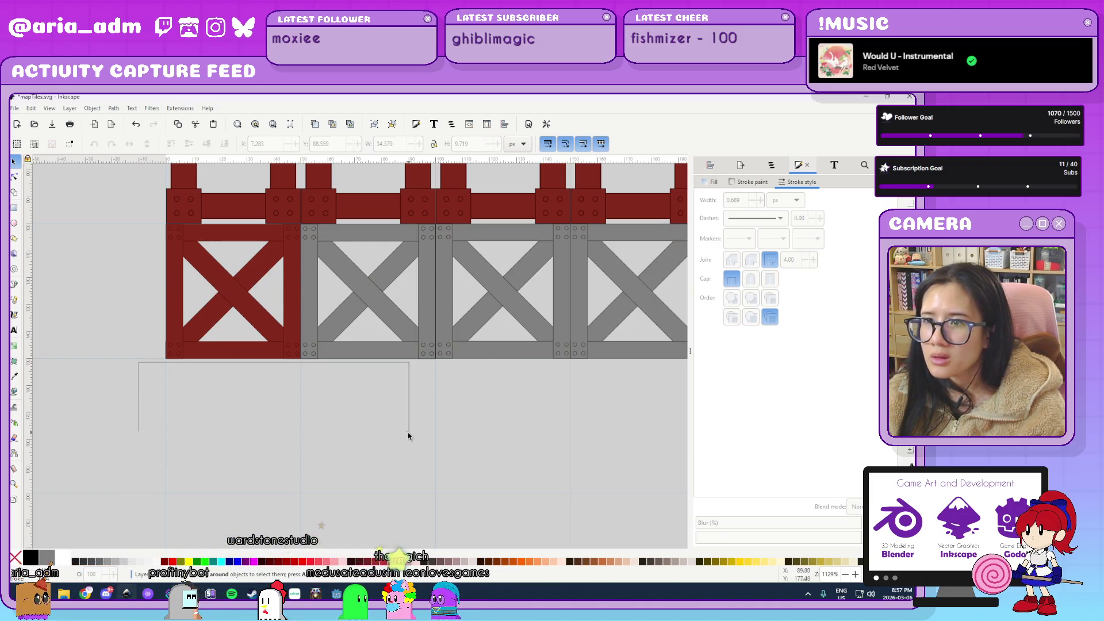
pyautogui.scroll(6, 265, 203)
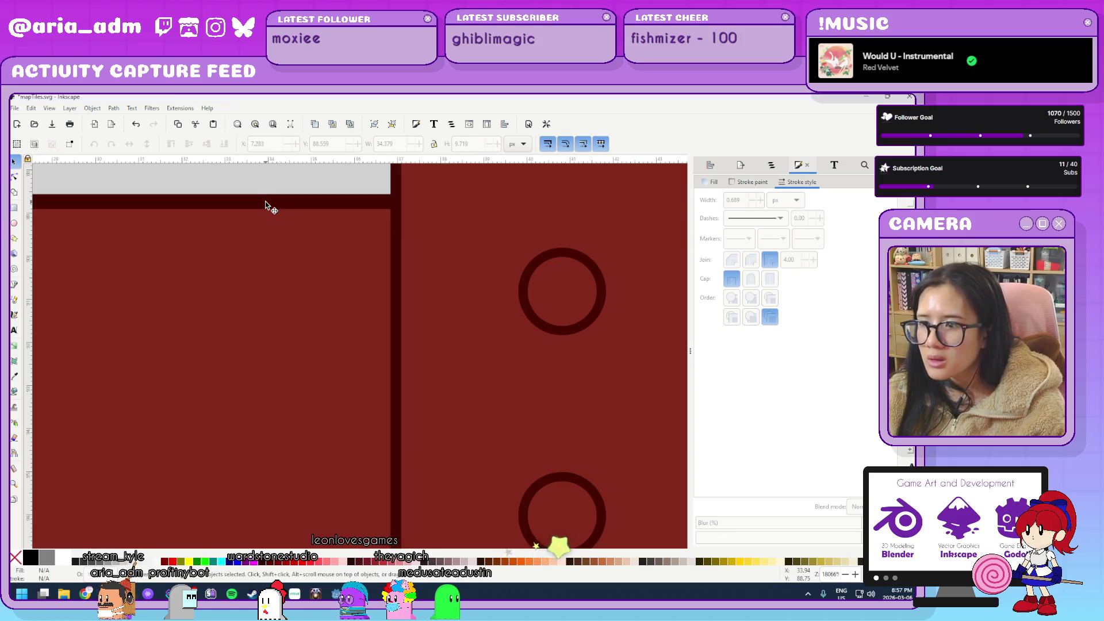
pyautogui.moveTo(365, 306); pyautogui.dragTo(205, 222)
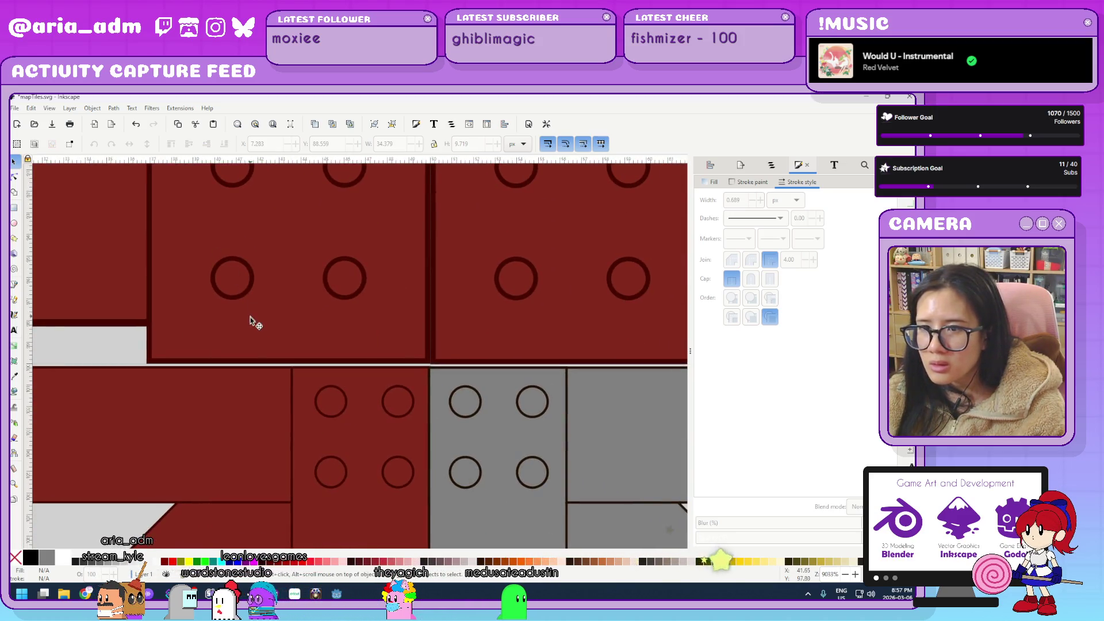
pyautogui.scroll(2, 272, 386)
pyautogui.scroll(-8, 475, 370)
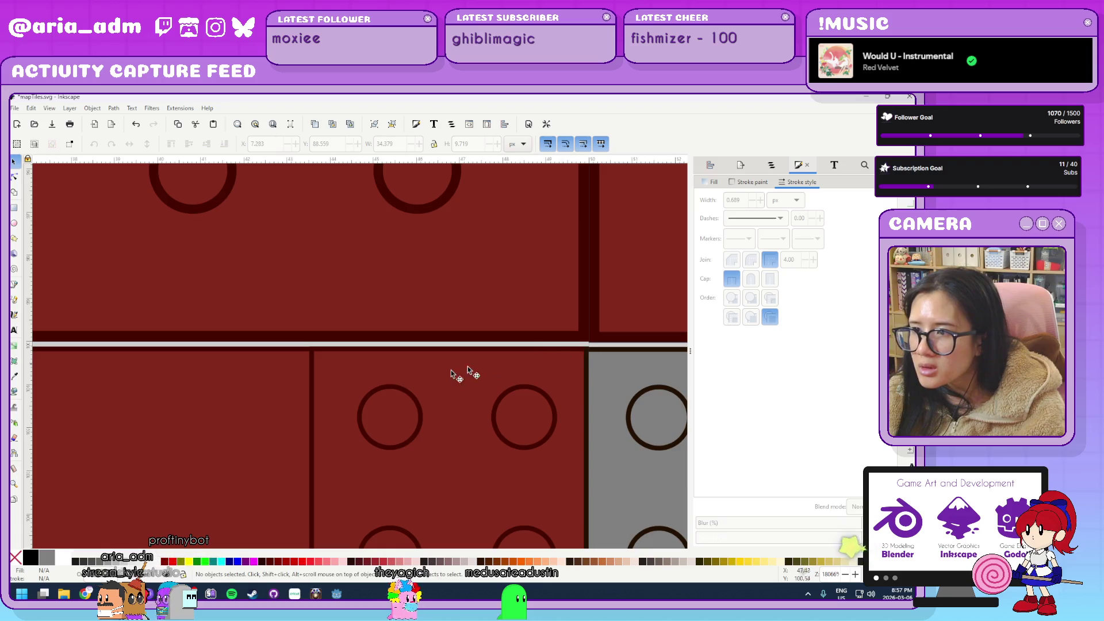
pyautogui.scroll(-2, 368, 387)
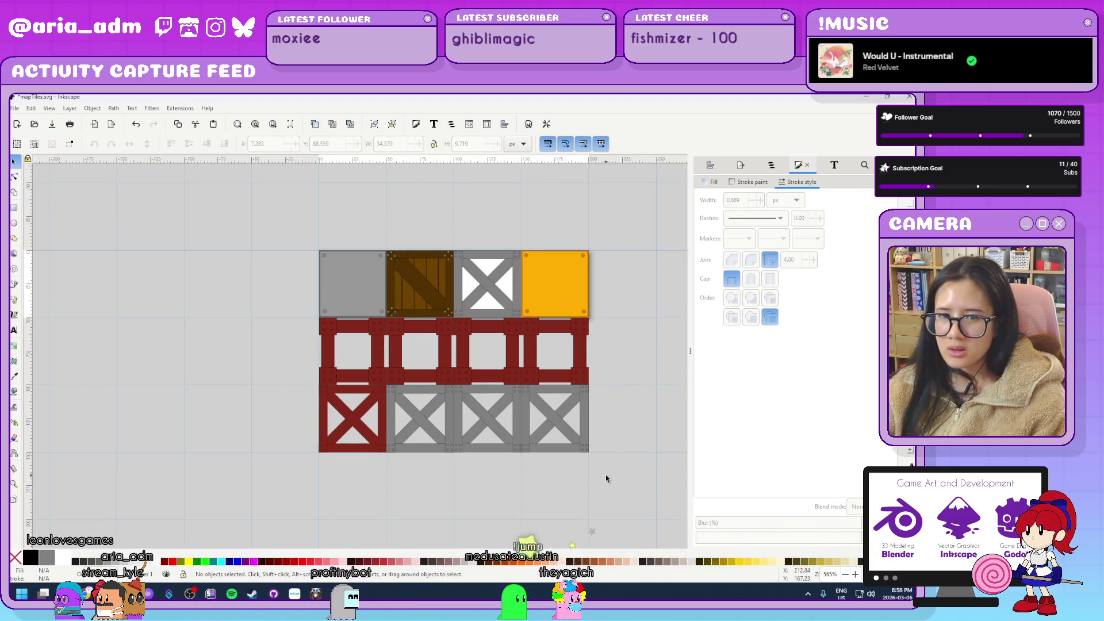
pyautogui.moveTo(632, 483); pyautogui.dragTo(391, 356)
pyautogui.moveTo(385, 315); pyautogui.dragTo(384, 314)
pyautogui.press('Delete')
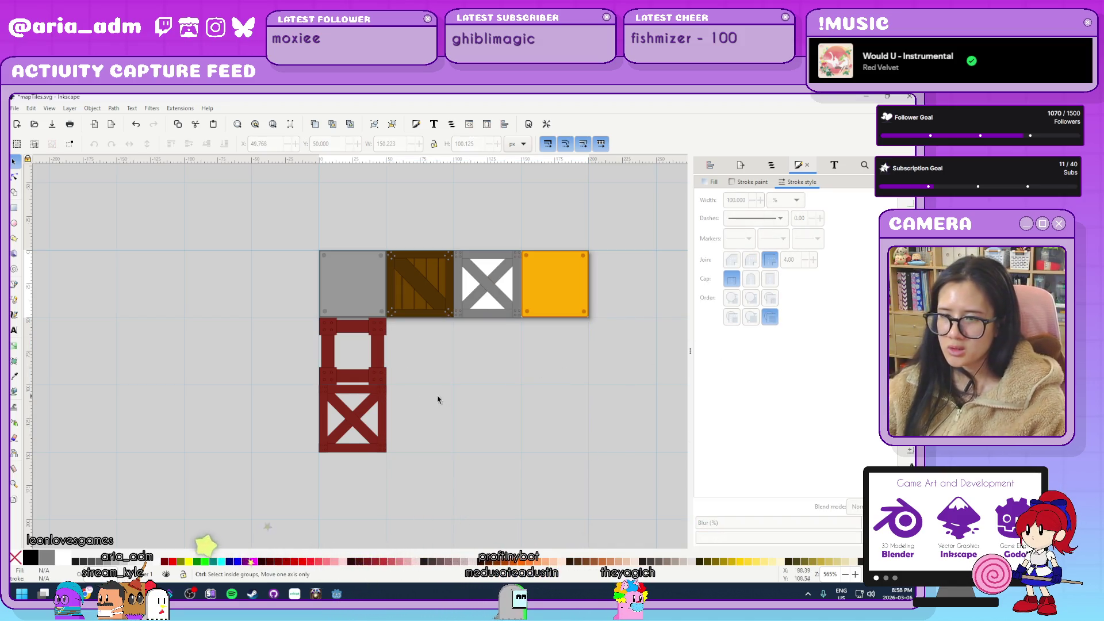
# Snap the 50×50 red X-braced crate tile up onto the grid at y 100.
pyautogui.keyDown('ctrl'); pyautogui.scroll(4, 438, 400); pyautogui.keyUp('ctrl')
pyautogui.hscroll(-5, 393, 305)
pyautogui.scroll(1, 470, 325)
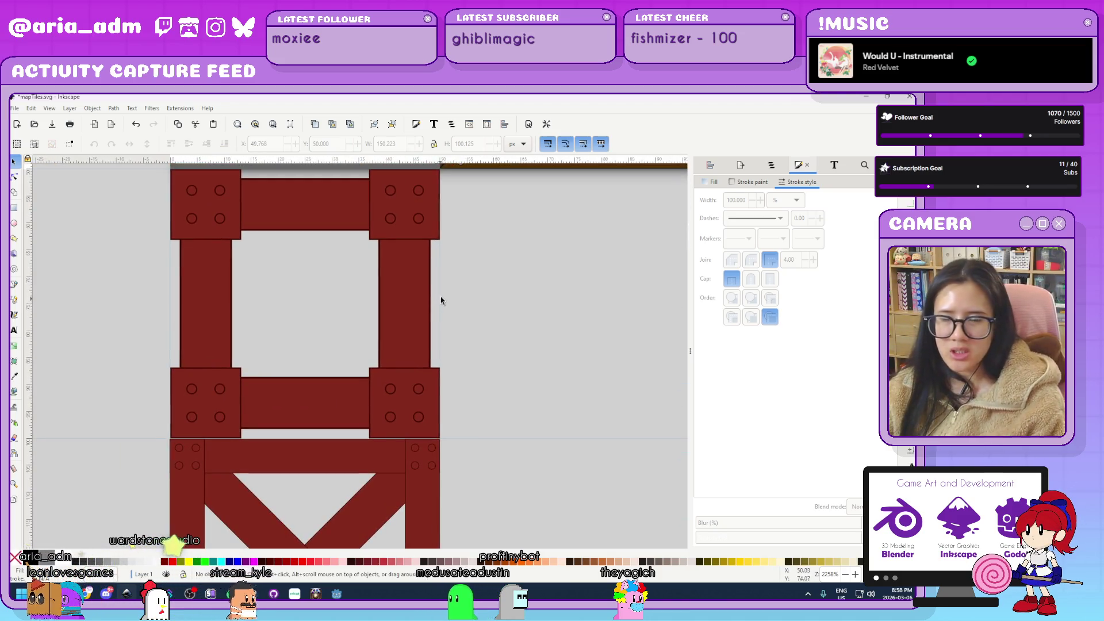
pyautogui.scroll(2, 487, 352)
pyautogui.scroll(4, 472, 499)
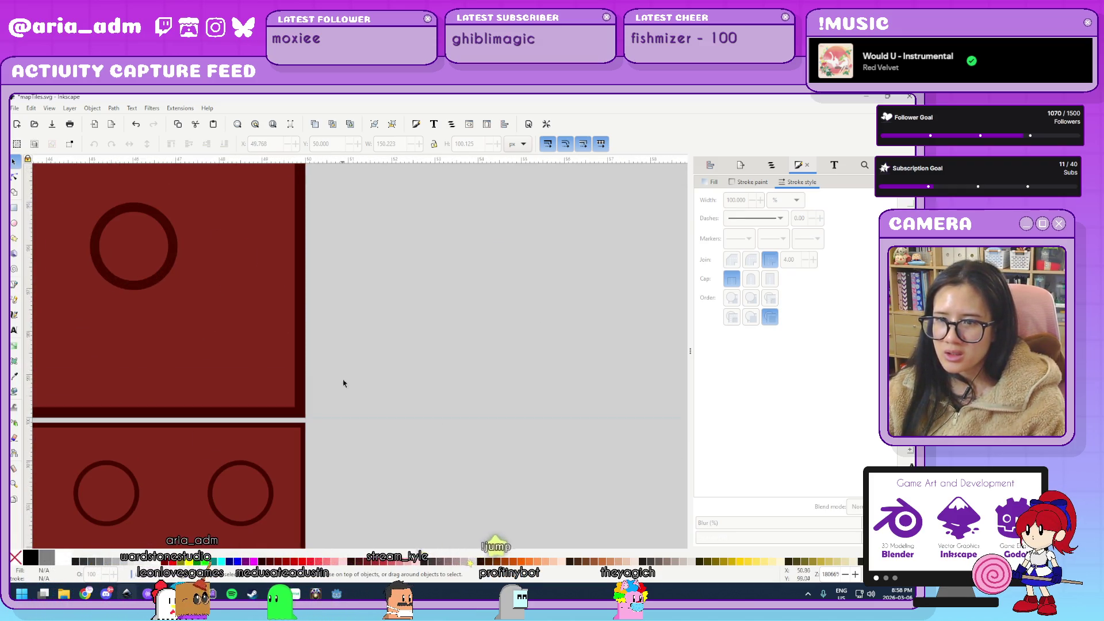
pyautogui.moveTo(343, 377); pyautogui.dragTo(638, 330)
pyautogui.scroll(-7, 633, 335)
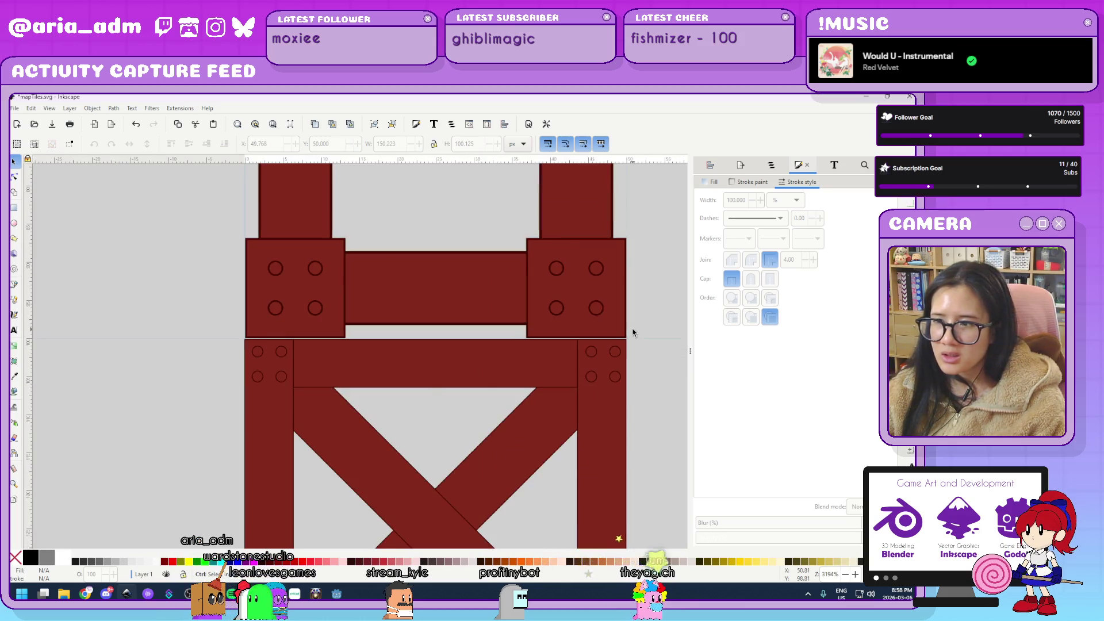
pyautogui.moveTo(595, 337); pyautogui.dragTo(581, 329)
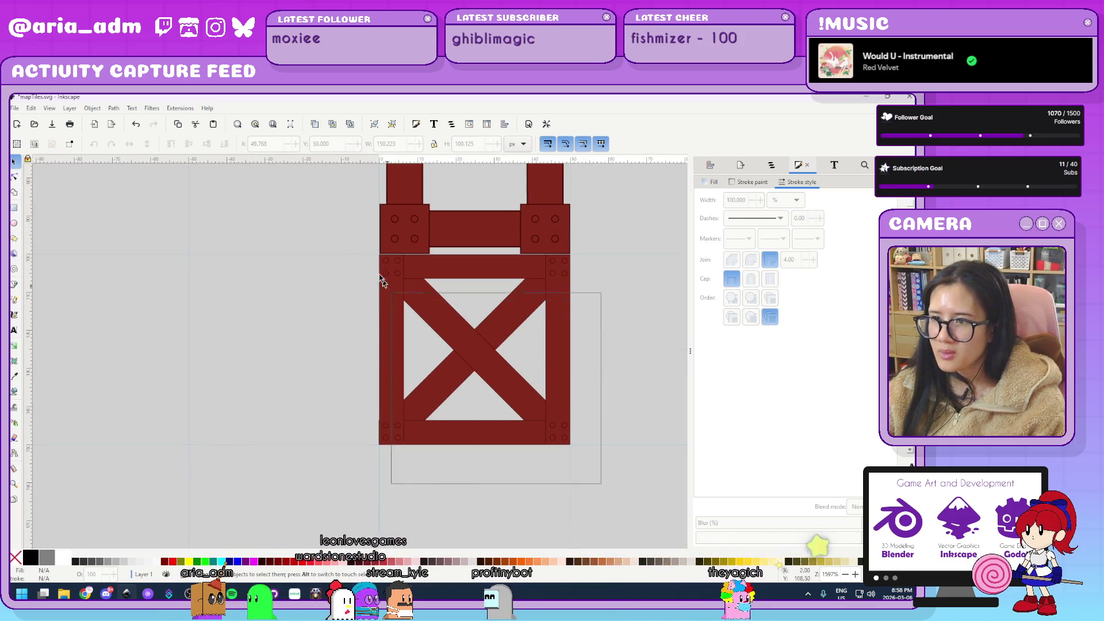
pyautogui.click(352, 254)
pyautogui.scroll(12, 353, 253)
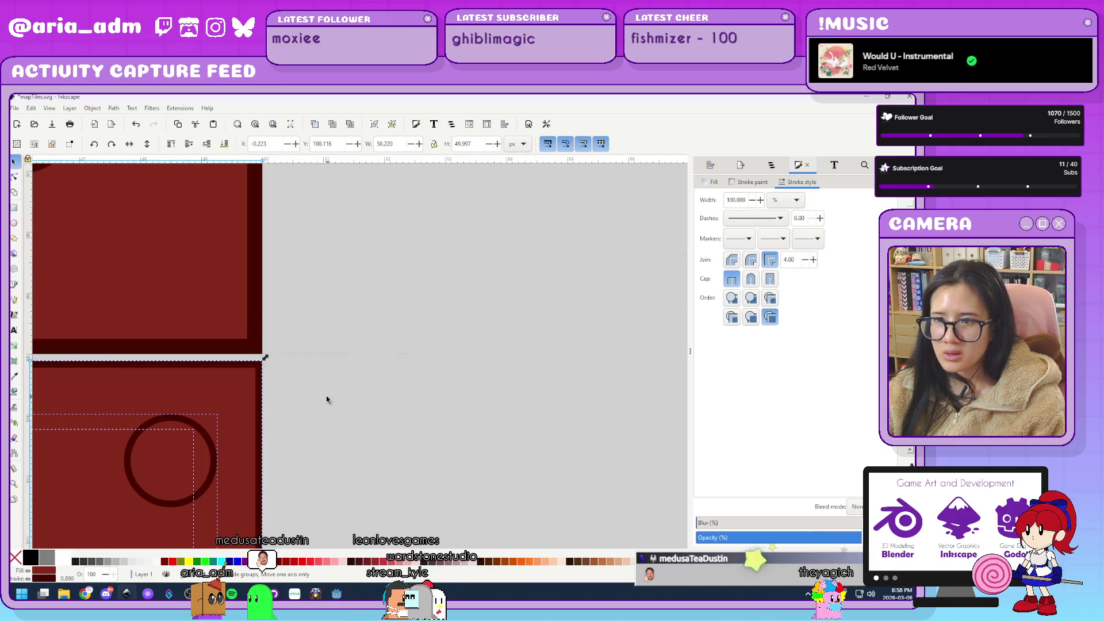
pyautogui.moveTo(185, 358); pyautogui.dragTo(181, 344)
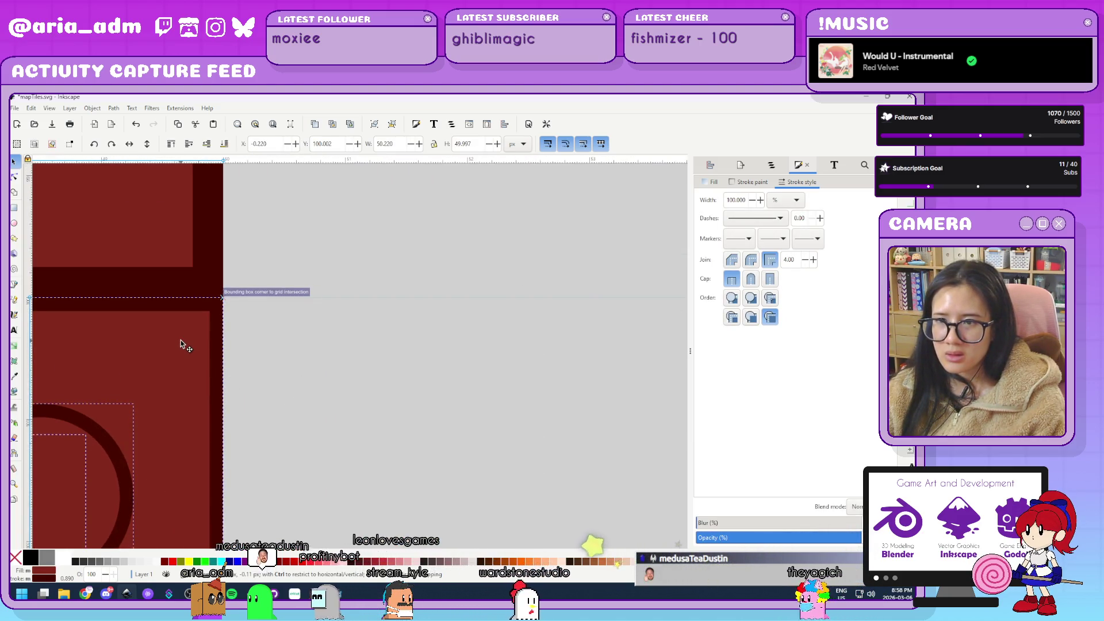
pyautogui.click(419, 369)
# Select all ten crate pieces and edit their outline width value.
pyautogui.scroll(-9, 440, 363)
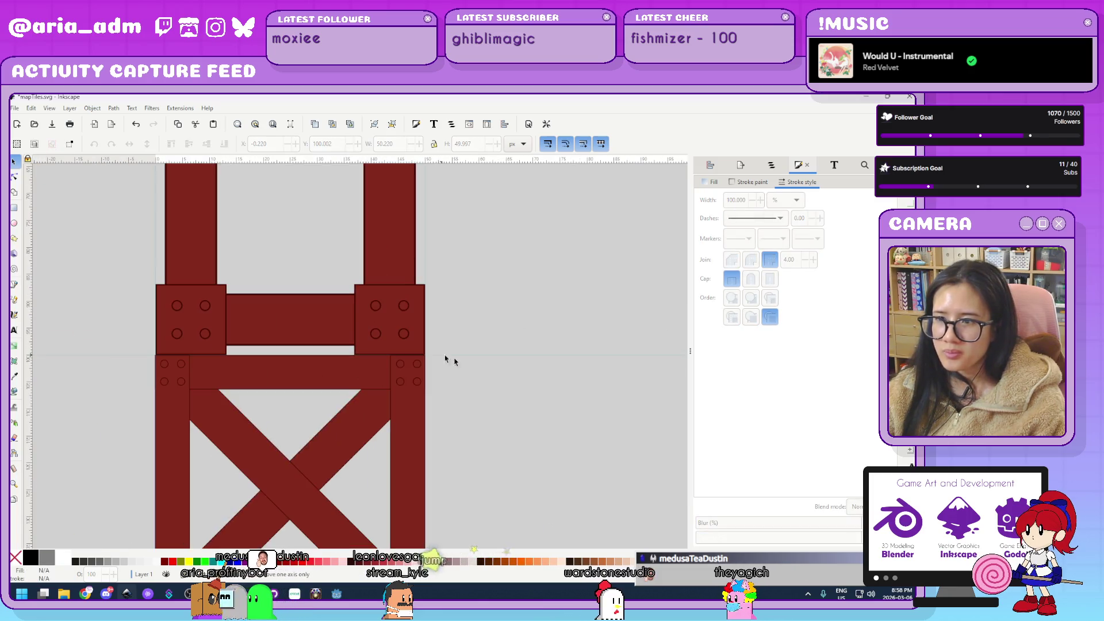
pyautogui.moveTo(485, 501); pyautogui.dragTo(140, 201)
pyautogui.click(742, 199)
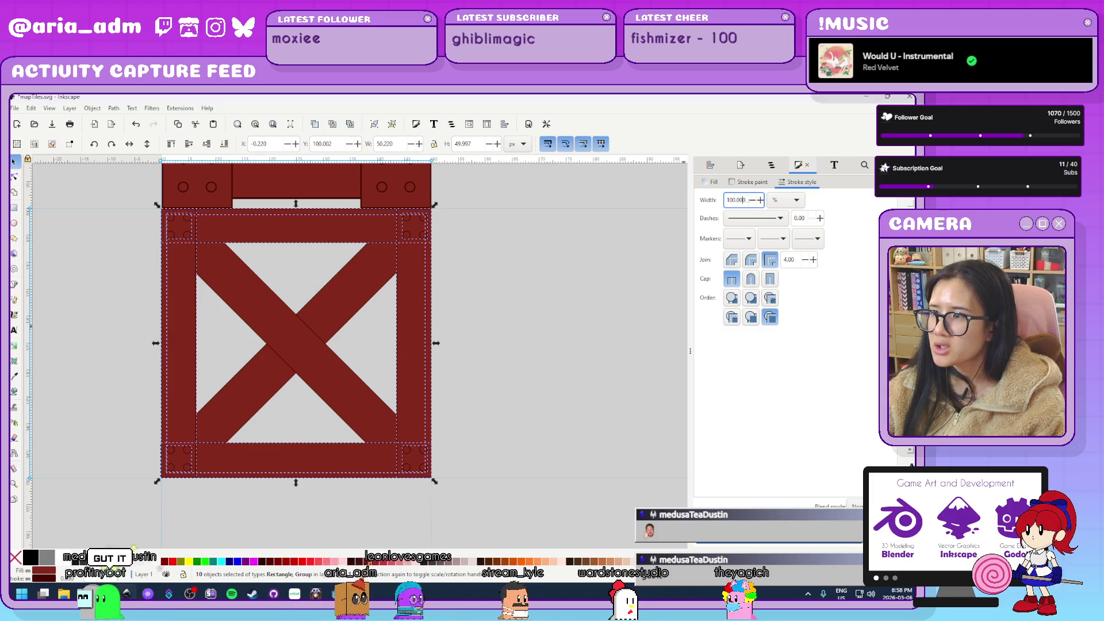
# Set the crate pieces' outline width to 0.689 px.
pyautogui.hotkey('ctrl', 'a')
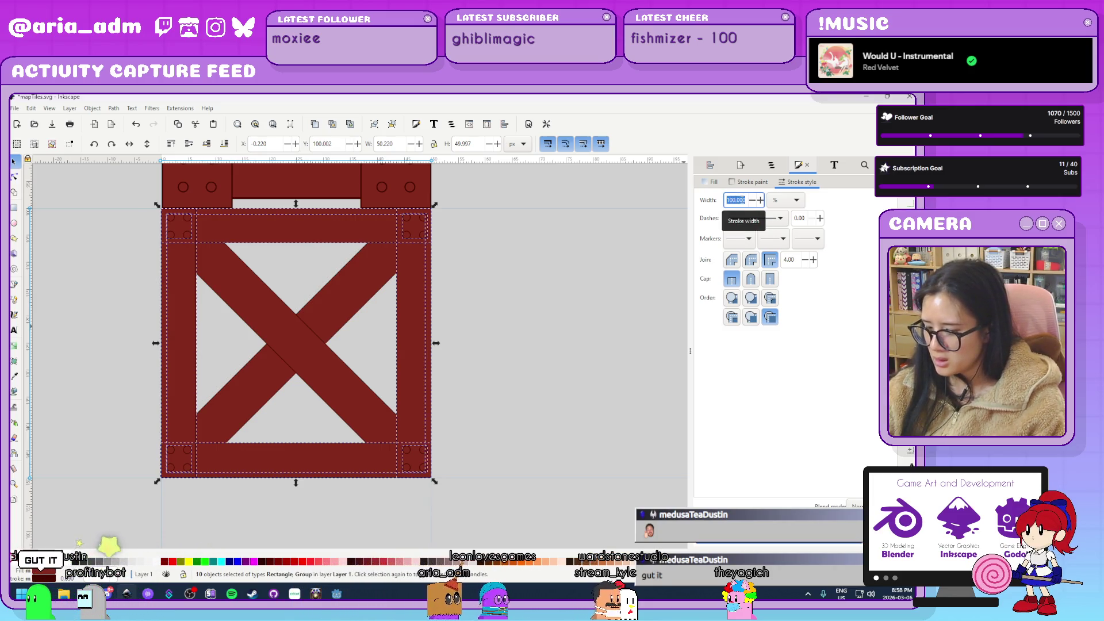
pyautogui.write('89')
pyautogui.press('Return')
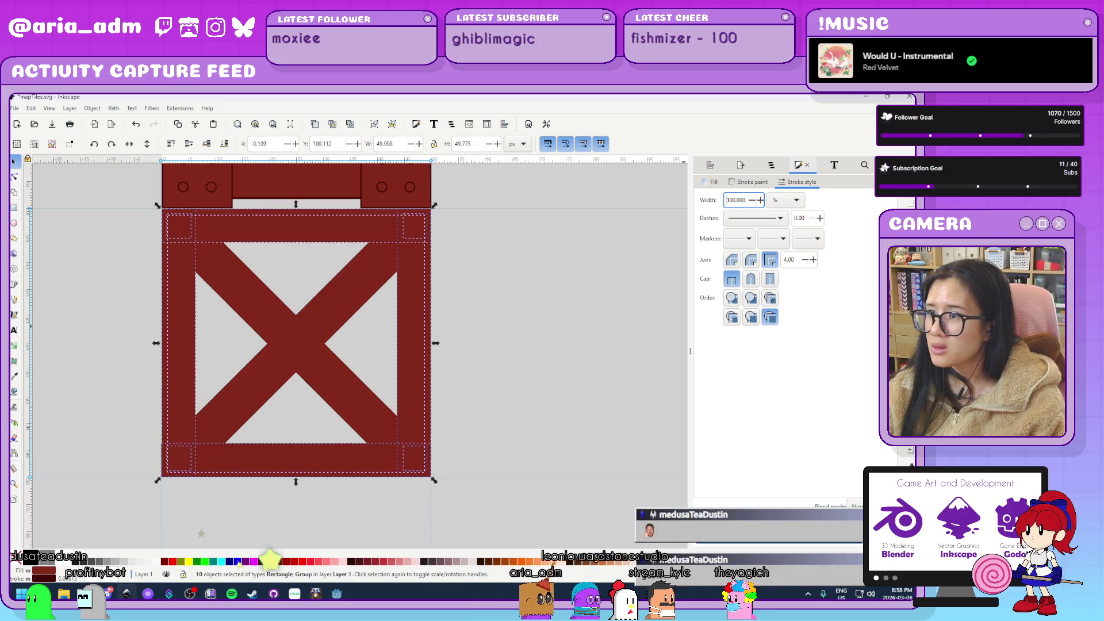
pyautogui.click(784, 201)
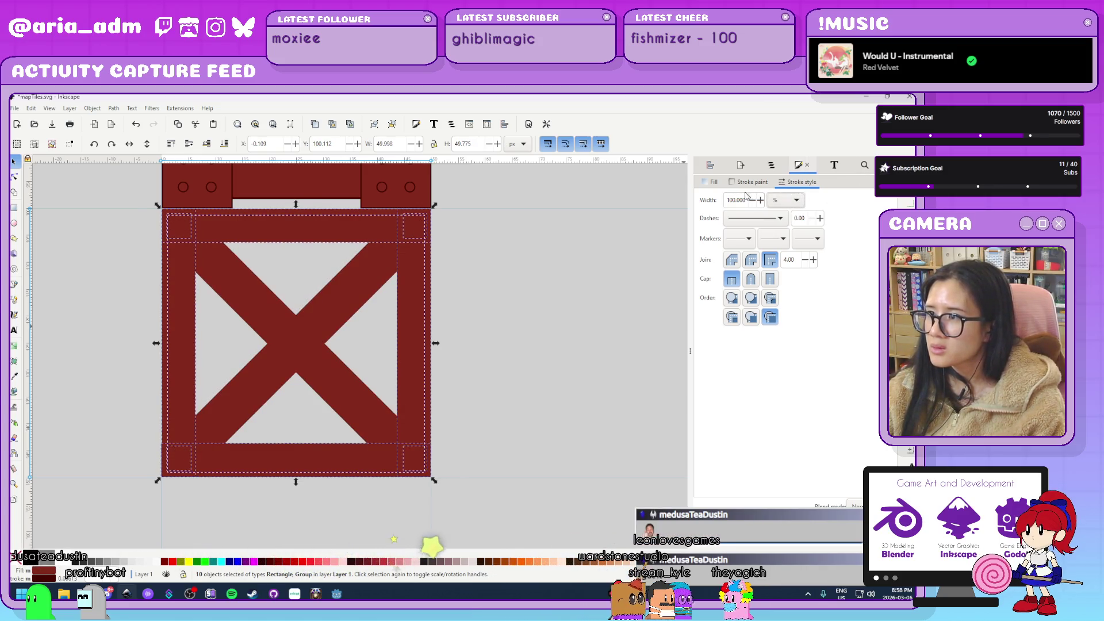
pyautogui.click(783, 200)
pyautogui.click(784, 118)
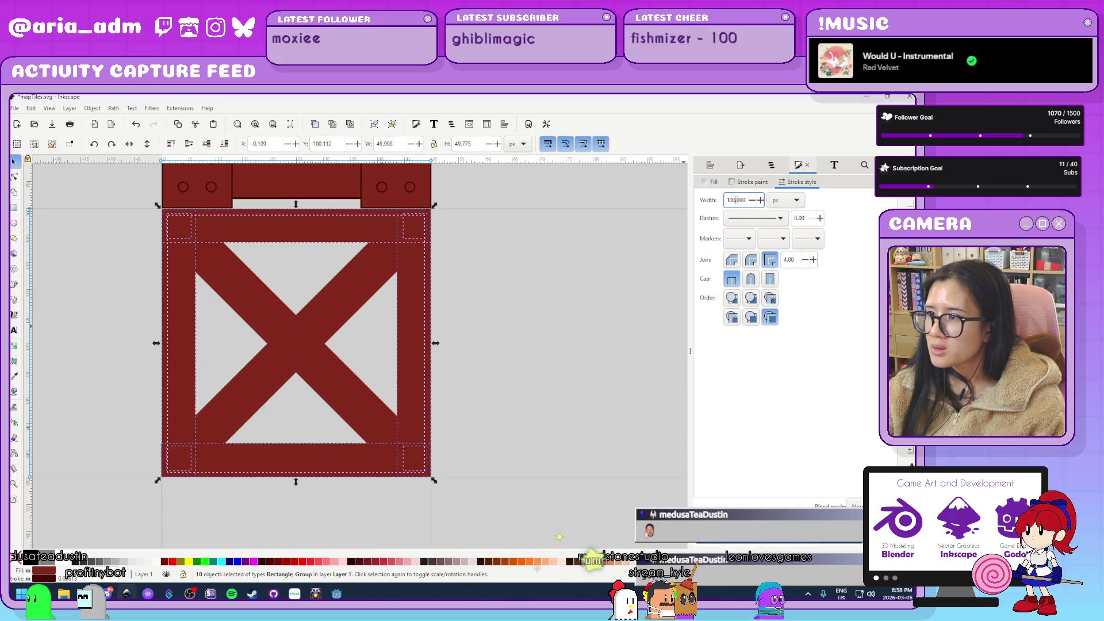
pyautogui.press('BackSpace')
pyautogui.write('9')
pyautogui.press('Return')
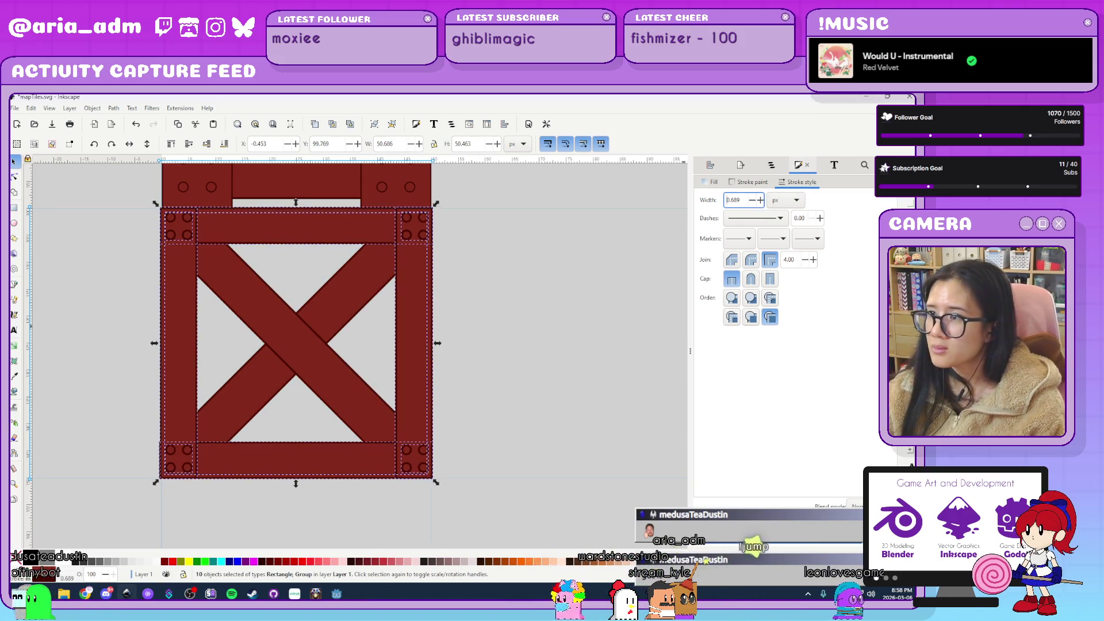
# Compare those outlines with the girder's right bolt plate and the bar above it.
pyautogui.click(557, 367)
pyautogui.scroll(5, 557, 366)
pyautogui.click(429, 296)
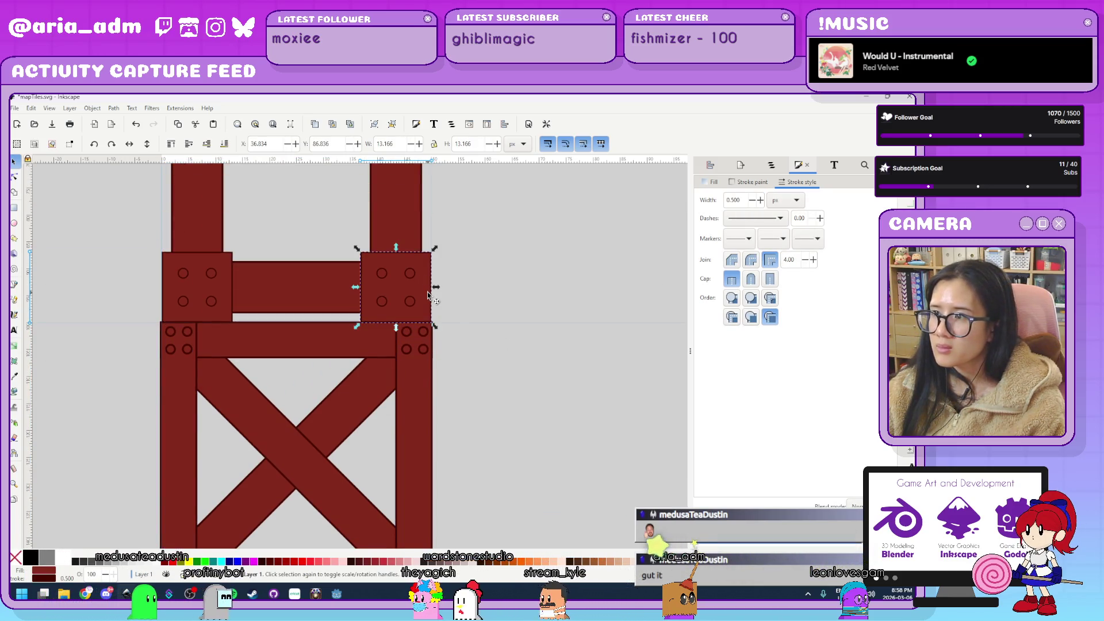
pyautogui.click(416, 230)
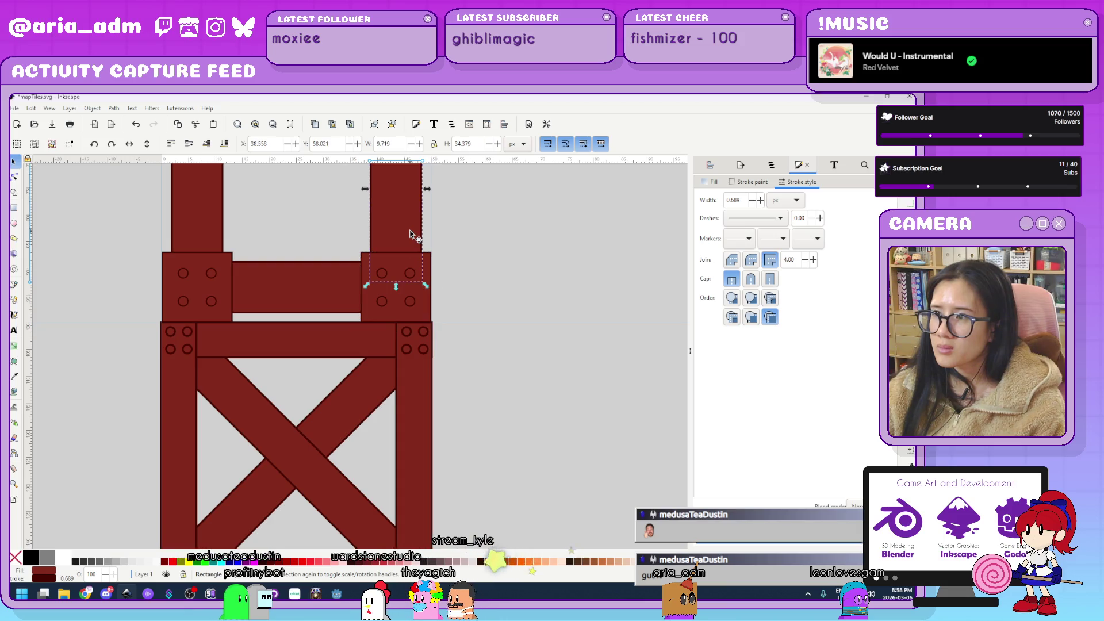
pyautogui.click(521, 277)
pyautogui.scroll(5, 522, 278)
pyautogui.scroll(-12, 518, 288)
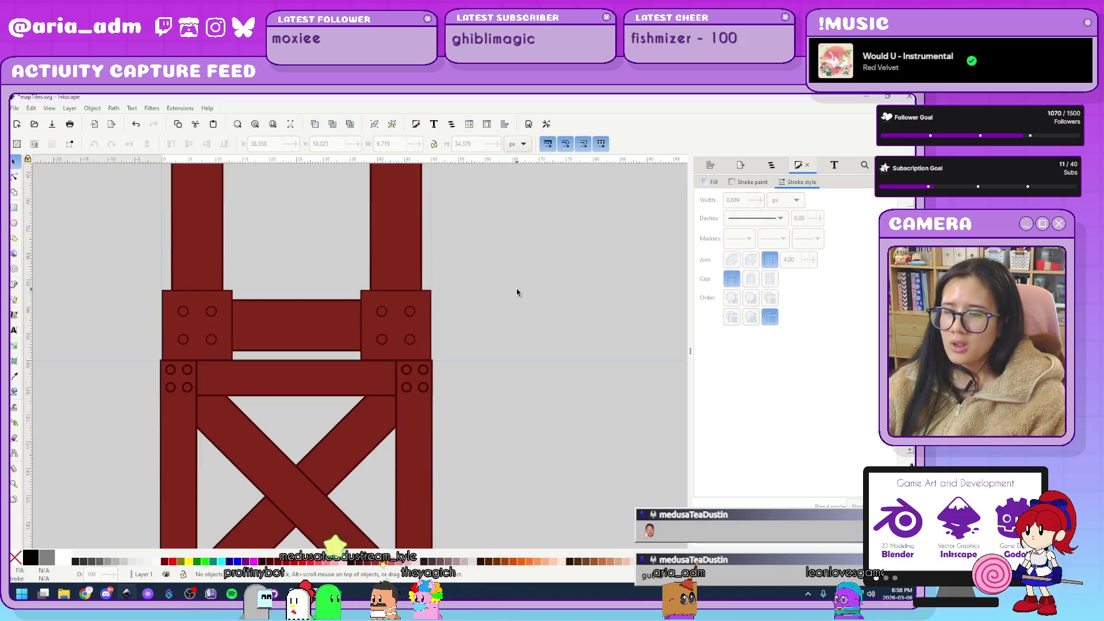
# Undo the 0.689 px outline change and reselect all ten crate pieces.
pyautogui.hotkey('ctrl', 'z')
pyautogui.scroll(2, 507, 345)
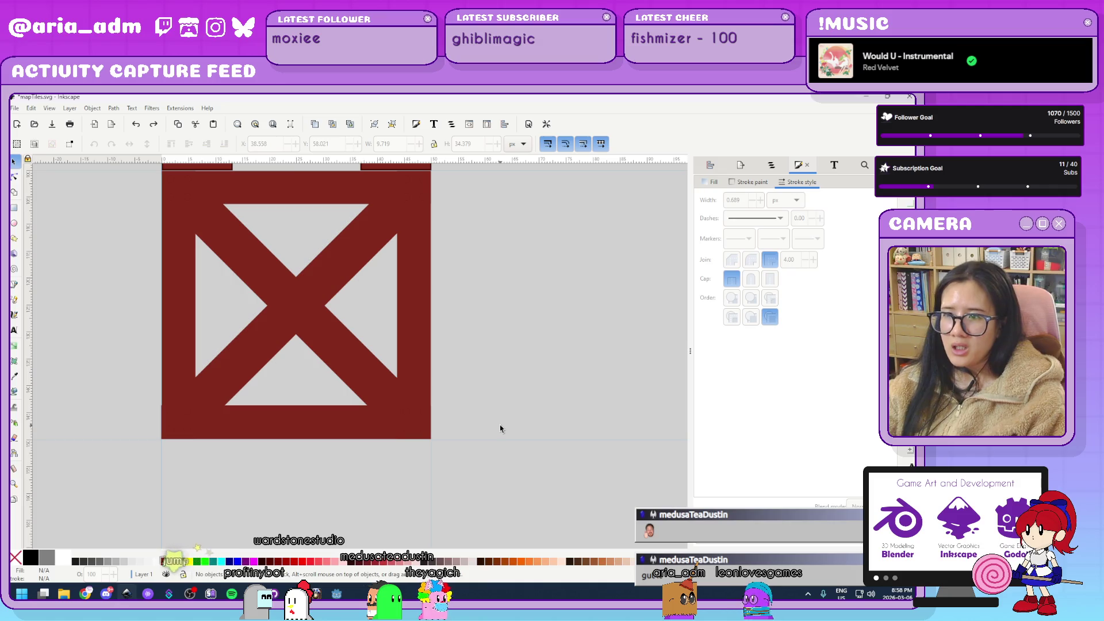
pyautogui.scroll(2, 501, 429)
pyautogui.moveTo(466, 497)
pyautogui.mouseDown()
pyautogui.moveTo(118, 194)
pyautogui.moveTo(114, 204)
pyautogui.mouseUp()
# Set the crate pieces' outline width to 0.5 px.
pyautogui.click(785, 199)
pyautogui.click(782, 188)
pyautogui.click(786, 199)
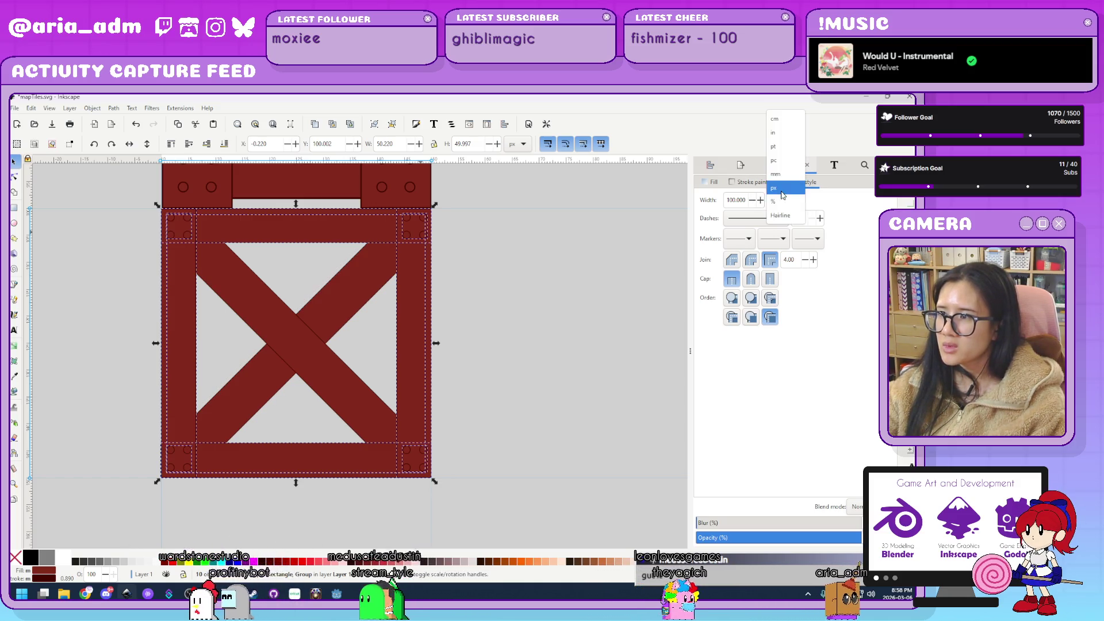
pyautogui.click(777, 188)
pyautogui.click(741, 201)
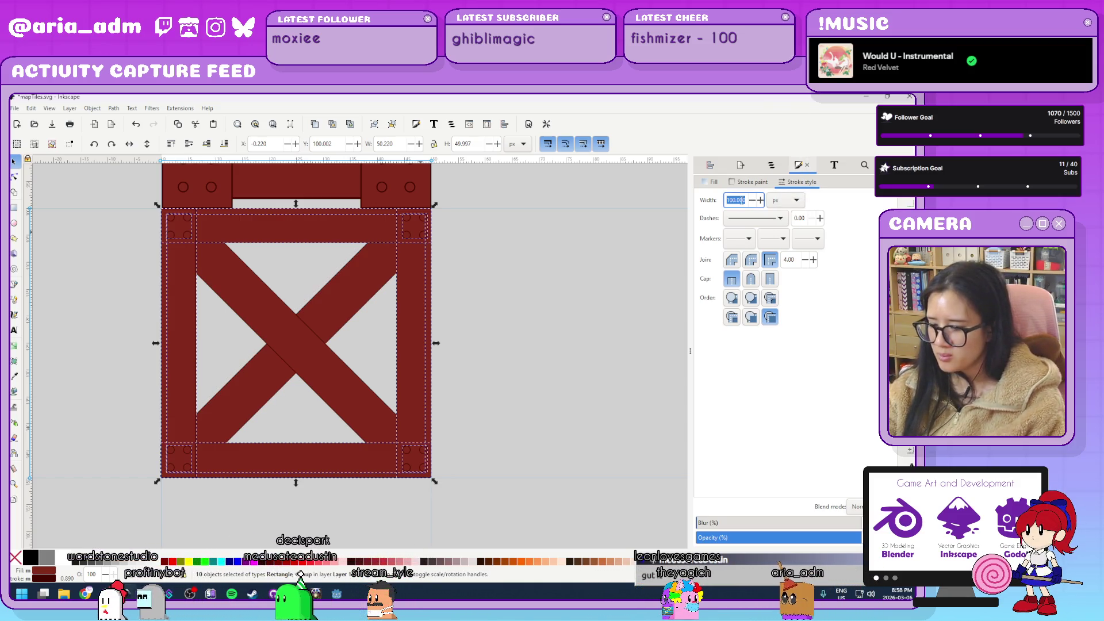
pyautogui.write('10.5')
pyautogui.press('Return')
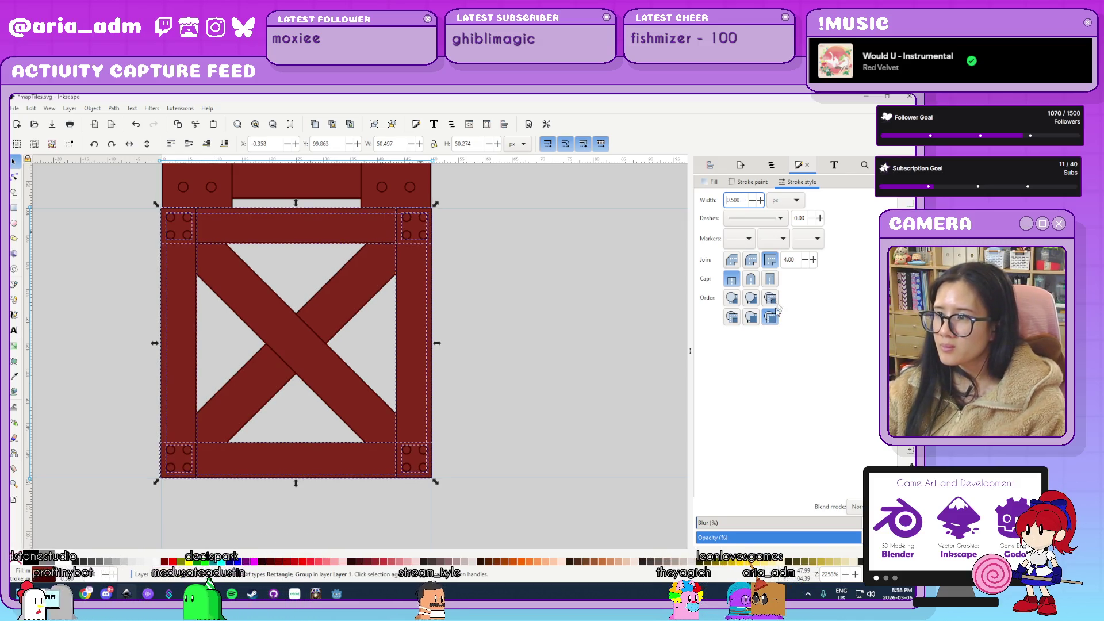
# Pick a different paint order for the strokes, then deselect the crate.
pyautogui.click(733, 320)
pyautogui.click(770, 317)
pyautogui.click(595, 375)
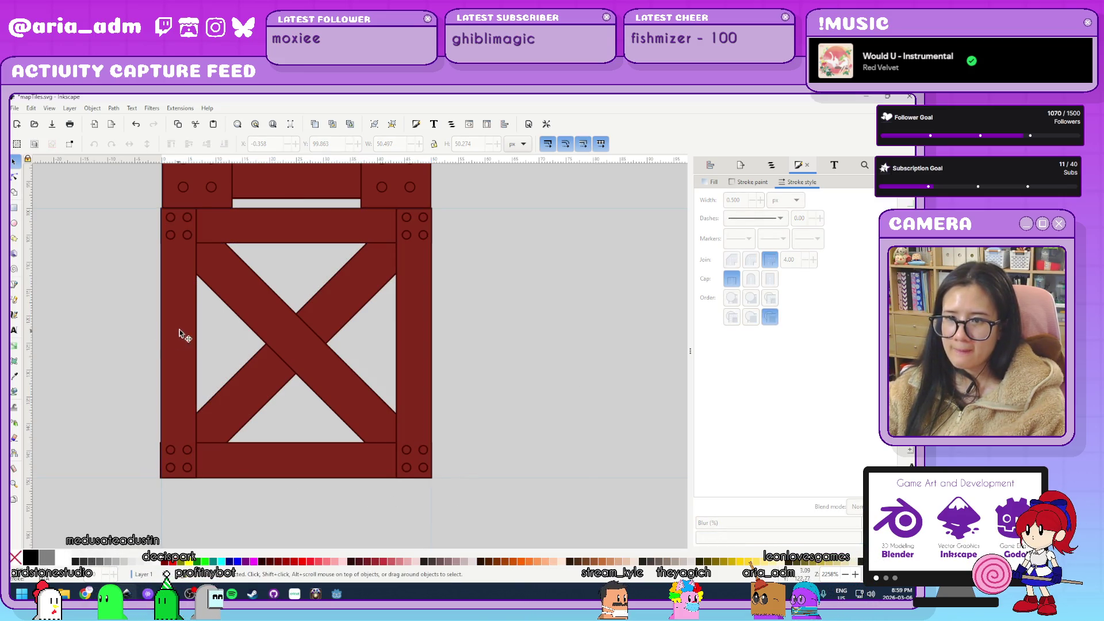
pyautogui.scroll(4, 161, 305)
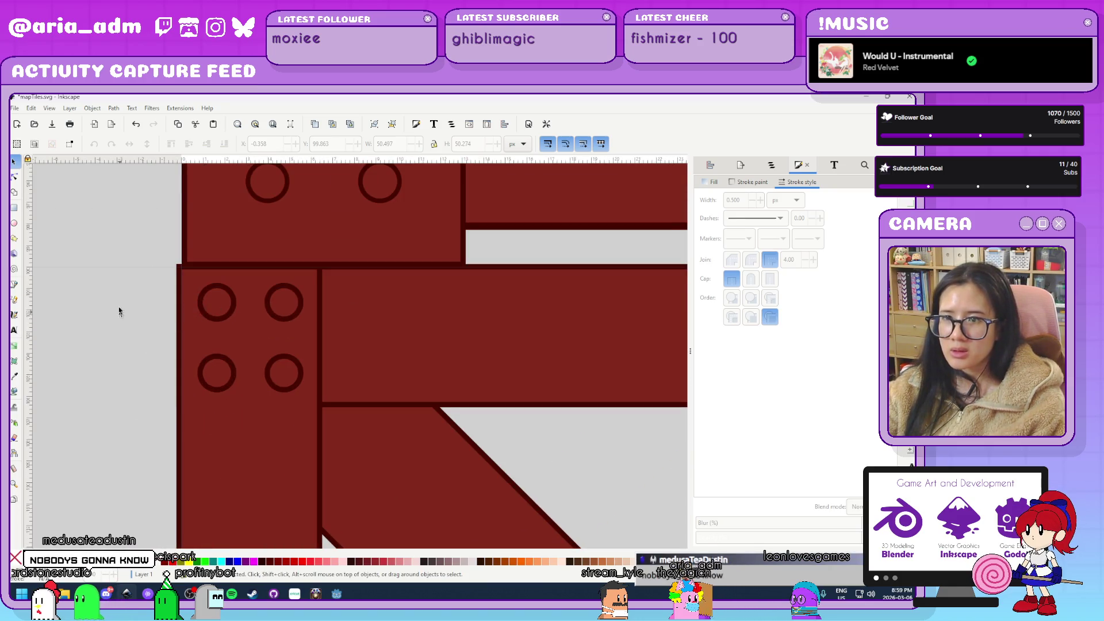
# Snap the crate tile to X 0, Y 100, then delete and restore the thin edge strip.
pyautogui.scroll(-4, 190, 374)
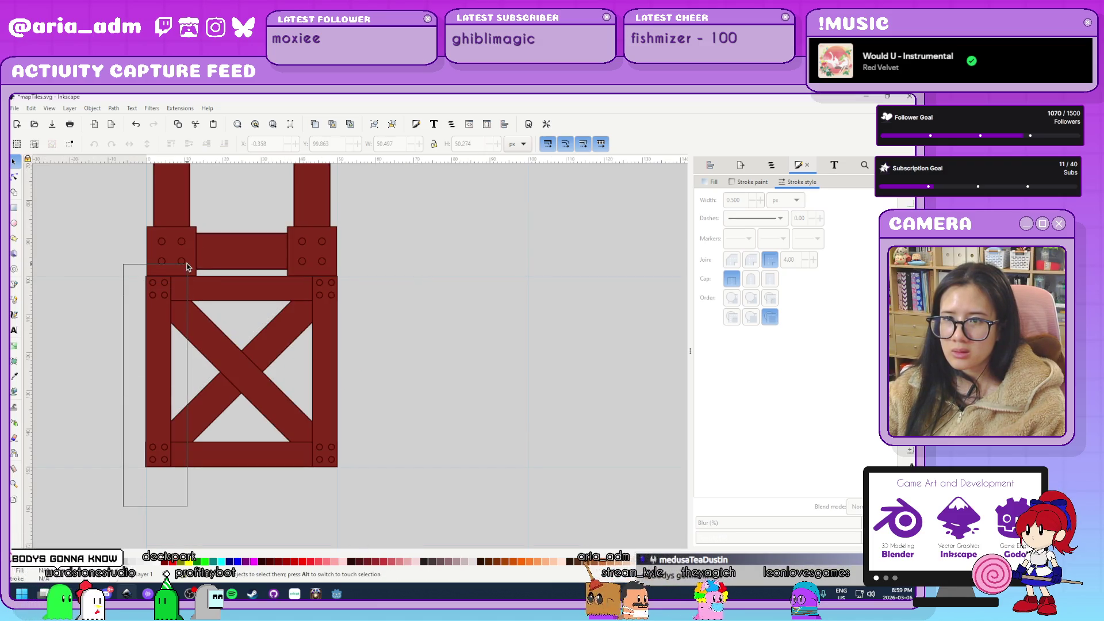
pyautogui.click(146, 288)
pyautogui.scroll(8, 141, 282)
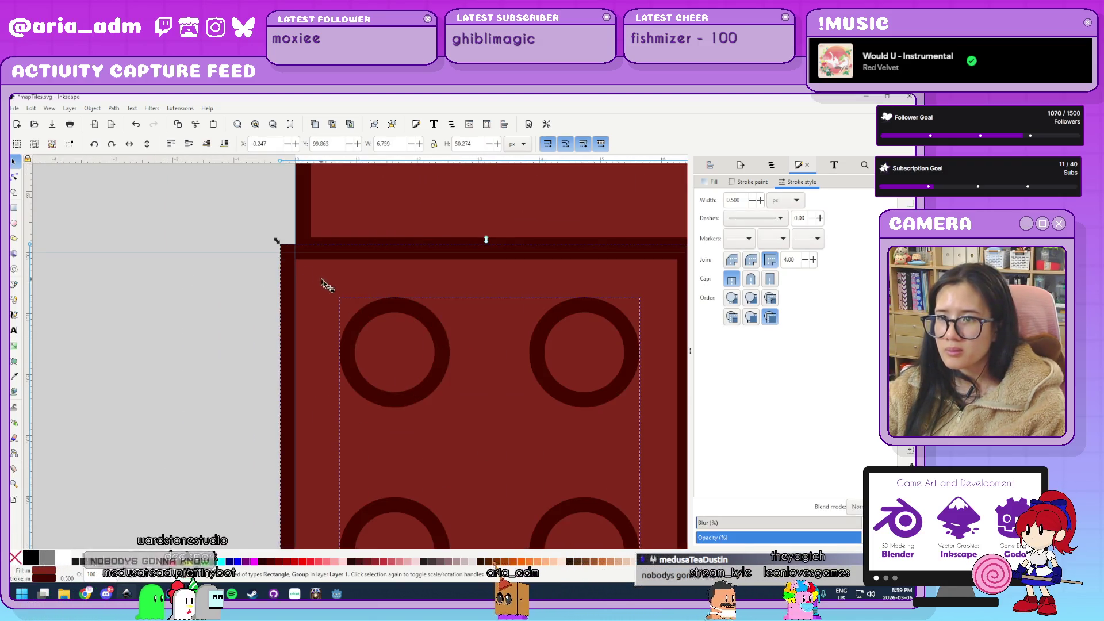
pyautogui.moveTo(321, 279); pyautogui.dragTo(353, 305)
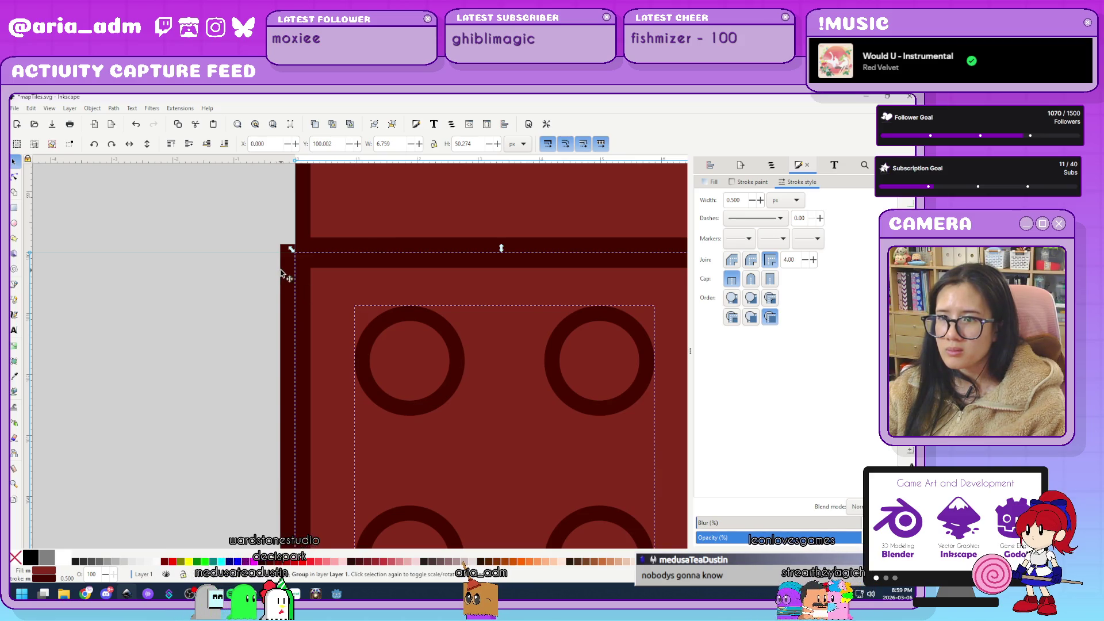
pyautogui.press('Delete')
pyautogui.scroll(-7, 258, 289)
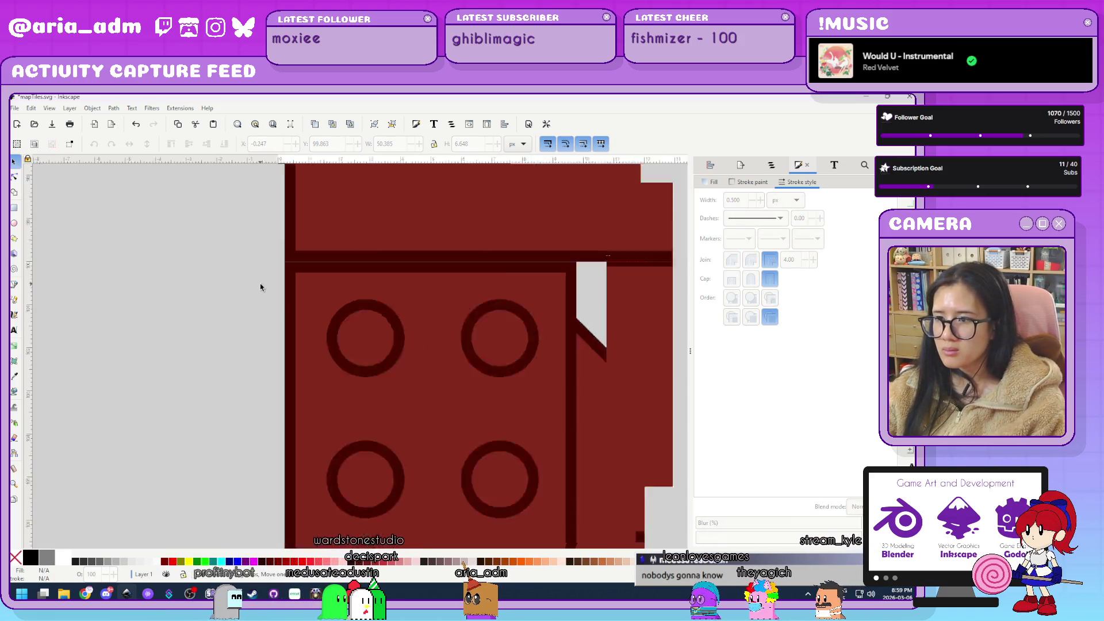
pyautogui.hotkey('ctrl', 'z')
pyautogui.scroll(4, 225, 306)
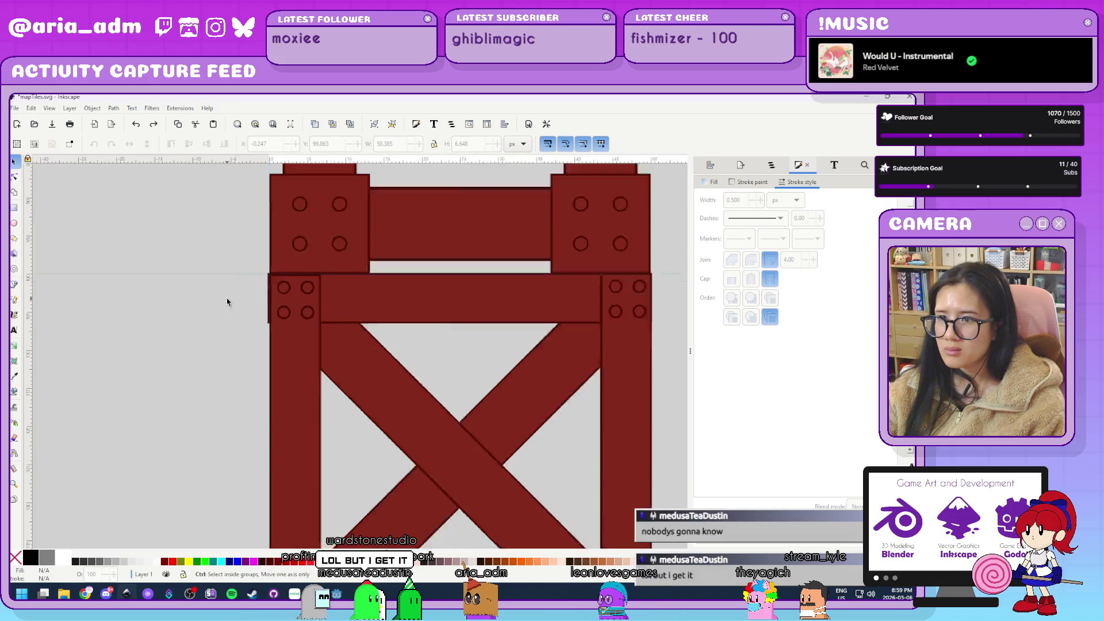
pyautogui.scroll(3, 223, 313)
# Stretch the crate's left plank so its left edge snaps to x 0.
pyautogui.click(396, 283)
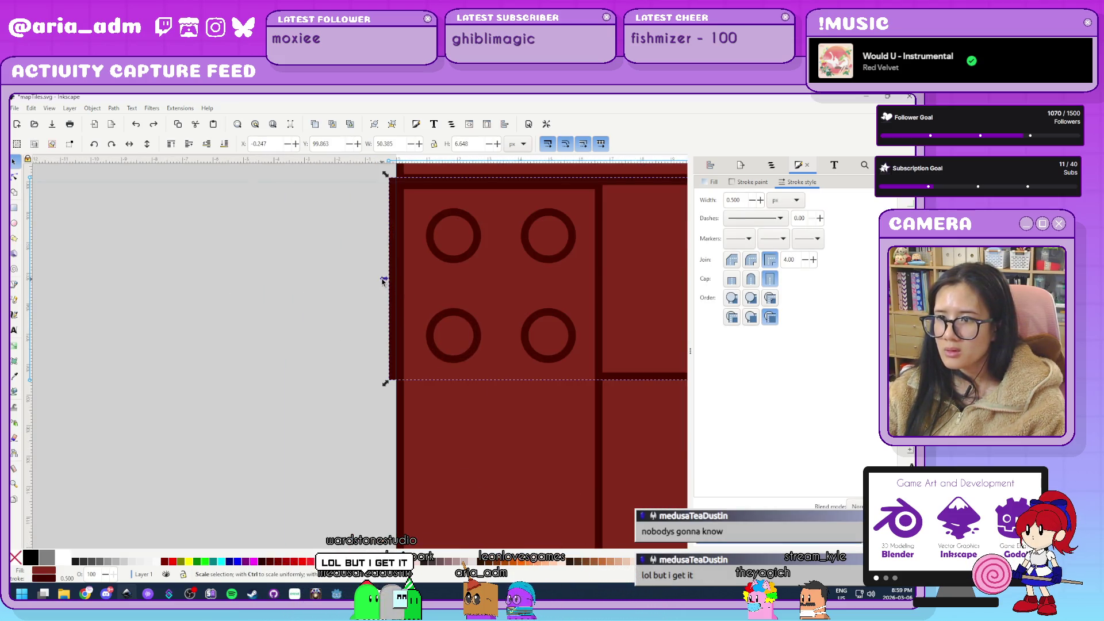
pyautogui.click(257, 334)
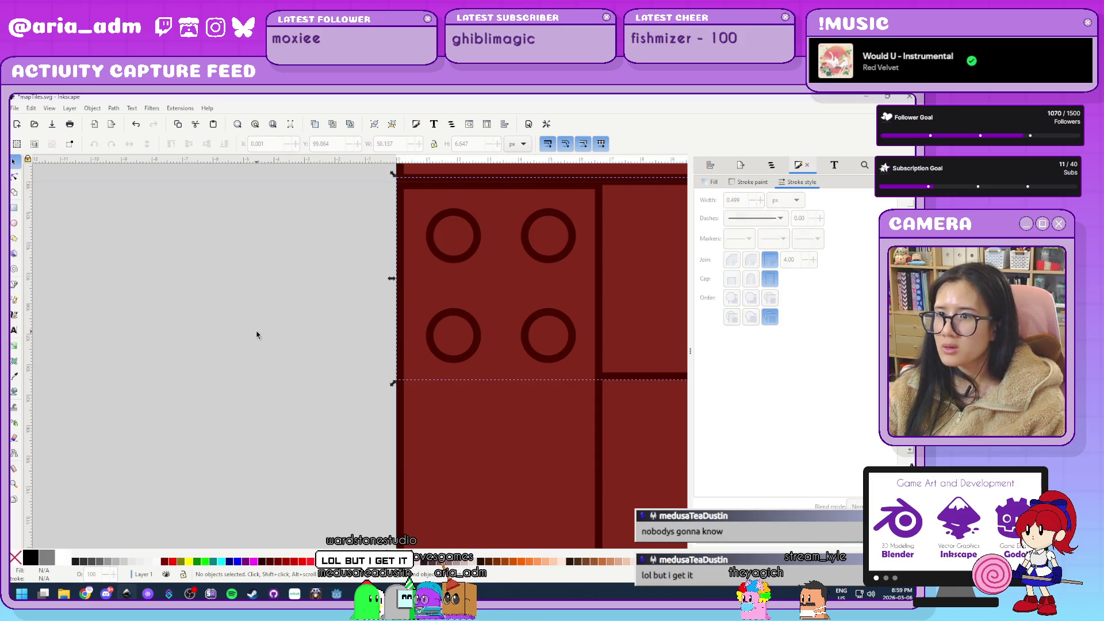
pyautogui.click(621, 332)
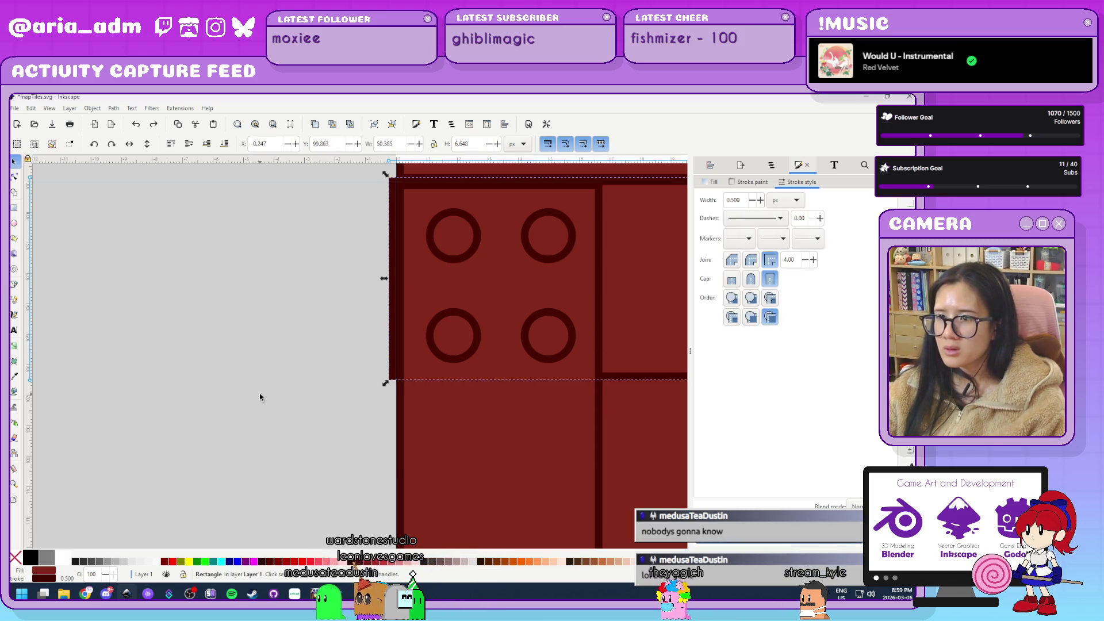
pyautogui.hotkey('ctrl', 'z')
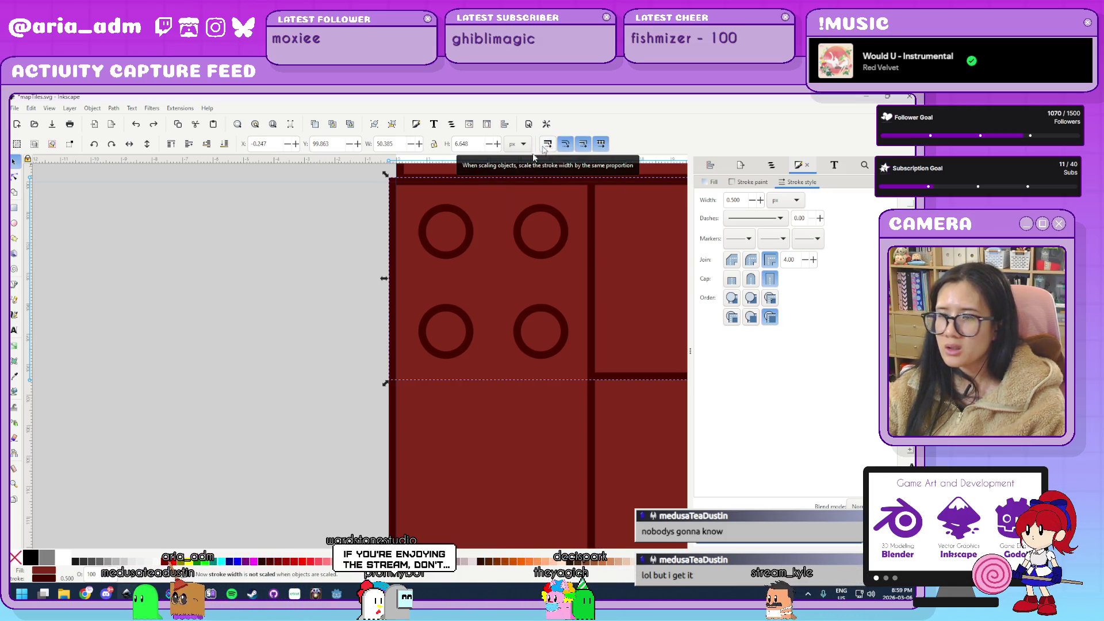
pyautogui.keyDown('ctrl'); pyautogui.scroll(-2, 229, 381); pyautogui.keyUp('ctrl')
pyautogui.keyDown('ctrl'); pyautogui.scroll(1, 229, 381); pyautogui.keyUp('ctrl')
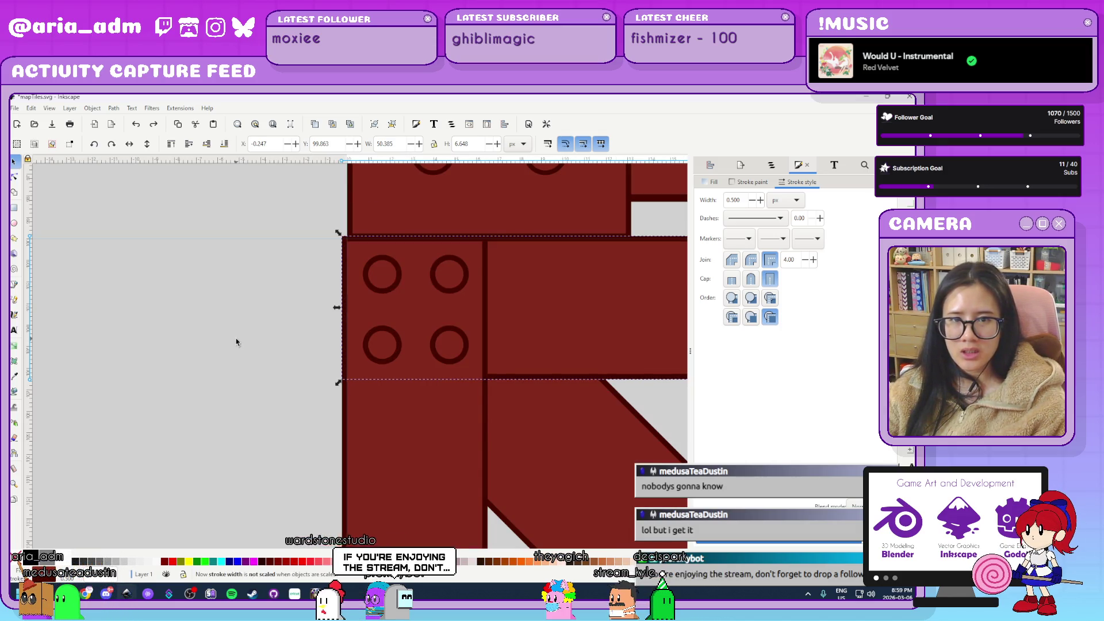
pyautogui.keyDown('ctrl'); pyautogui.scroll(2, 266, 284); pyautogui.keyUp('ctrl')
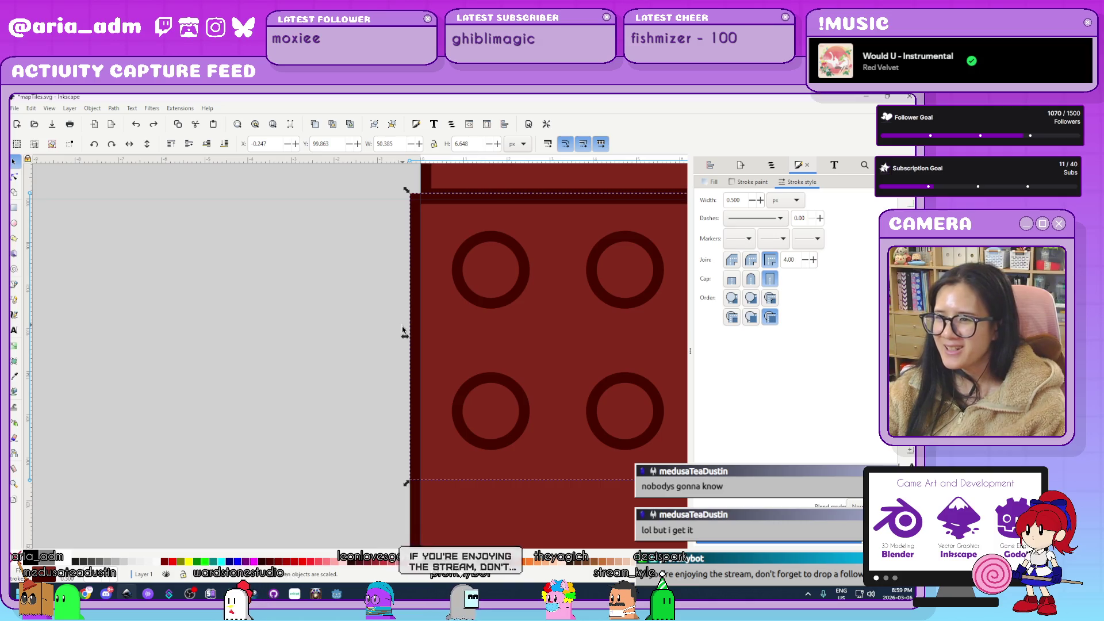
pyautogui.moveTo(423, 338); pyautogui.dragTo(418, 338)
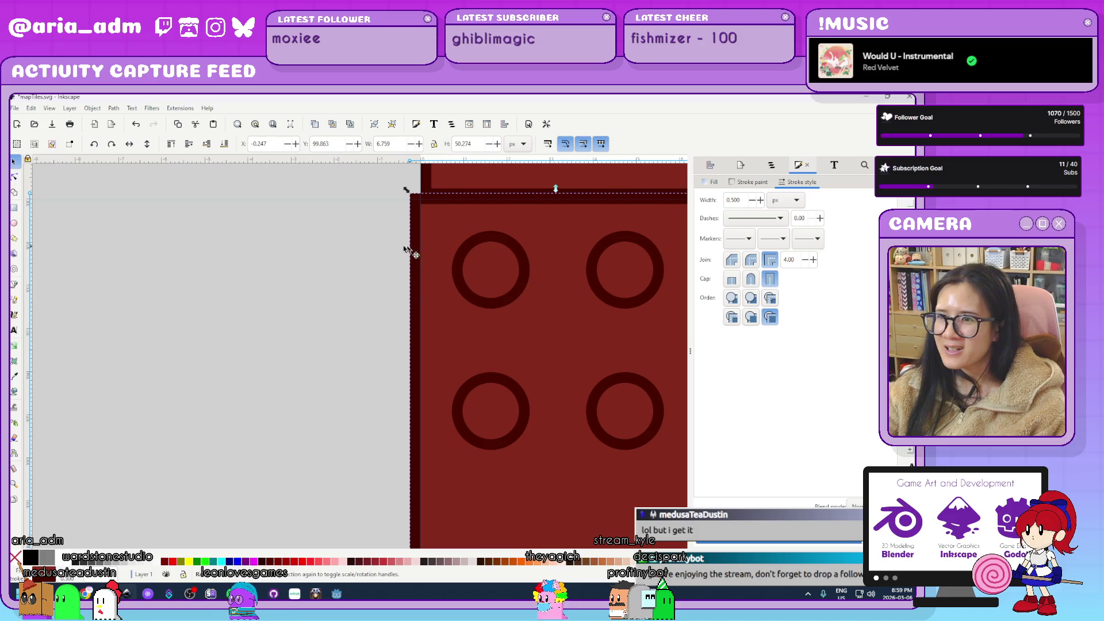
pyautogui.keyDown('ctrl'); pyautogui.scroll(-3, 309, 272); pyautogui.keyUp('ctrl')
pyautogui.keyDown('ctrl'); pyautogui.scroll(3, 316, 266); pyautogui.keyUp('ctrl')
pyautogui.keyDown('ctrl'); pyautogui.scroll(-5, 316, 267); pyautogui.keyUp('ctrl')
pyautogui.keyDown('ctrl'); pyautogui.scroll(-2, 316, 266); pyautogui.keyUp('ctrl')
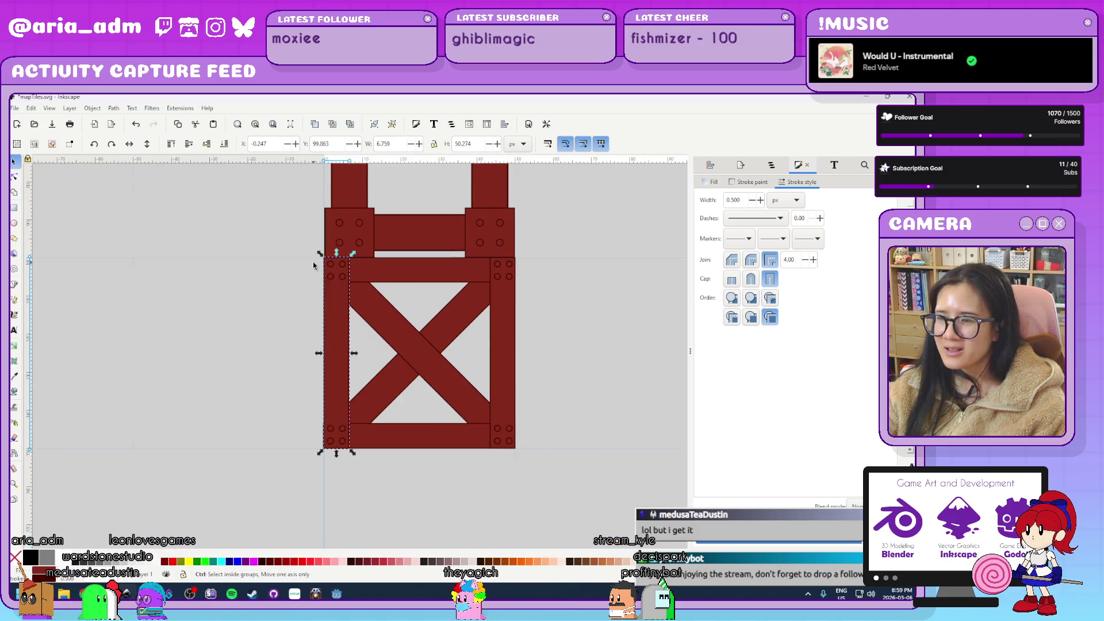
pyautogui.click(510, 478)
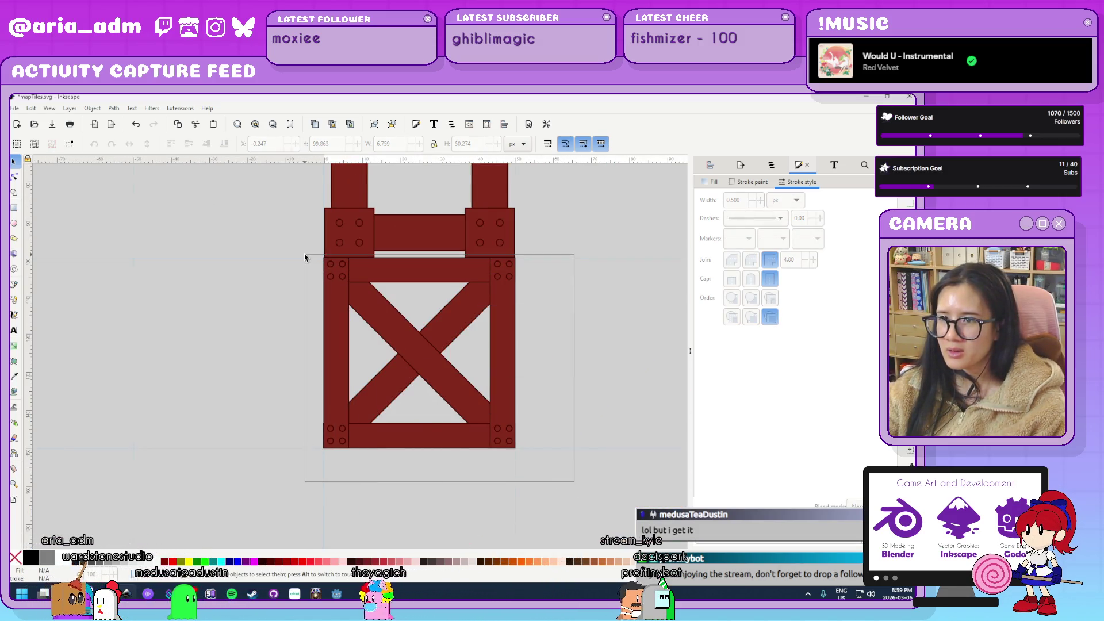
# Select every crate plank and bolt, then redo and undo the outline width change.
pyautogui.hotkey('ctrl', 'a')
pyautogui.keyDown('ctrl'); pyautogui.scroll(3, 305, 254); pyautogui.keyUp('ctrl')
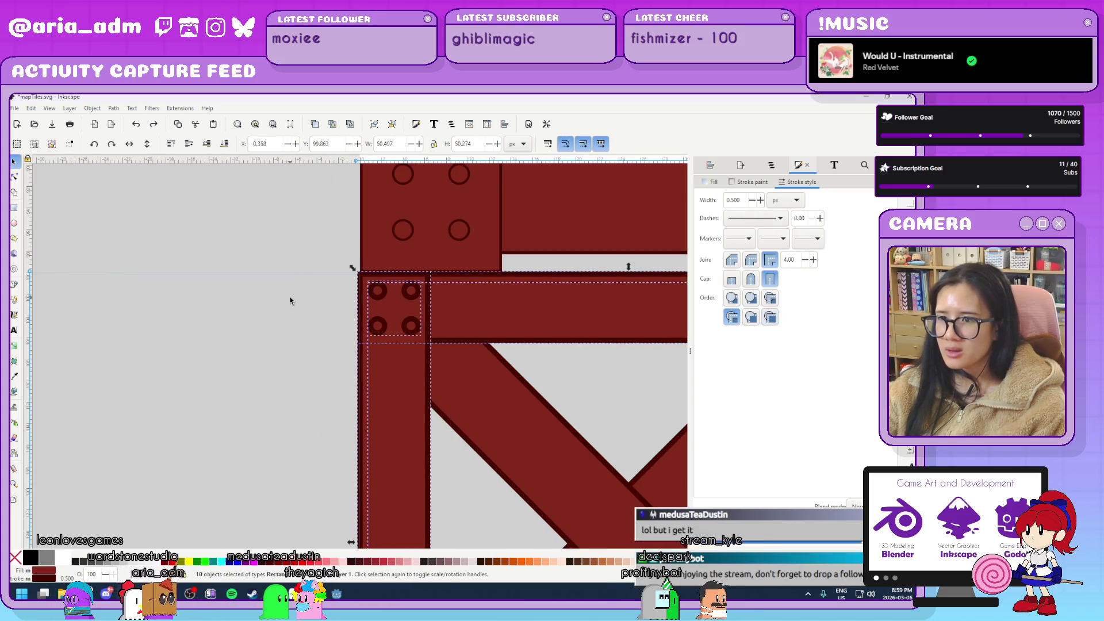
pyautogui.hotkey('ctrl', 'shift', 'z')
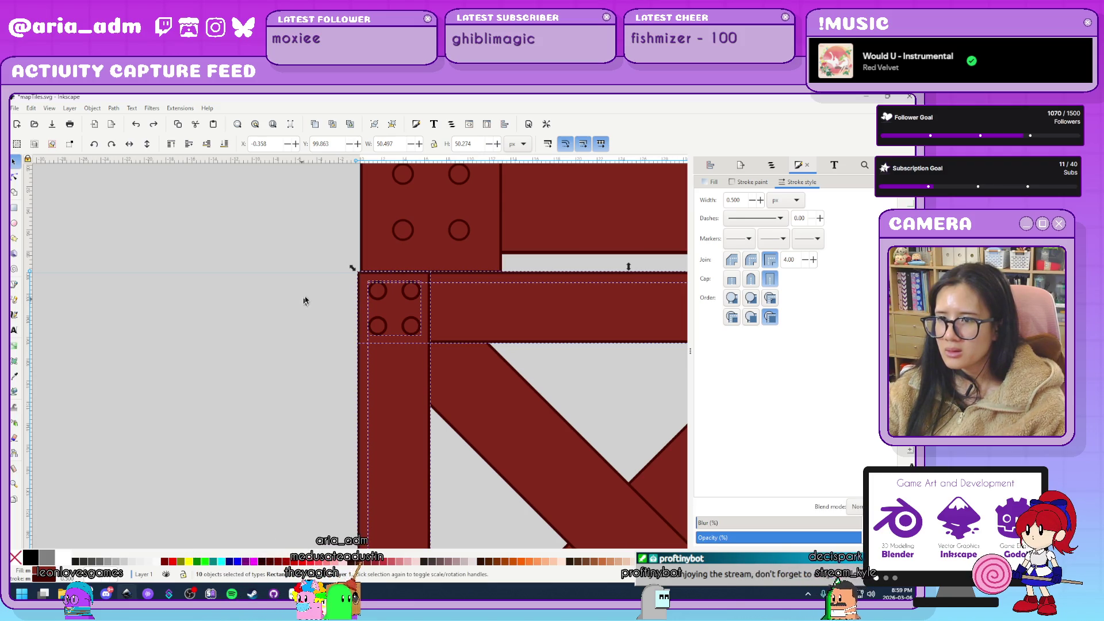
pyautogui.hotkey('ctrl', 'z')
pyautogui.keyDown('ctrl'); pyautogui.scroll(4, 313, 291); pyautogui.keyUp('ctrl')
# Scale the crate tile from its corners to about 50.111 × 50 px.
pyautogui.moveTo(480, 212)
pyautogui.mouseDown()
pyautogui.moveTo(510, 232)
pyautogui.moveTo(495, 232)
pyautogui.mouseUp()
pyautogui.keyDown('ctrl'); pyautogui.scroll(-5, 326, 296); pyautogui.keyUp('ctrl')
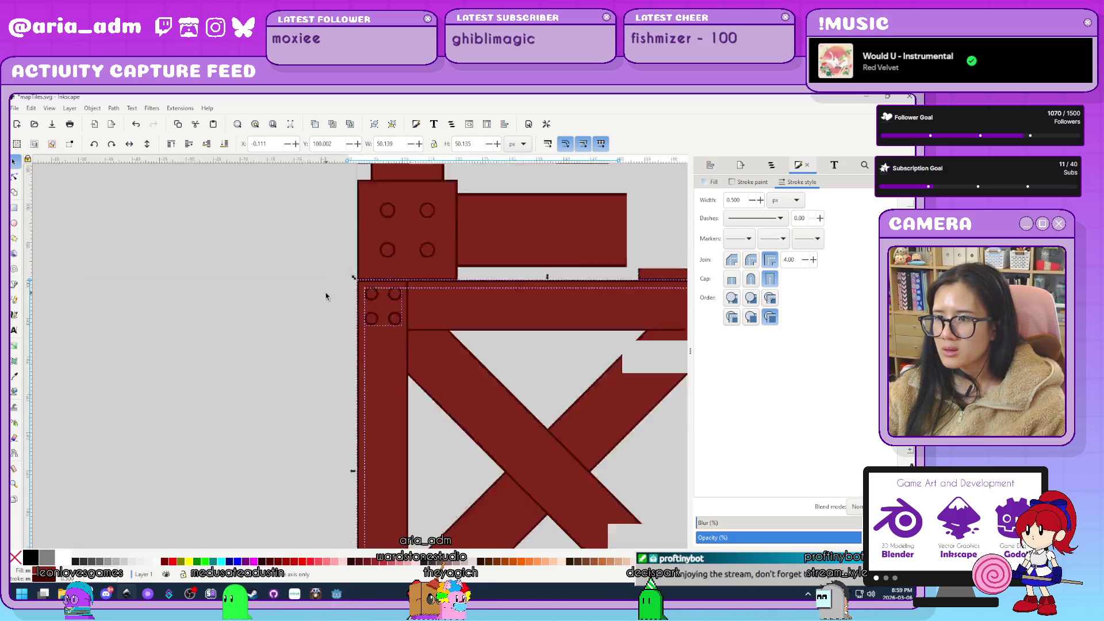
pyautogui.keyDown('ctrl'); pyautogui.scroll(5, 332, 313); pyautogui.keyUp('ctrl')
pyautogui.keyDown('ctrl'); pyautogui.scroll(4, 320, 316); pyautogui.keyUp('ctrl')
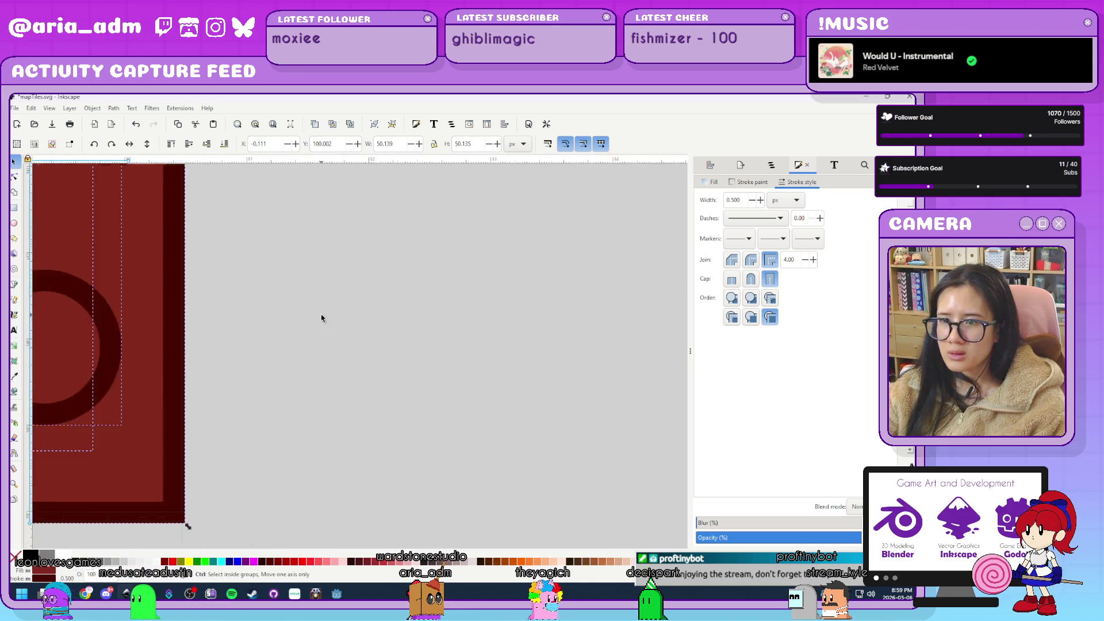
pyautogui.scroll(-2, 239, 405)
pyautogui.hscroll(-3, 391, 336)
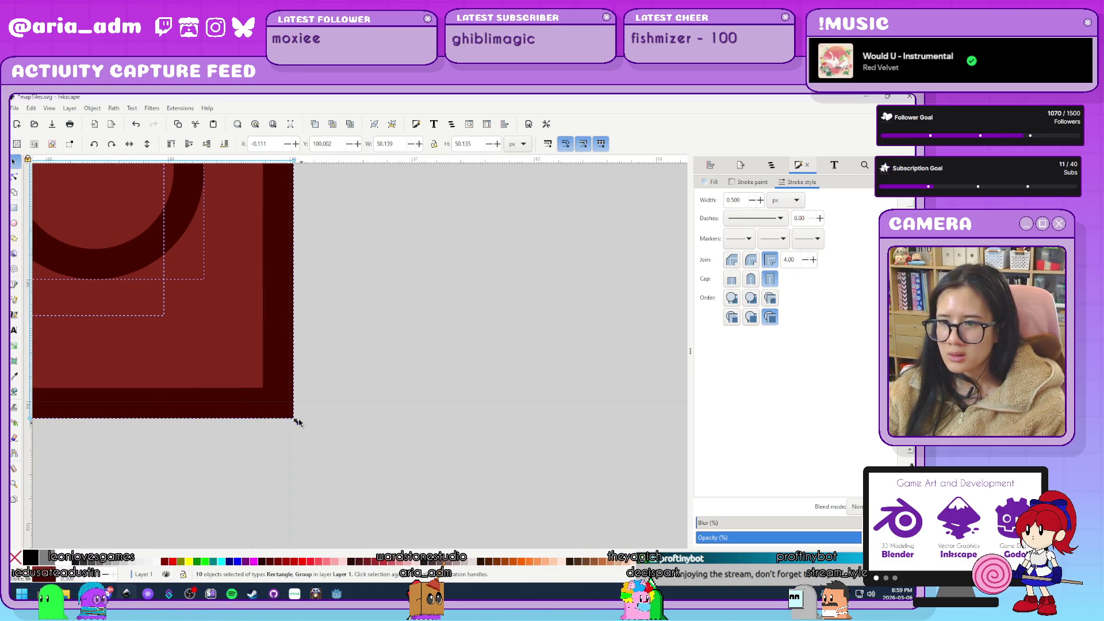
pyautogui.moveTo(297, 424)
pyautogui.mouseDown()
pyautogui.moveTo(291, 382)
pyautogui.moveTo(291, 402)
pyautogui.mouseUp()
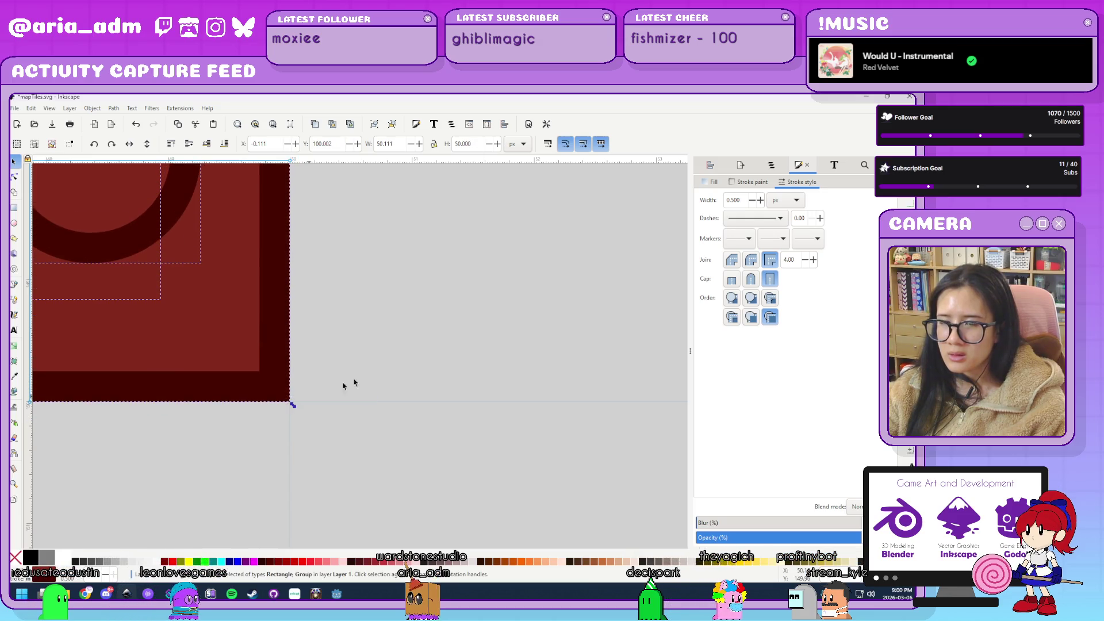
pyautogui.keyDown('ctrl'); pyautogui.scroll(-12, 429, 414); pyautogui.keyUp('ctrl')
pyautogui.keyDown('ctrl'); pyautogui.scroll(2, 489, 414); pyautogui.keyUp('ctrl')
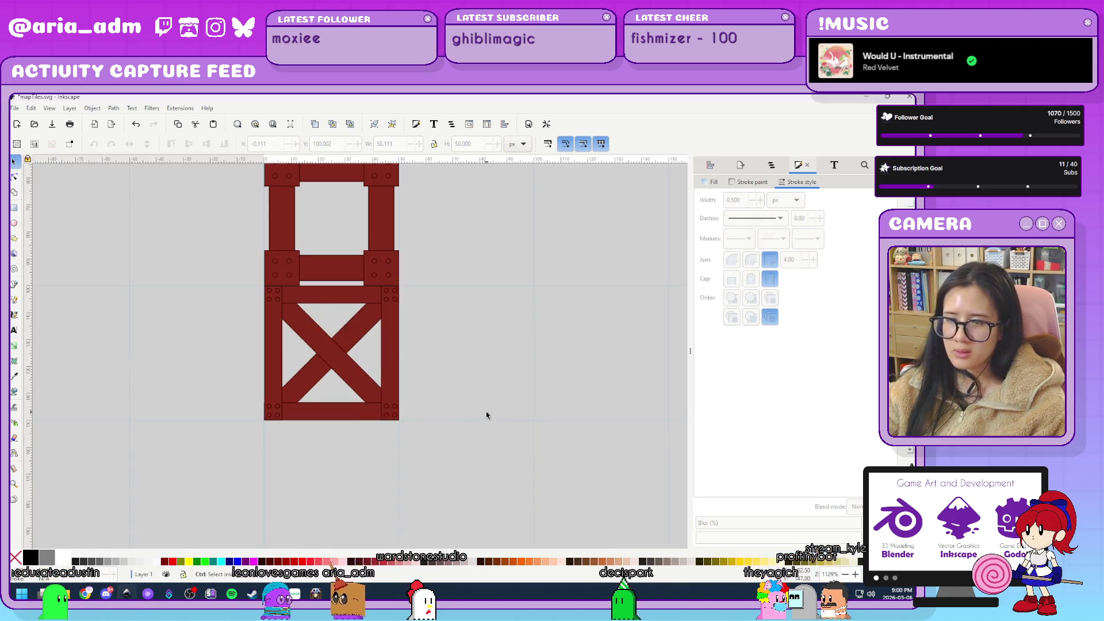
pyautogui.hscroll(-3, 518, 343)
pyautogui.scroll(1, 508, 387)
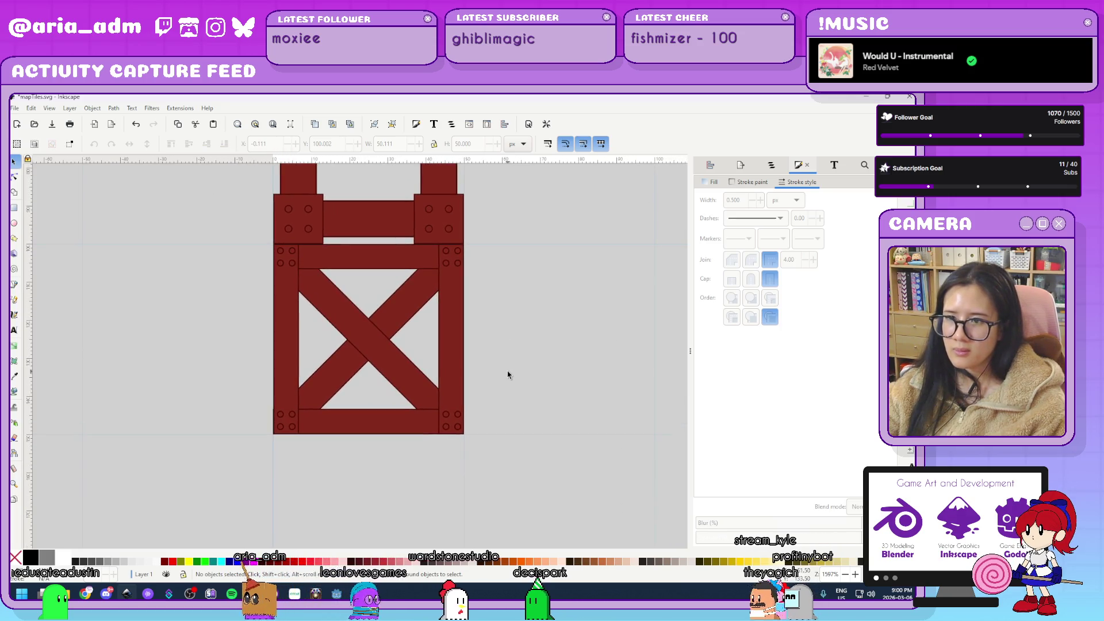
pyautogui.keyDown('ctrl'); pyautogui.scroll(3, 239, 370); pyautogui.keyUp('ctrl')
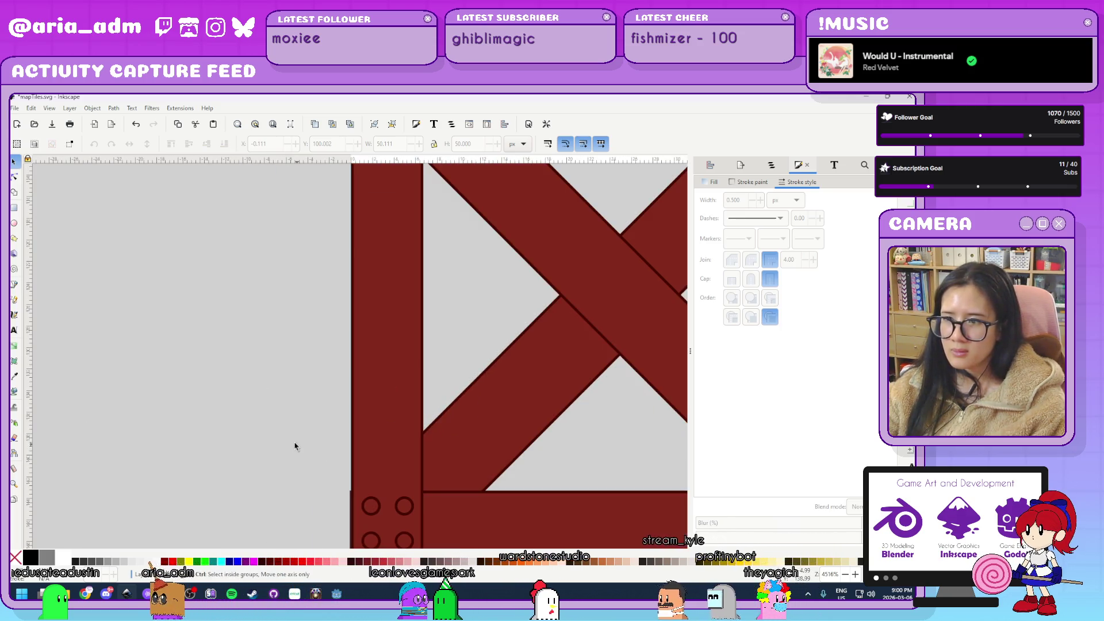
pyautogui.keyDown('ctrl'); pyautogui.scroll(-4, 299, 437); pyautogui.keyUp('ctrl')
pyautogui.keyDown('ctrl'); pyautogui.scroll(2, 303, 431); pyautogui.keyUp('ctrl')
pyautogui.hscroll(3, 234, 406)
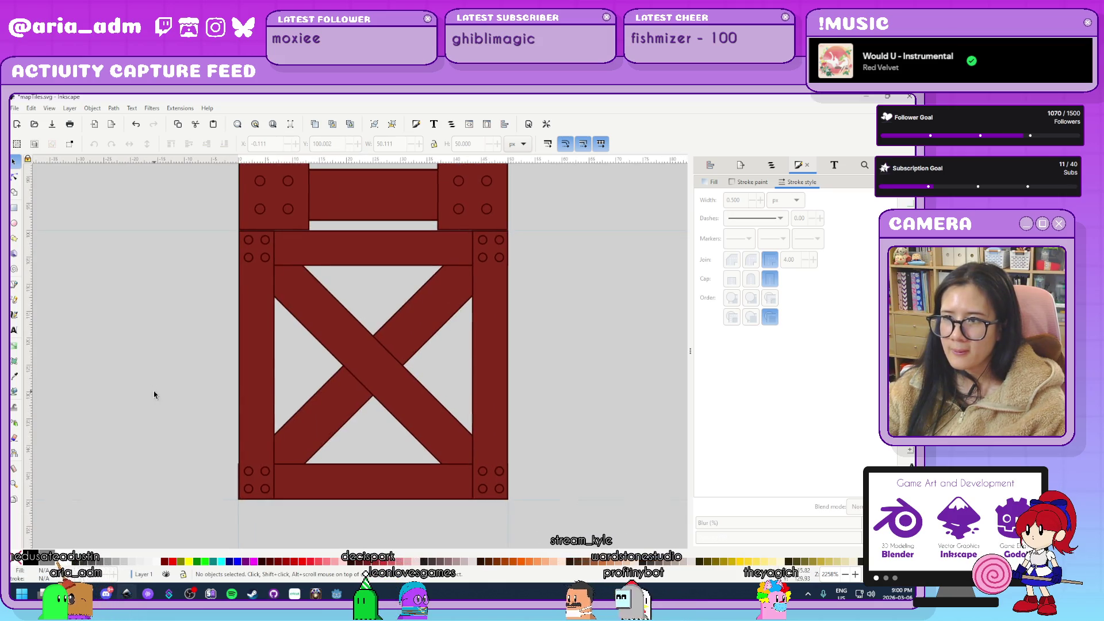
# Shrink the crate's X brace about its centre to roughly 42.3 × 42.4 px.
pyautogui.click(319, 433)
pyautogui.press('r')
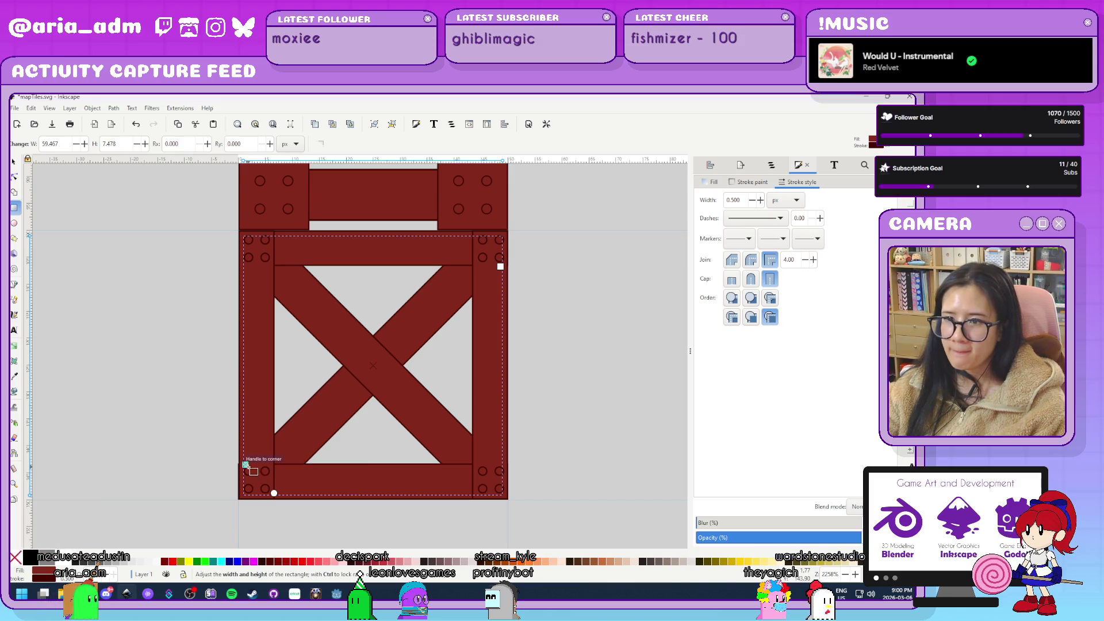
pyautogui.click(14, 164)
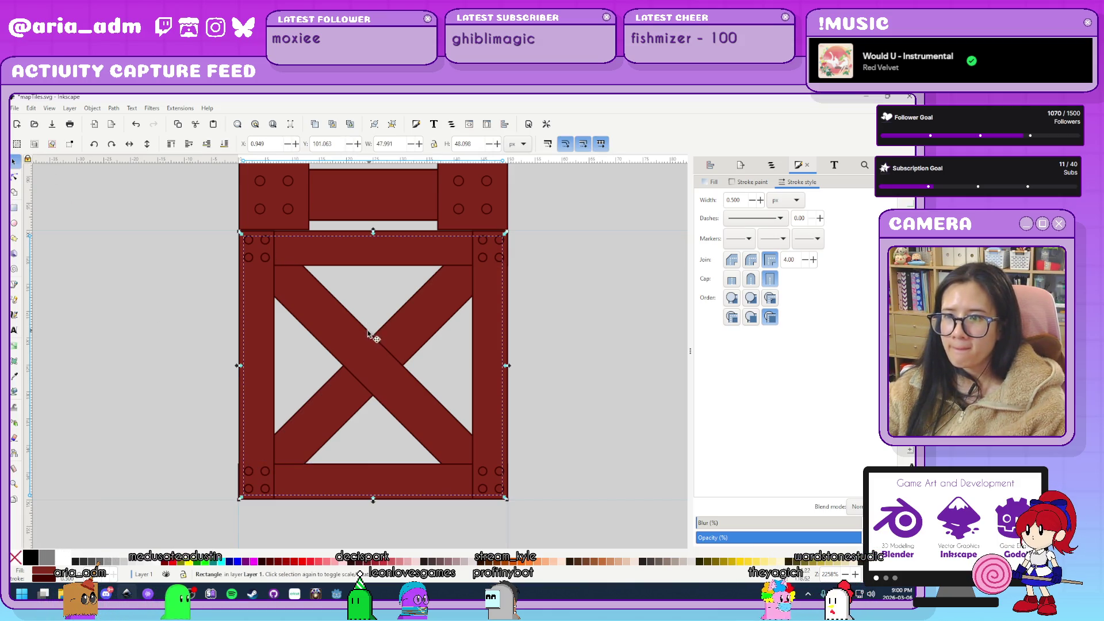
pyautogui.hotkey('ctrl', 'z')
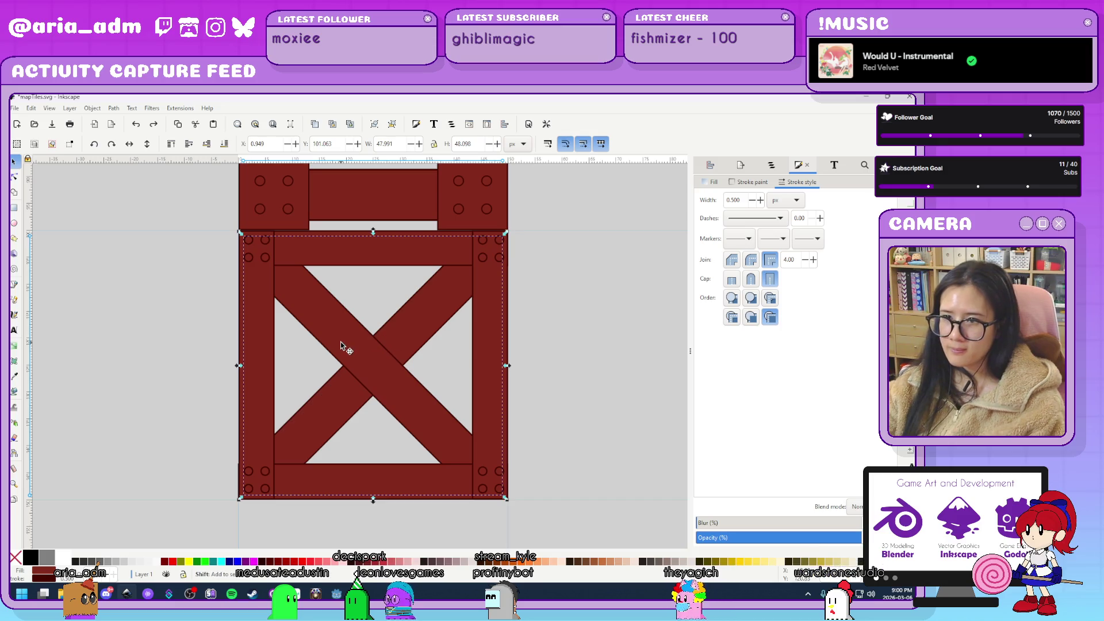
pyautogui.moveTo(506, 234)
pyautogui.mouseDown()
pyautogui.moveTo(469, 276)
pyautogui.moveTo(477, 257)
pyautogui.moveTo(460, 255)
pyautogui.moveTo(505, 256)
pyautogui.mouseUp()
pyautogui.hotkey('ctrl', 'z')
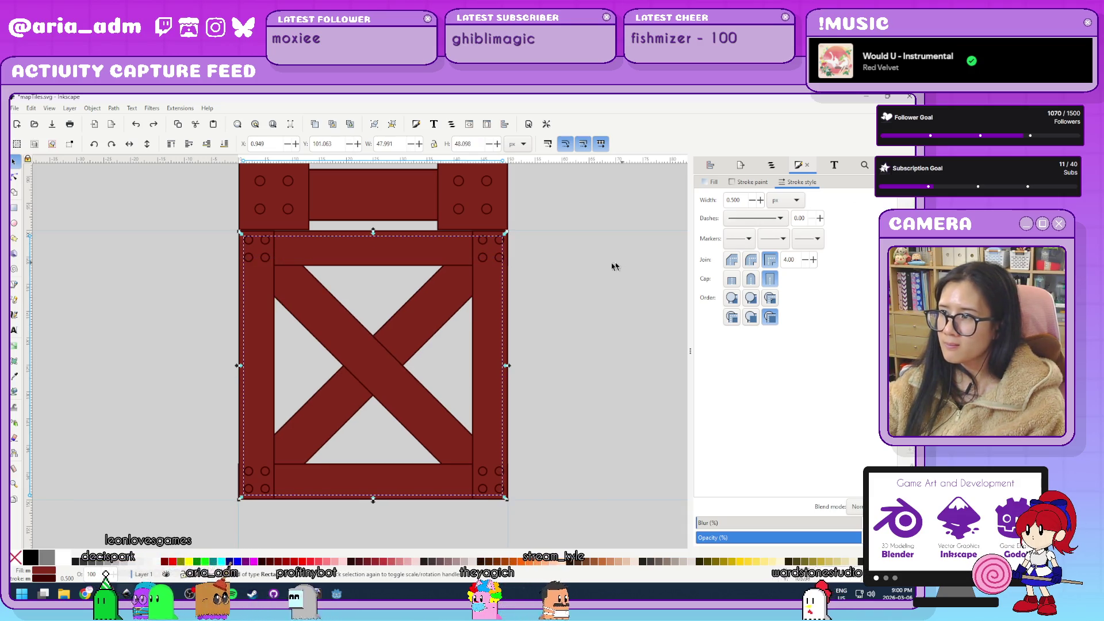
pyautogui.moveTo(506, 233)
pyautogui.mouseDown()
pyautogui.moveTo(463, 272)
pyautogui.moveTo(495, 248)
pyautogui.mouseUp()
pyautogui.click(508, 454)
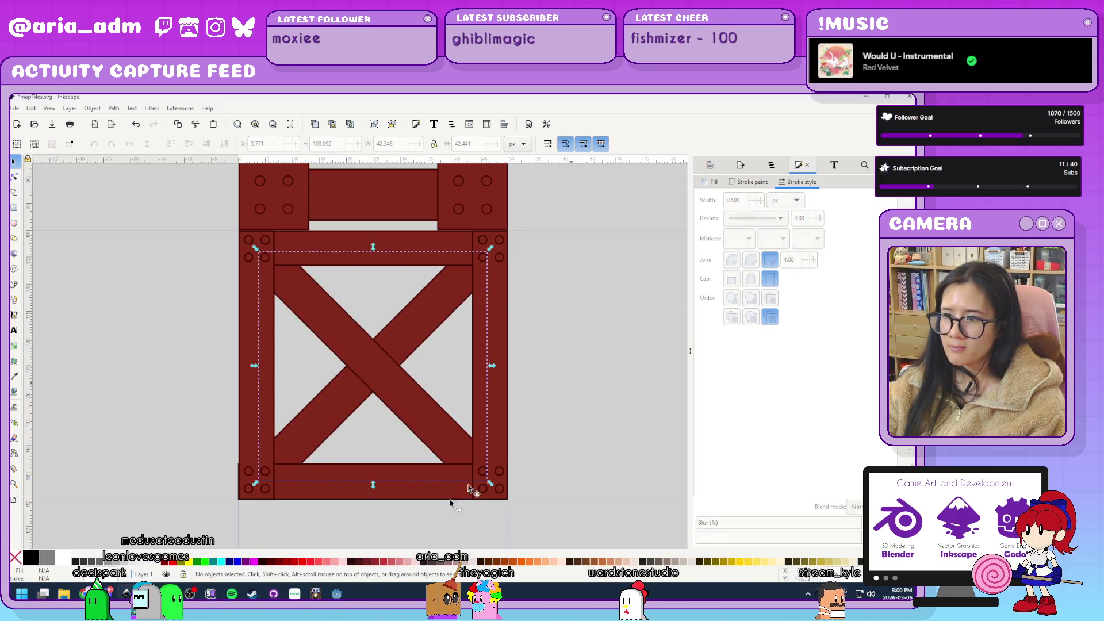
pyautogui.scroll(1, 291, 468)
pyautogui.click(289, 469)
pyautogui.scroll(4, 308, 391)
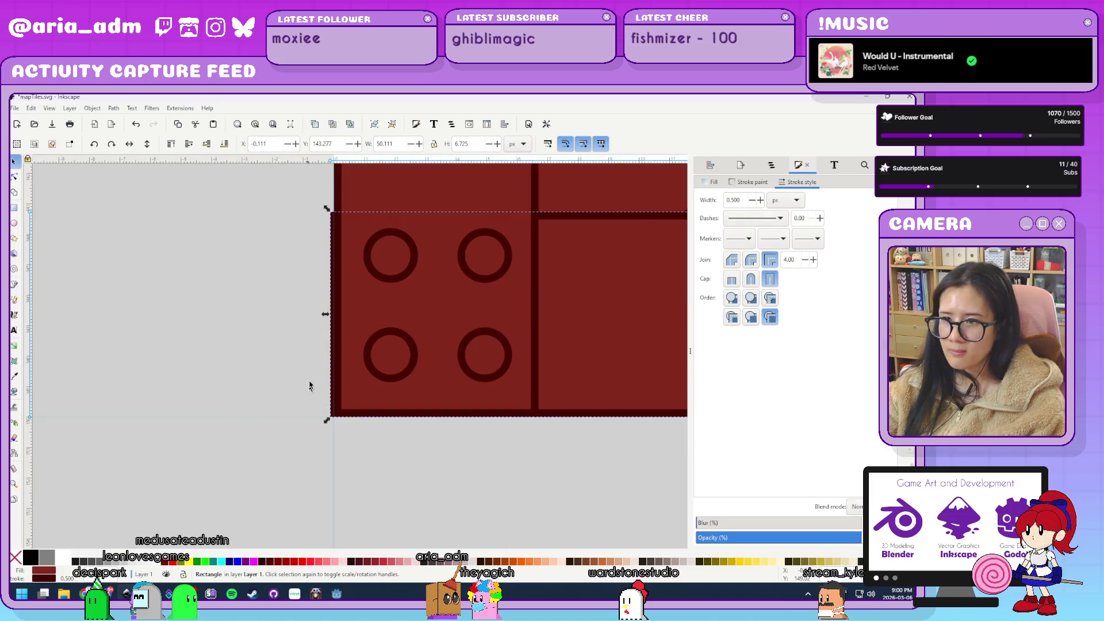
pyautogui.moveTo(343, 317); pyautogui.dragTo(356, 316)
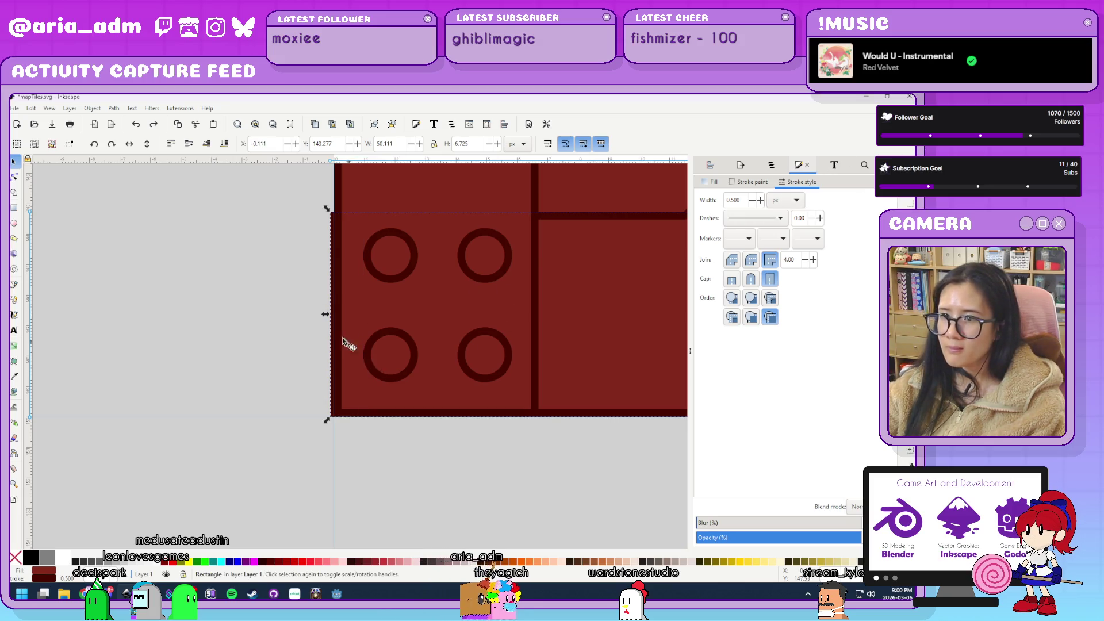
pyautogui.moveTo(326, 318)
pyautogui.mouseDown()
pyautogui.moveTo(387, 321)
pyautogui.moveTo(330, 326)
pyautogui.mouseUp()
pyautogui.click(257, 384)
pyautogui.scroll(-3, 237, 439)
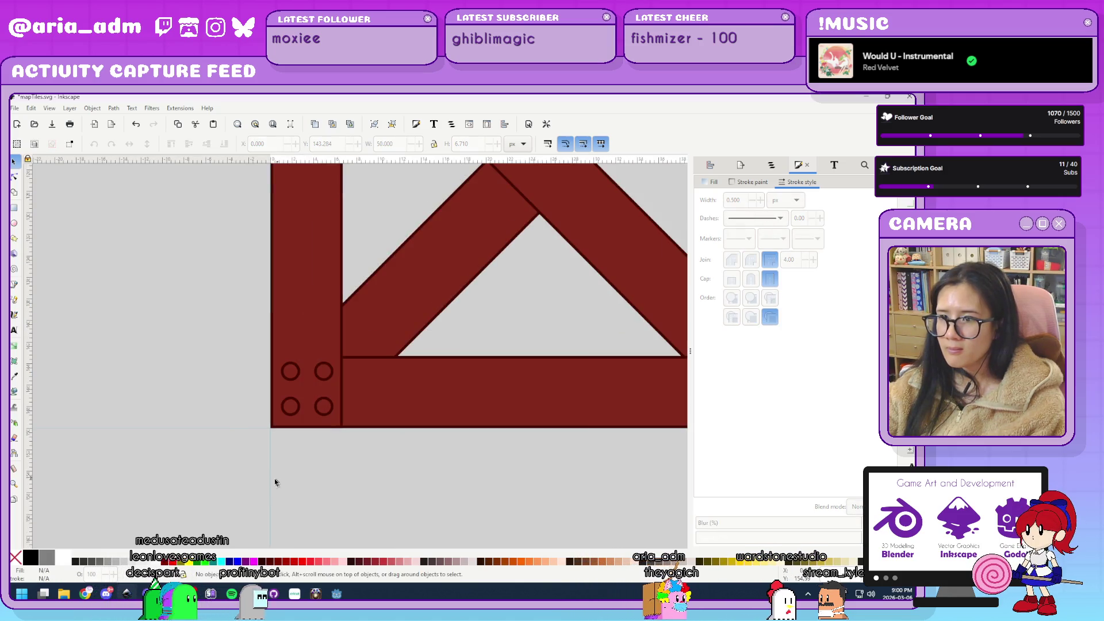
pyautogui.scroll(-1, 229, 478)
pyautogui.scroll(-3, 229, 479)
pyautogui.scroll(2, 257, 468)
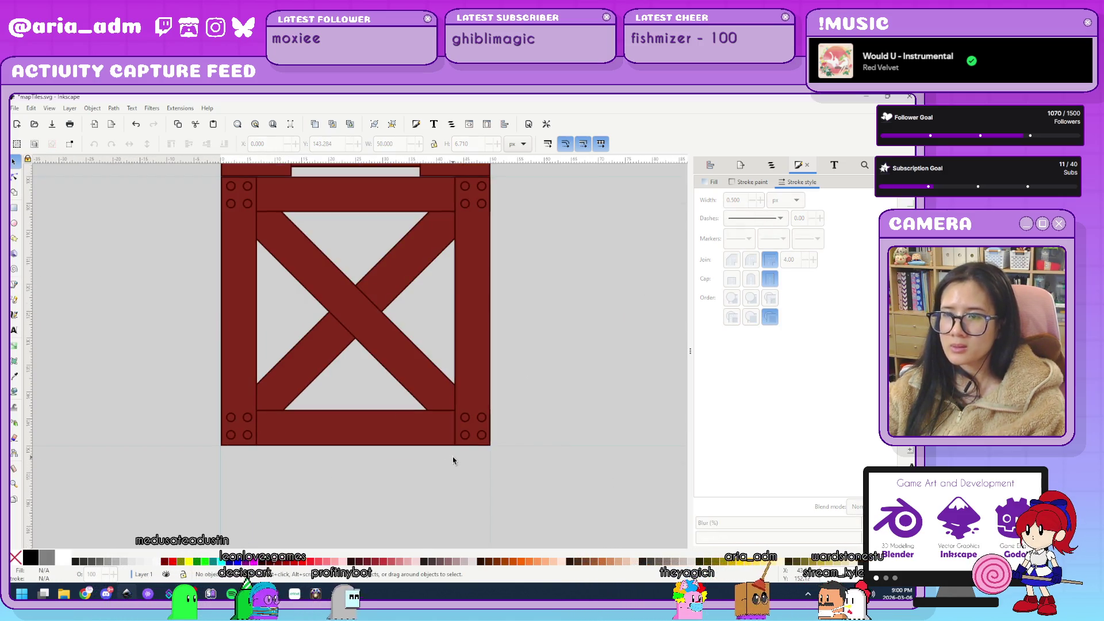
pyautogui.scroll(-2, 454, 534)
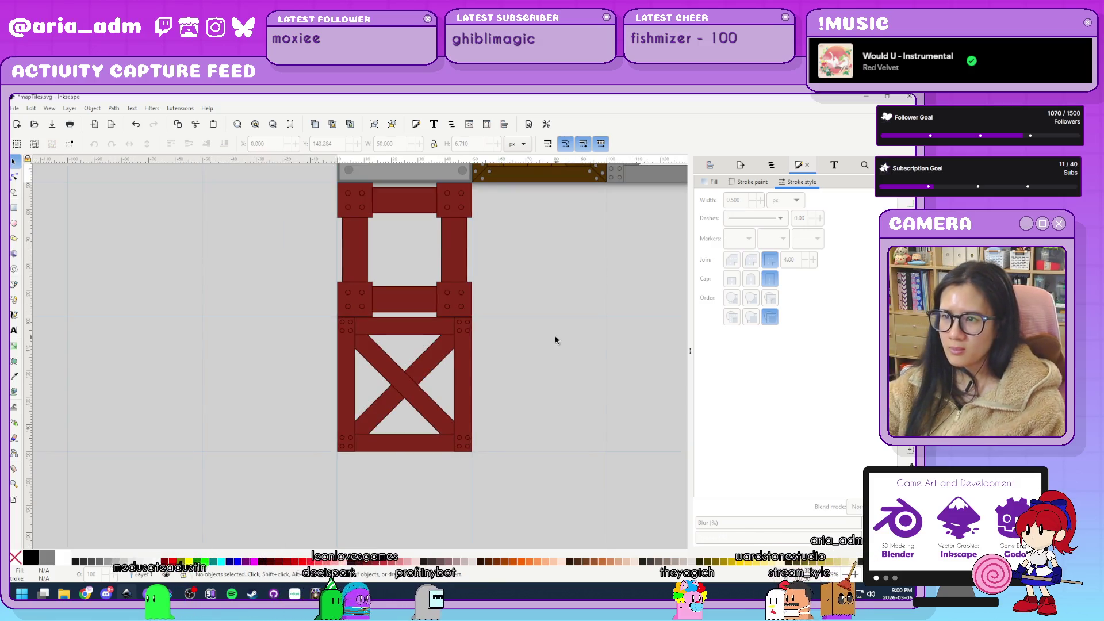
pyautogui.moveTo(535, 446); pyautogui.dragTo(434, 434)
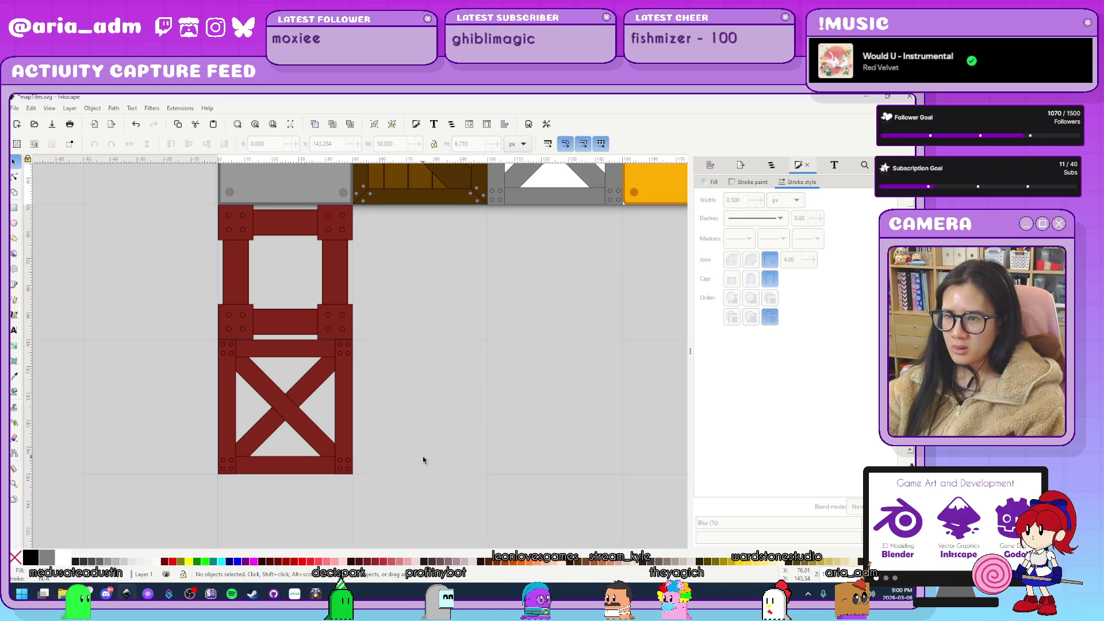
pyautogui.scroll(-2, 426, 439)
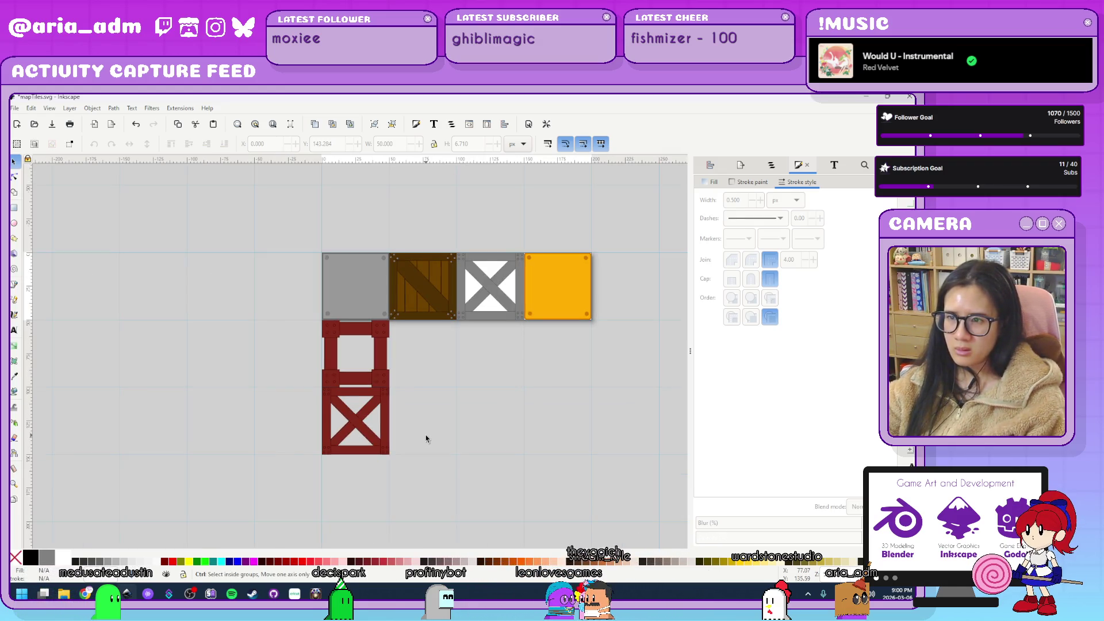
pyautogui.scroll(2, 426, 439)
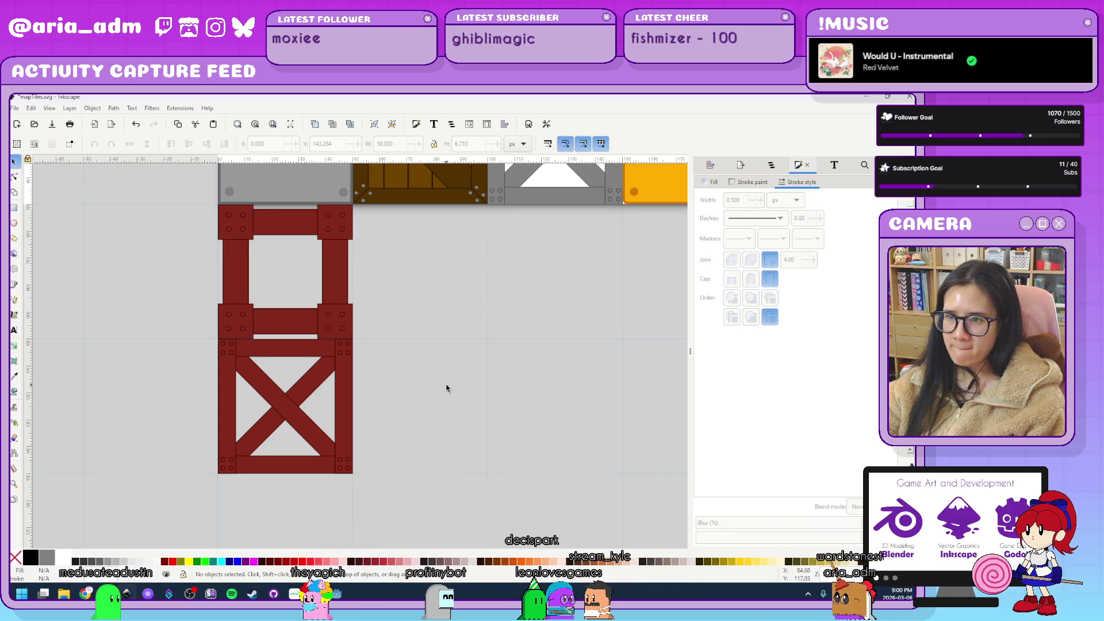
# Delete the lower crate tile, restore it, and undo stray diagonal-plank moves.
pyautogui.moveTo(395, 503); pyautogui.dragTo(162, 340)
pyautogui.press('Delete')
pyautogui.hotkey('ctrl', 'z')
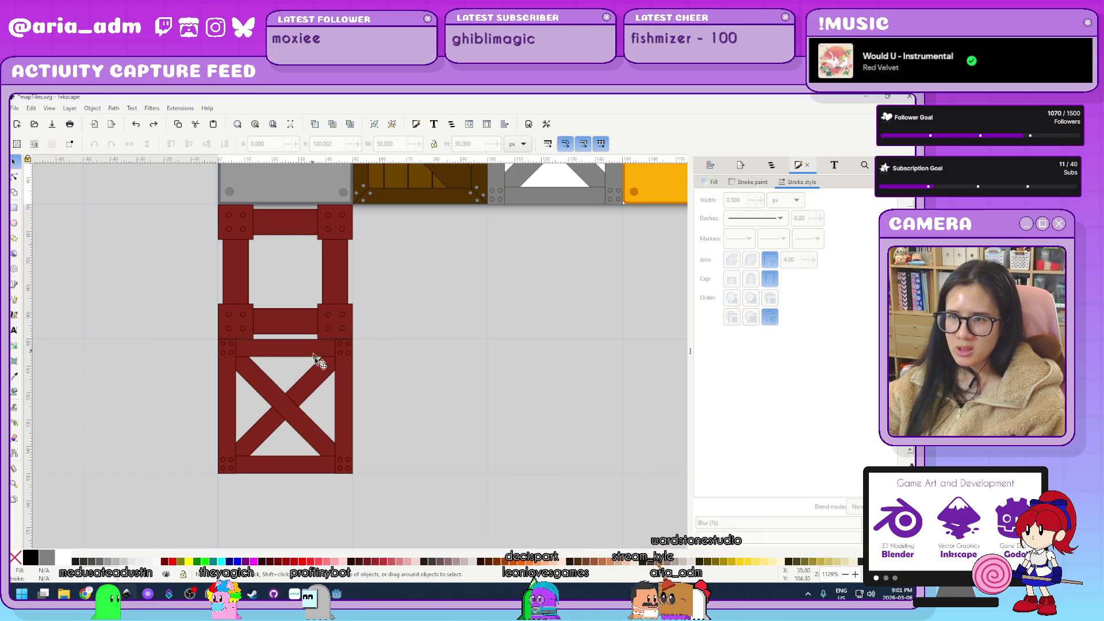
pyautogui.moveTo(287, 412)
pyautogui.mouseDown()
pyautogui.moveTo(649, 365)
pyautogui.moveTo(633, 359)
pyautogui.mouseUp()
pyautogui.hotkey('ctrl', 'z')
pyautogui.click(299, 423)
pyautogui.moveTo(299, 422)
pyautogui.mouseDown()
pyautogui.moveTo(579, 359)
pyautogui.moveTo(548, 359)
pyautogui.mouseUp()
pyautogui.hotkey('ctrl', 'z')
# Delete all the lower crate's parts and select the remaining square red frame.
pyautogui.moveTo(445, 528); pyautogui.dragTo(184, 336)
pyautogui.press('Delete')
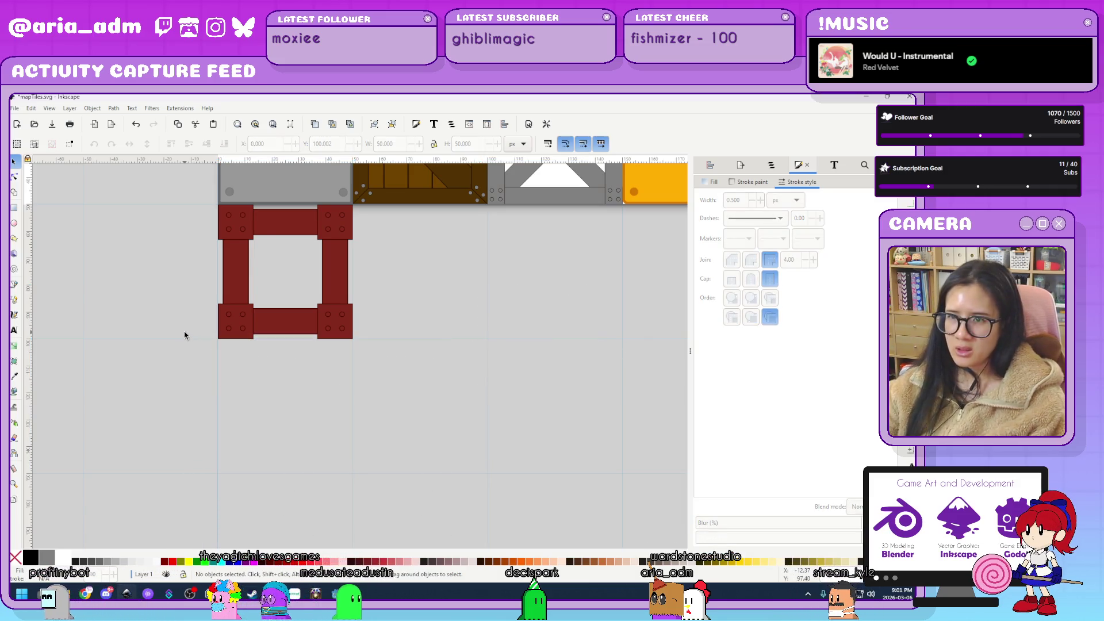
pyautogui.moveTo(381, 386); pyautogui.dragTo(176, 200)
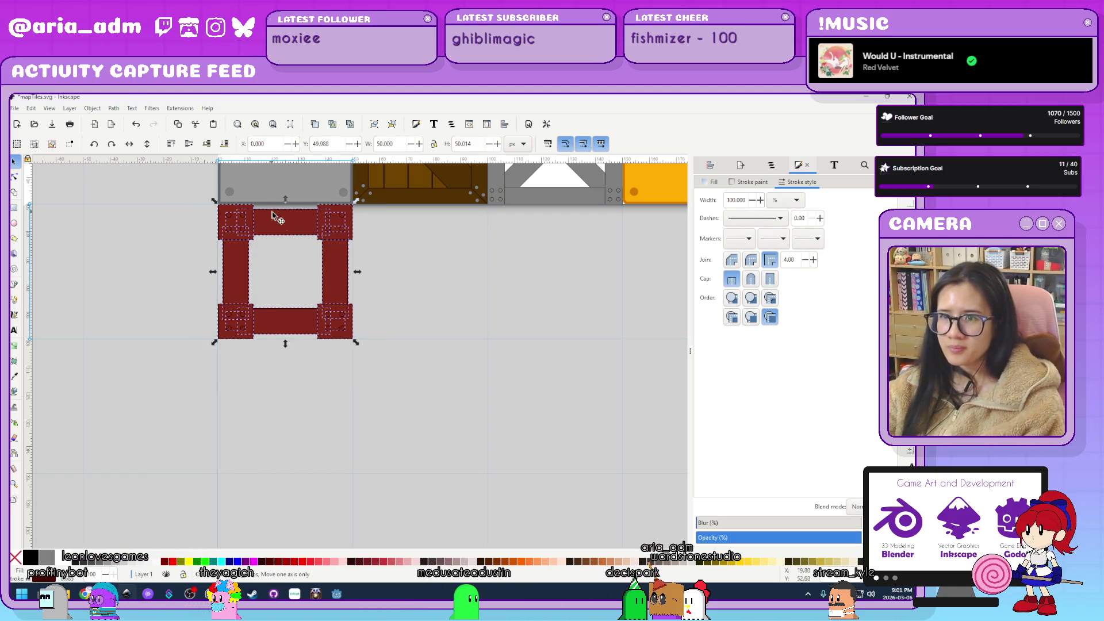
# Undo a stray bolt-plate move and select the entire square red frame.
pyautogui.hotkey('ctrl', 'z')
pyautogui.moveTo(421, 410); pyautogui.dragTo(199, 226)
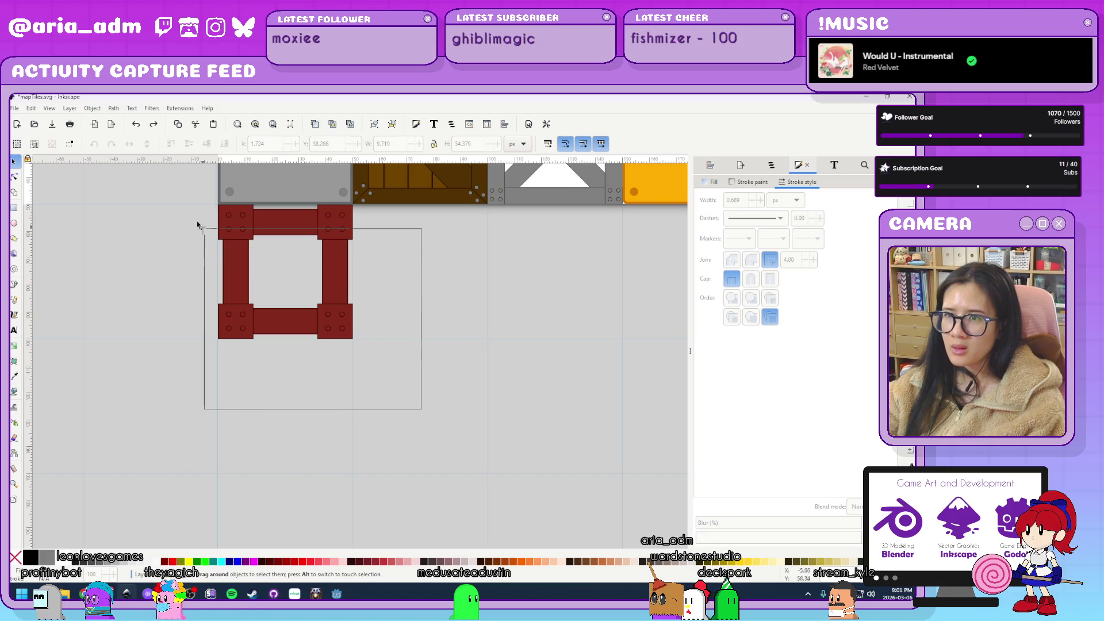
pyautogui.moveTo(381, 420)
pyautogui.mouseDown()
pyautogui.moveTo(382, 348)
pyautogui.moveTo(314, 300)
pyautogui.mouseUp()
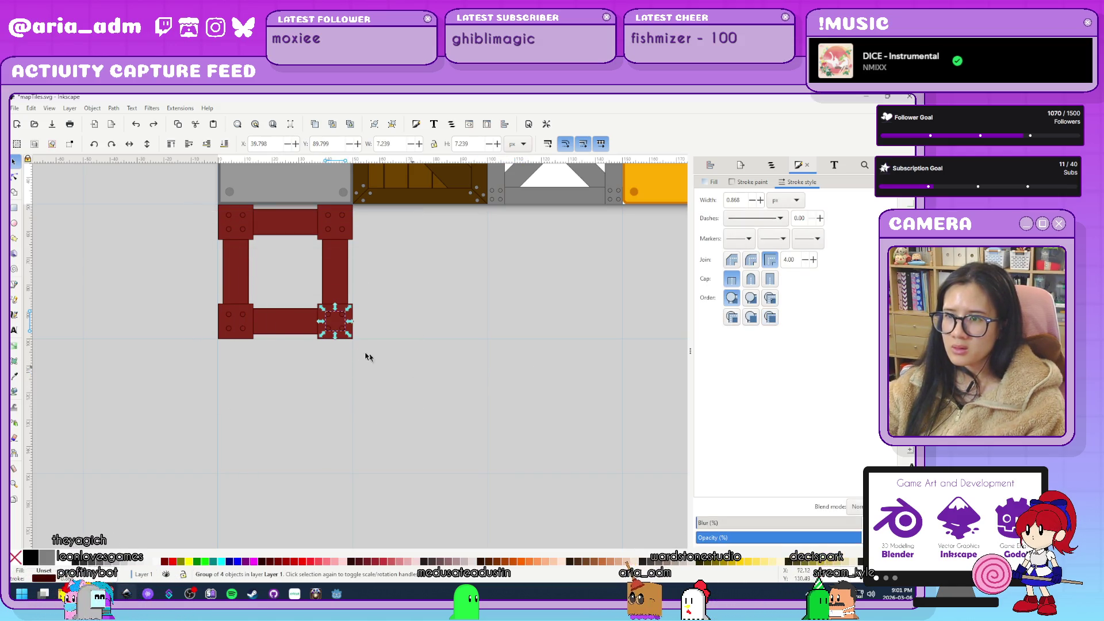
pyautogui.moveTo(345, 337); pyautogui.dragTo(520, 443)
pyautogui.hotkey('ctrl', 'z')
pyautogui.moveTo(433, 412); pyautogui.dragTo(178, 201)
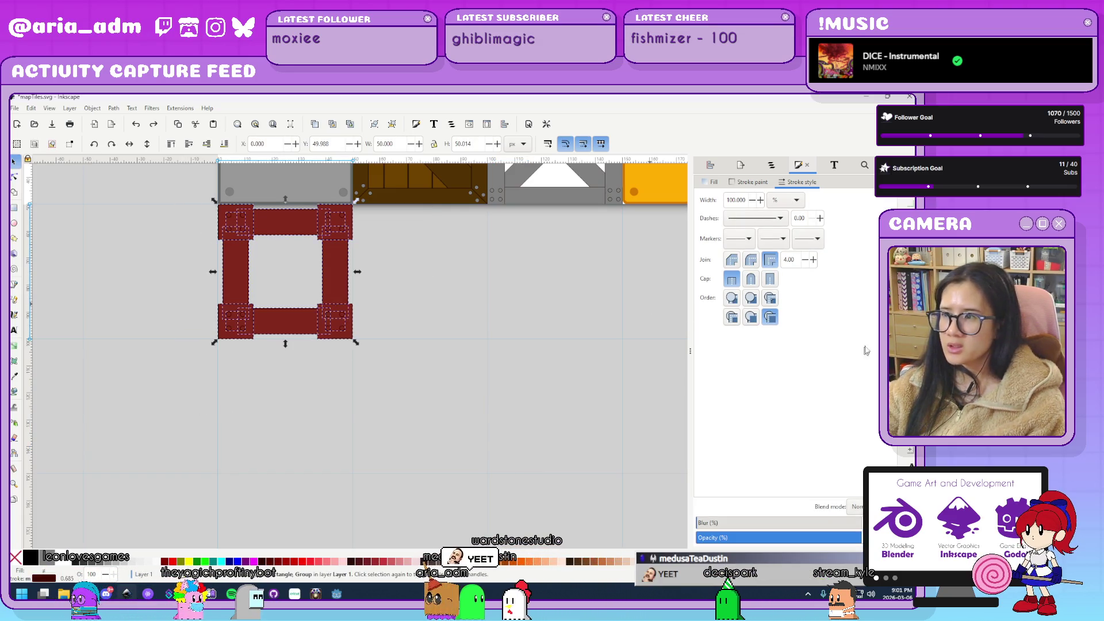
# Set the frame's stroke width back to 0.5 px.
pyautogui.click(776, 200)
pyautogui.click(774, 202)
pyautogui.click(785, 200)
pyautogui.click(786, 202)
pyautogui.click(786, 200)
pyautogui.click(777, 185)
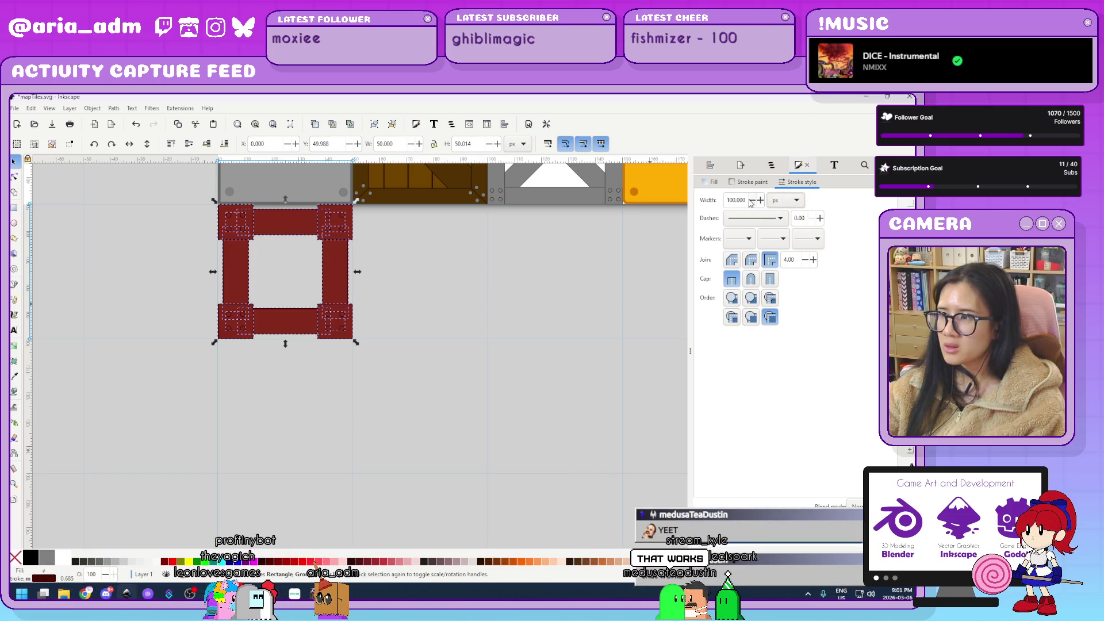
pyautogui.click(752, 201)
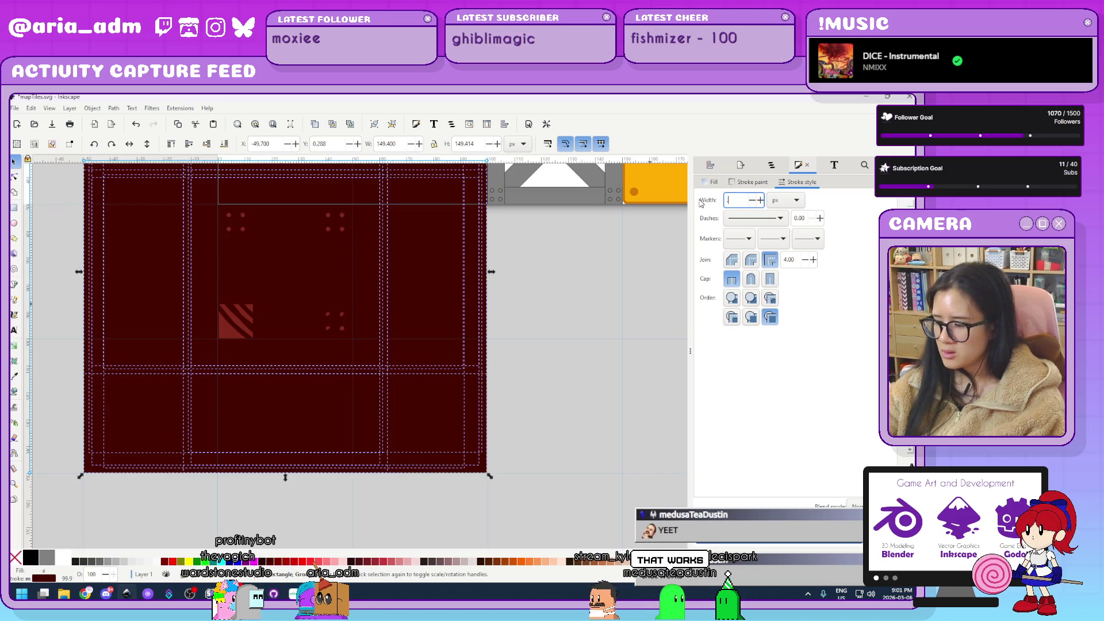
pyautogui.write('0.5')
pyautogui.press('Return')
pyautogui.click(407, 303)
# Select all 12 frame parts and group them.
pyautogui.keyDown('ctrl'); pyautogui.scroll(1, 360, 281); pyautogui.keyUp('ctrl')
pyautogui.scroll(1, 524, 330)
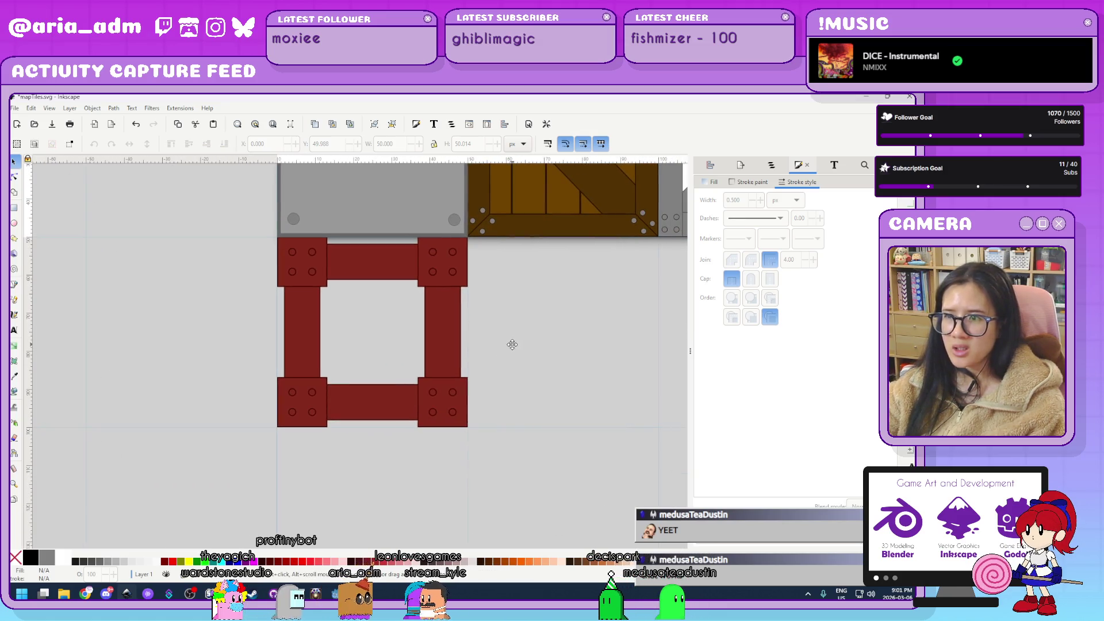
pyautogui.keyDown('ctrl'); pyautogui.scroll(1, 520, 420); pyautogui.keyUp('ctrl')
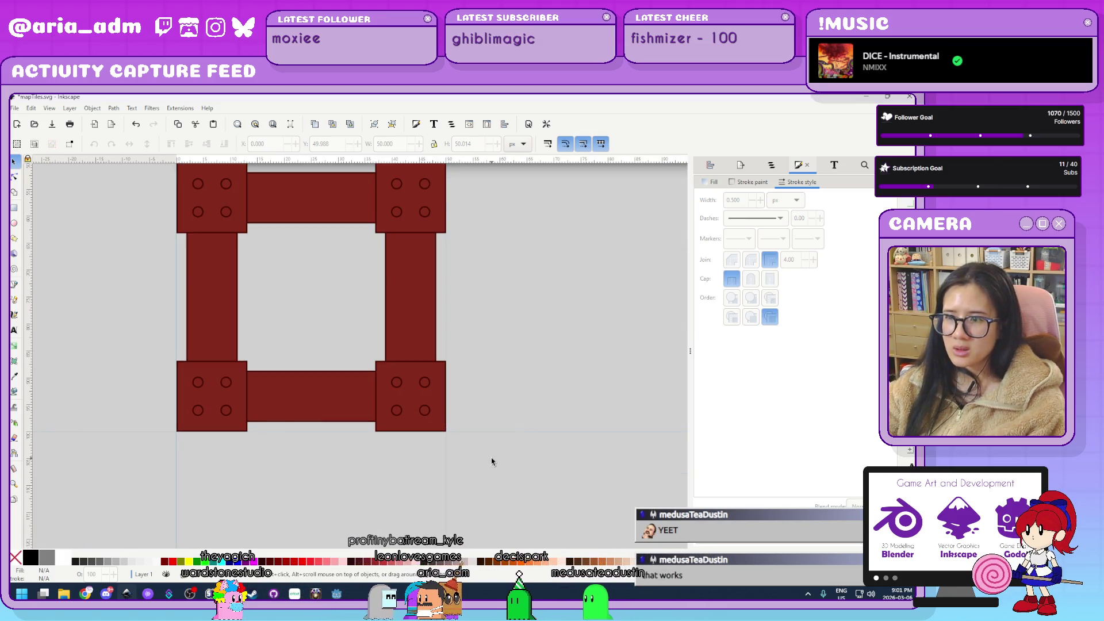
pyautogui.scroll(1, 500, 438)
pyautogui.moveTo(487, 507)
pyautogui.mouseDown()
pyautogui.moveTo(140, 296)
pyautogui.moveTo(111, 201)
pyautogui.mouseUp()
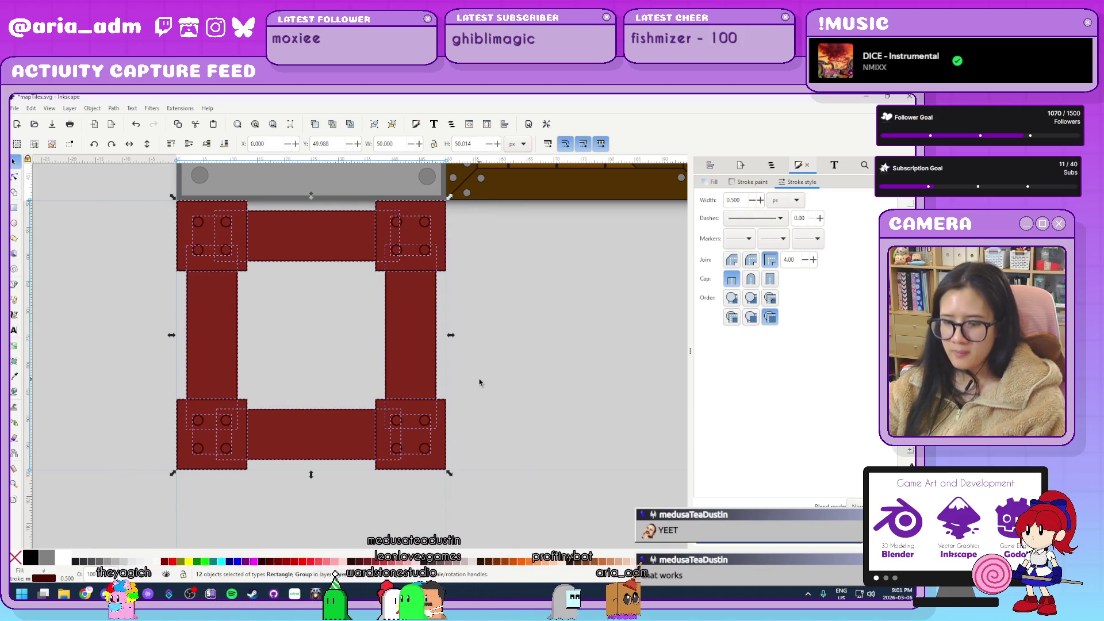
pyautogui.scroll(-3, 480, 383)
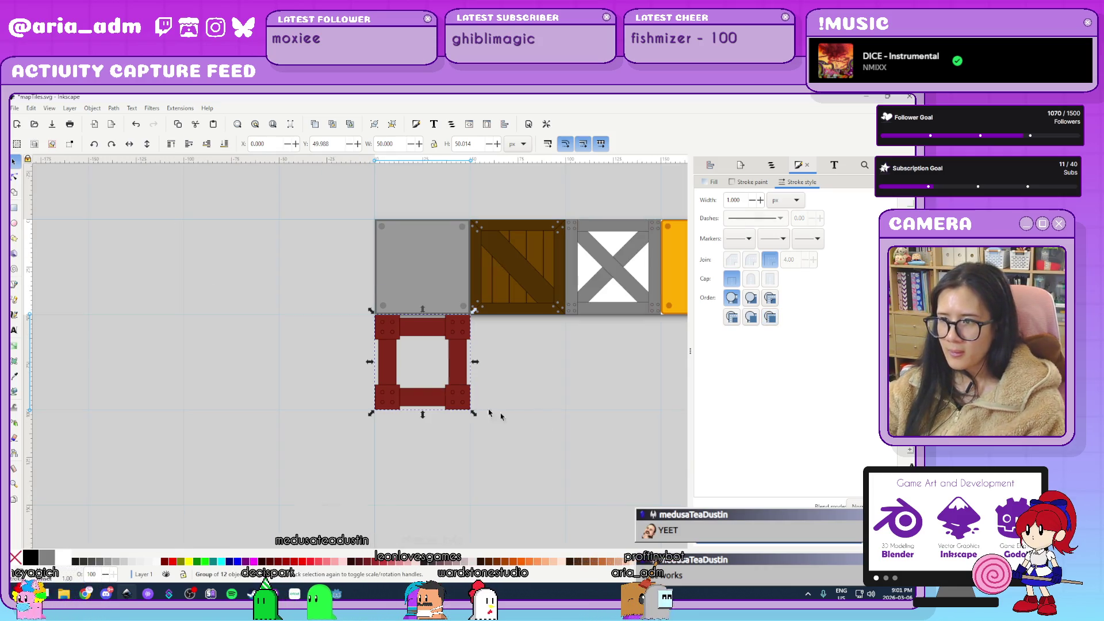
pyautogui.hscroll(8, 403, 371)
pyautogui.scroll(-3, 403, 371)
pyautogui.hotkey('ctrl', 'g')
# Duplicate the frame group and place the copy directly below at y 100.
pyautogui.scroll(2, 152, 306)
pyautogui.hotkey('ctrl', 'd')
pyautogui.moveTo(234, 229)
pyautogui.mouseDown()
pyautogui.moveTo(241, 441)
pyautogui.moveTo(251, 327)
pyautogui.moveTo(244, 302)
pyautogui.moveTo(212, 276)
pyautogui.mouseUp()
pyautogui.scroll(5, 251, 327)
pyautogui.scroll(-5, 122, 293)
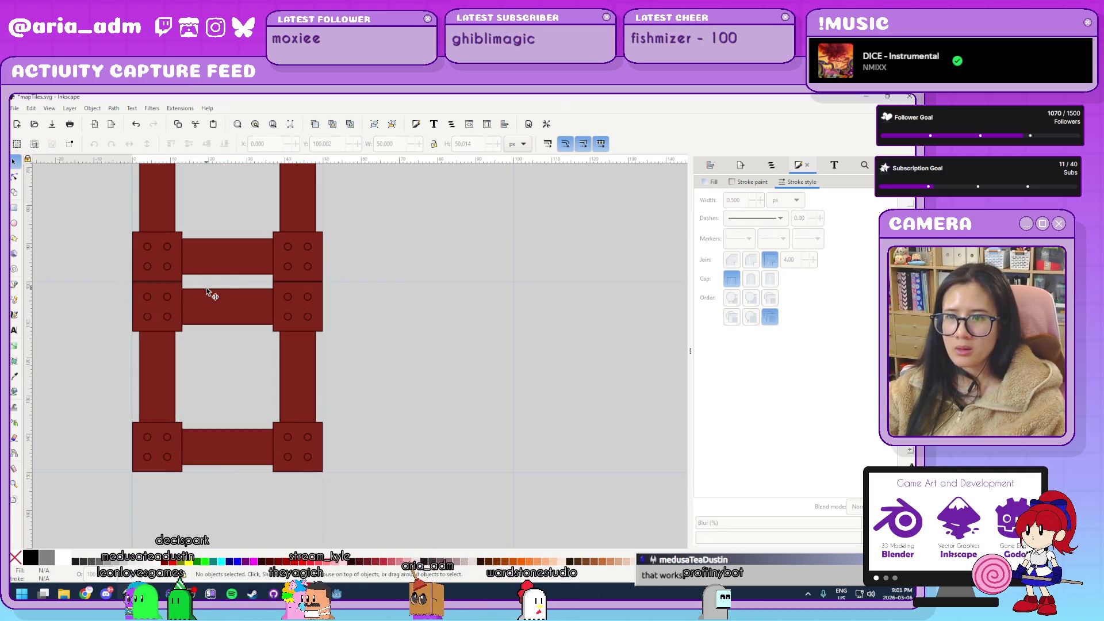
# Cross two bars at the lower frame's centre and rotate them 45° into a diagonal X.
pyautogui.click(243, 321)
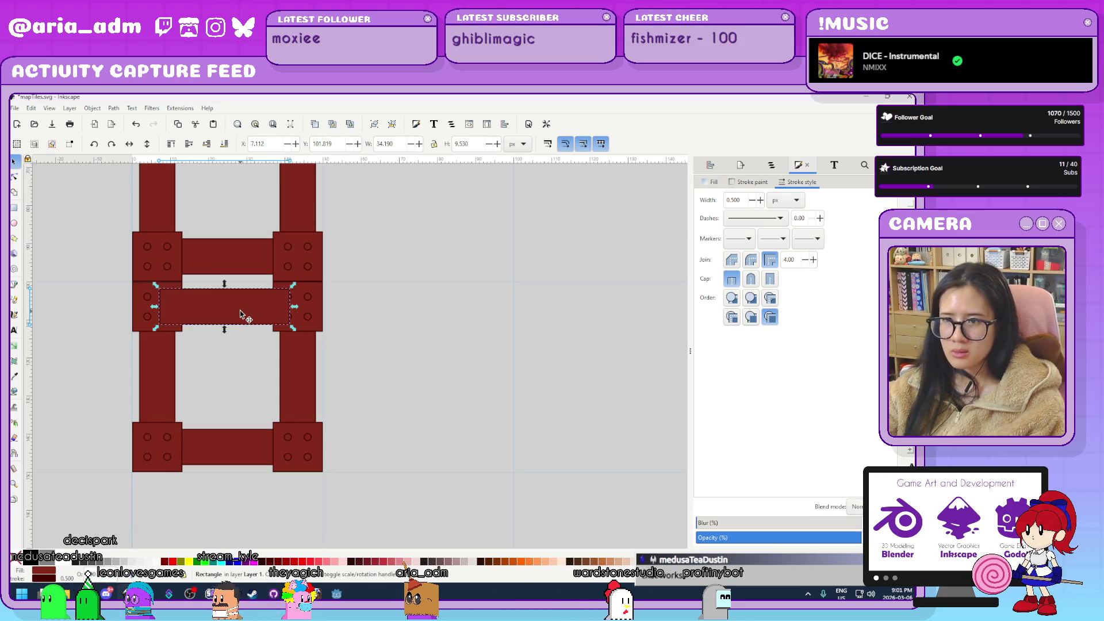
pyautogui.moveTo(240, 313); pyautogui.dragTo(245, 411)
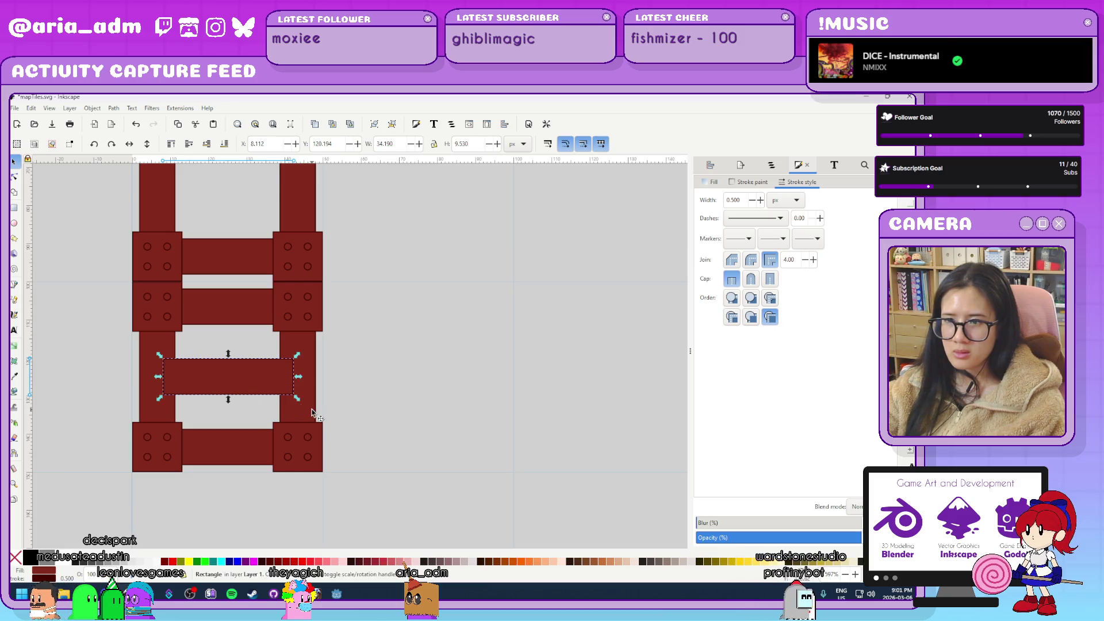
pyautogui.press('Home')
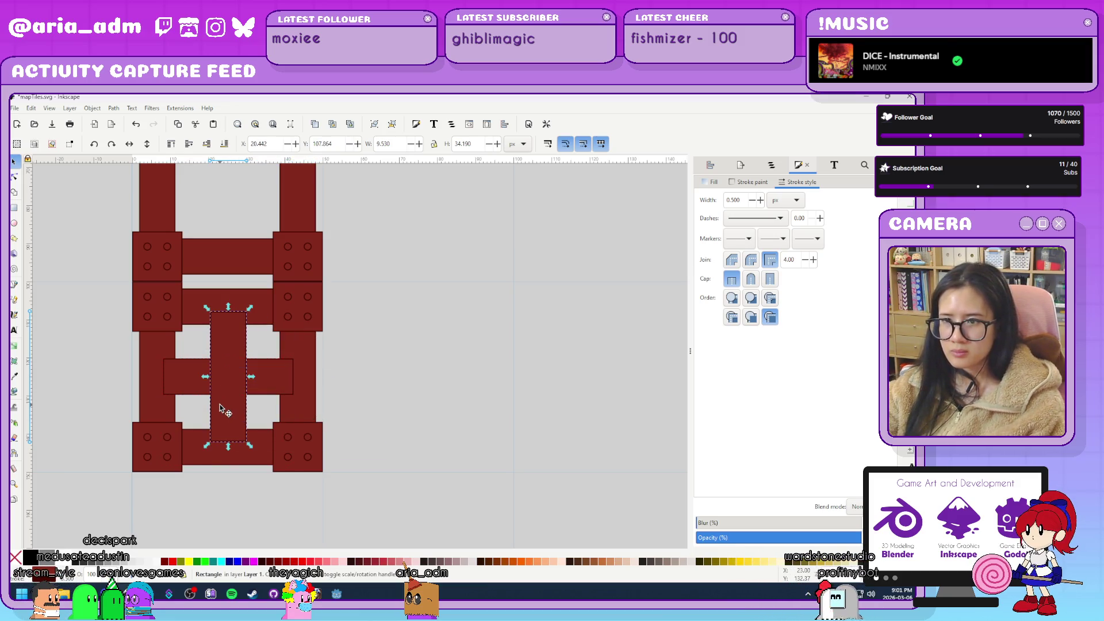
pyautogui.click(283, 378)
pyautogui.moveTo(298, 311); pyautogui.dragTo(347, 381)
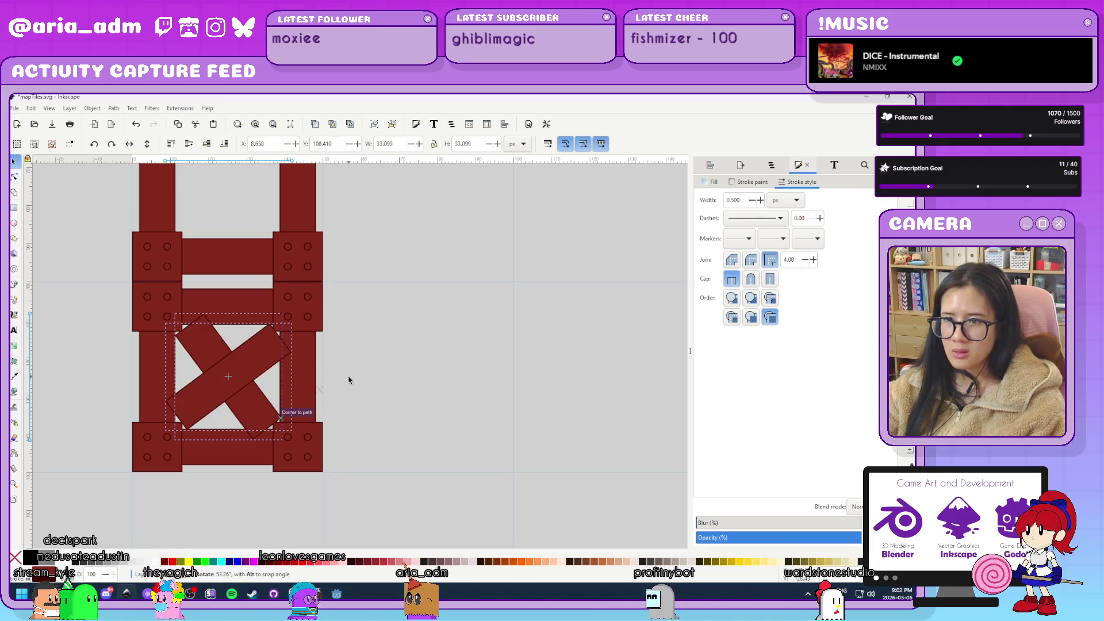
pyautogui.hotkey('ctrl', 'z')
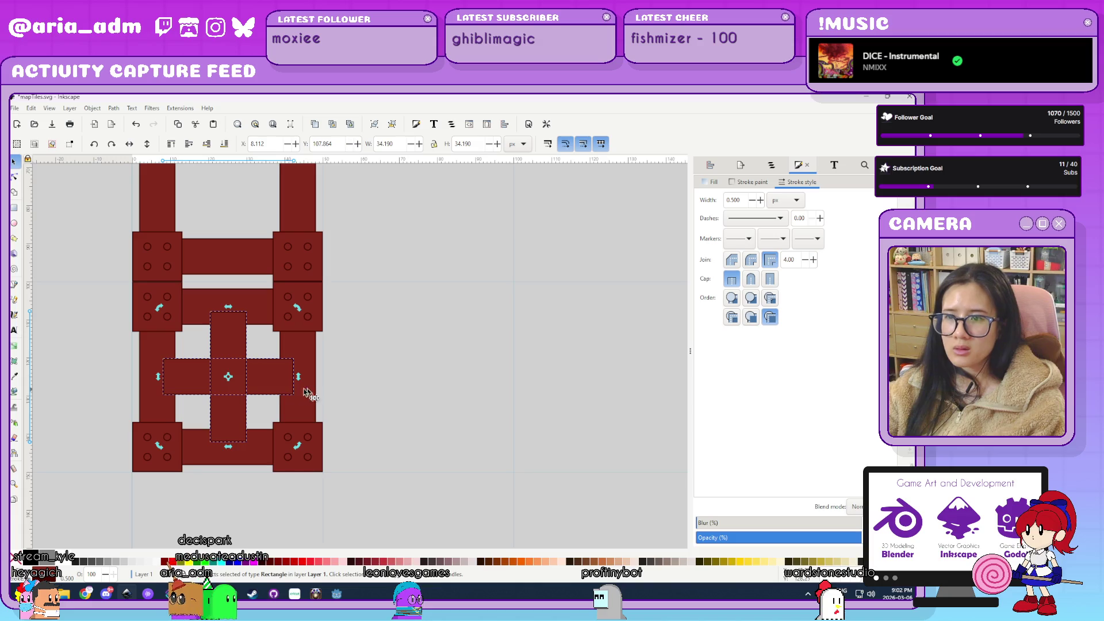
pyautogui.scroll(3, 342, 385)
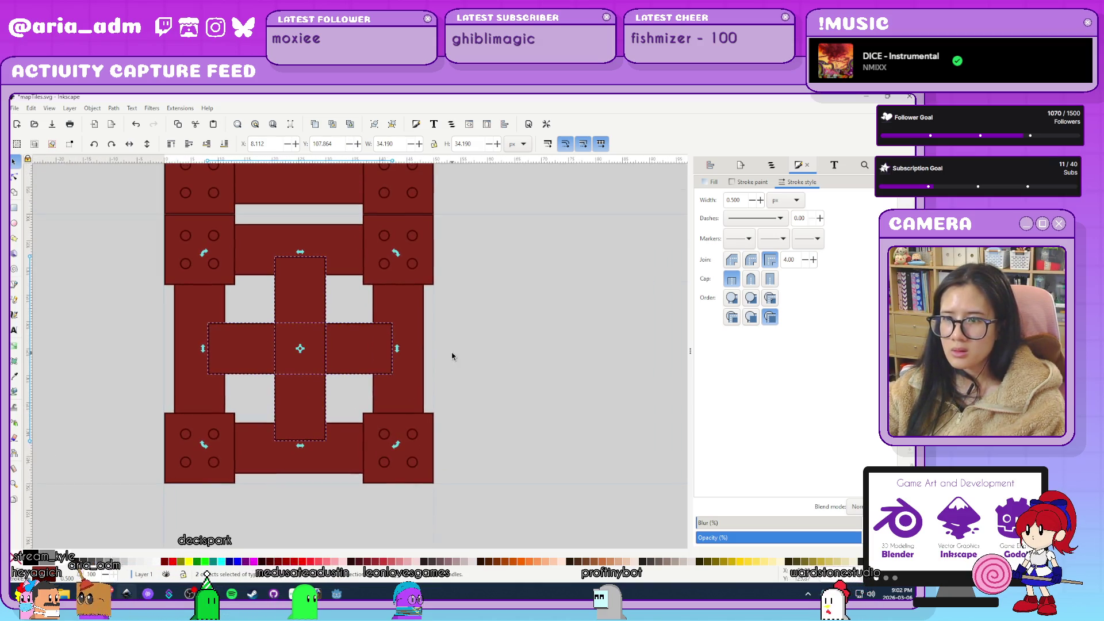
pyautogui.moveTo(371, 215)
pyautogui.mouseDown()
pyautogui.moveTo(429, 298)
pyautogui.moveTo(426, 347)
pyautogui.moveTo(436, 325)
pyautogui.mouseUp()
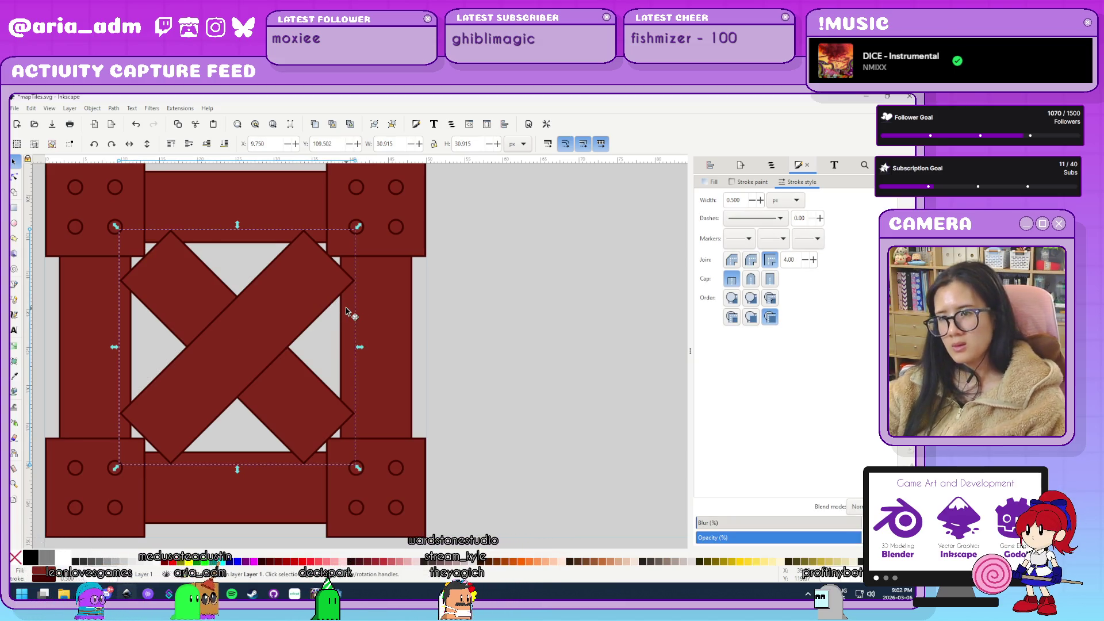
# Enlarge the X brace to about 39.7 px square and send it behind the planks.
pyautogui.moveTo(360, 227); pyautogui.dragTo(393, 192)
pyautogui.click(224, 144)
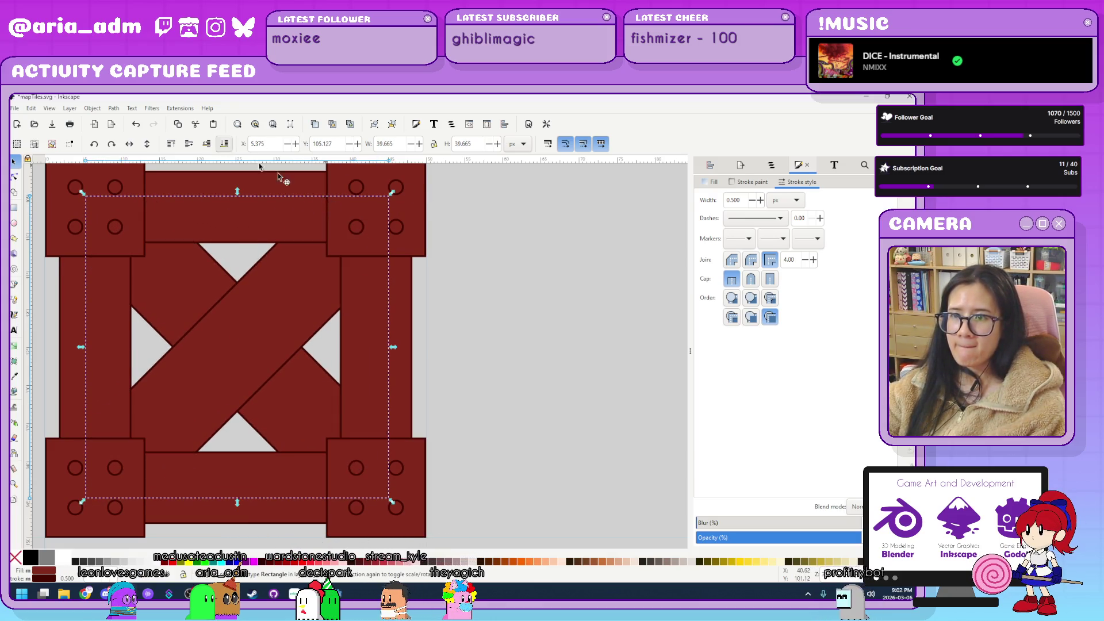
pyautogui.click(549, 397)
pyautogui.scroll(-5, 549, 397)
pyautogui.scroll(1, 562, 391)
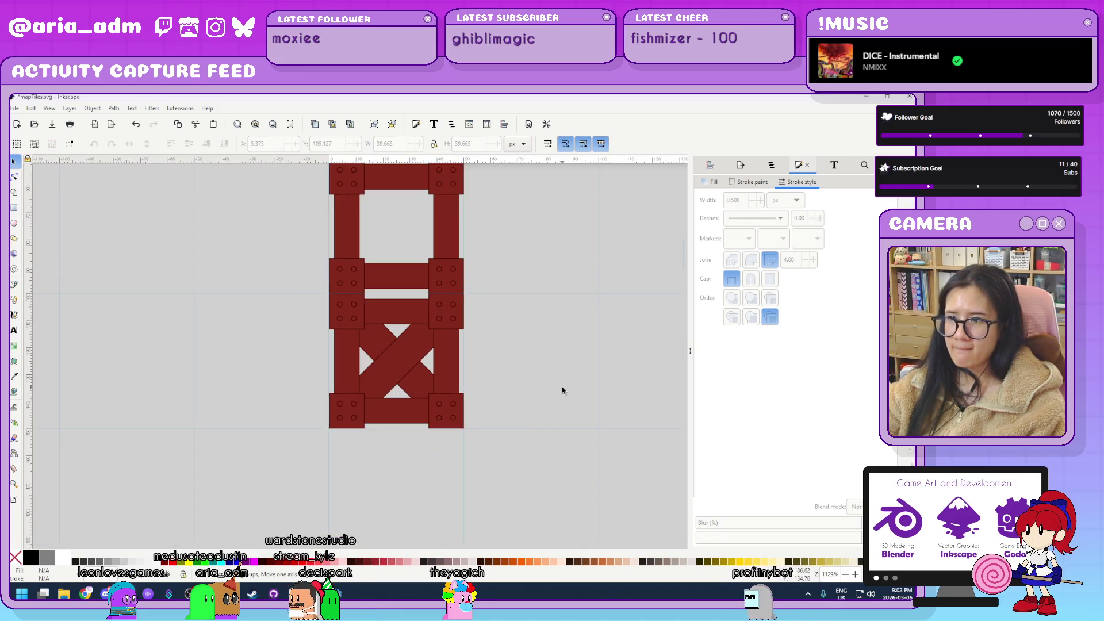
# Undo the send-to-back and delete both old brace planks.
pyautogui.hotkey('ctrl', 'z')
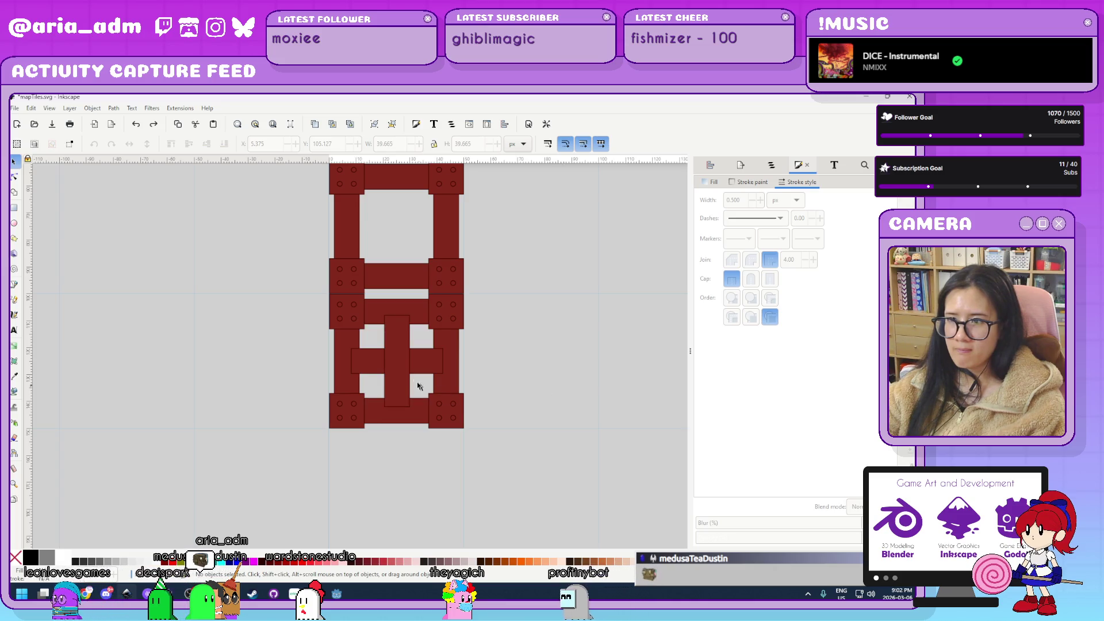
pyautogui.click(418, 374)
pyautogui.scroll(2, 574, 402)
pyautogui.keyDown('shift'); pyautogui.click(273, 345); pyautogui.keyUp('shift')
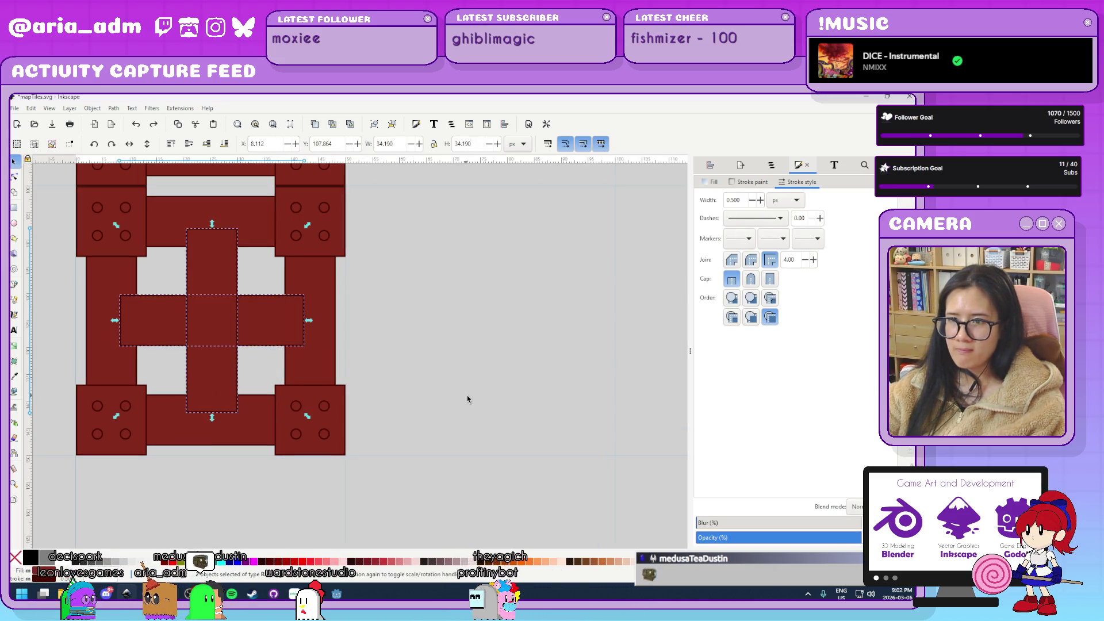
pyautogui.press('Delete')
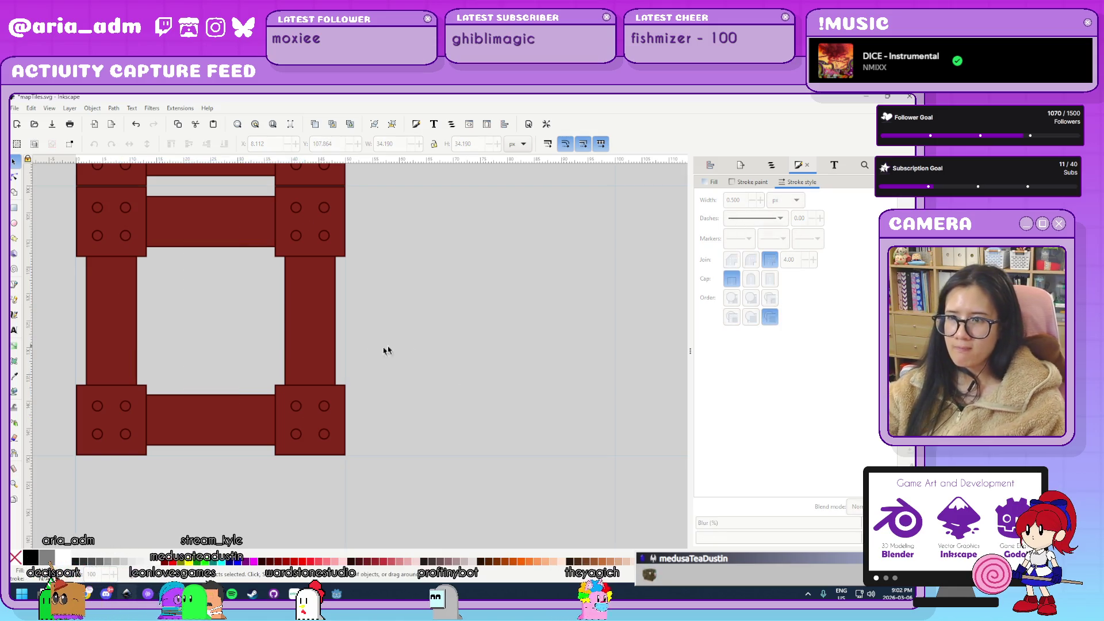
# Reposition the right vertical plank and stretch it upward.
pyautogui.click(309, 332)
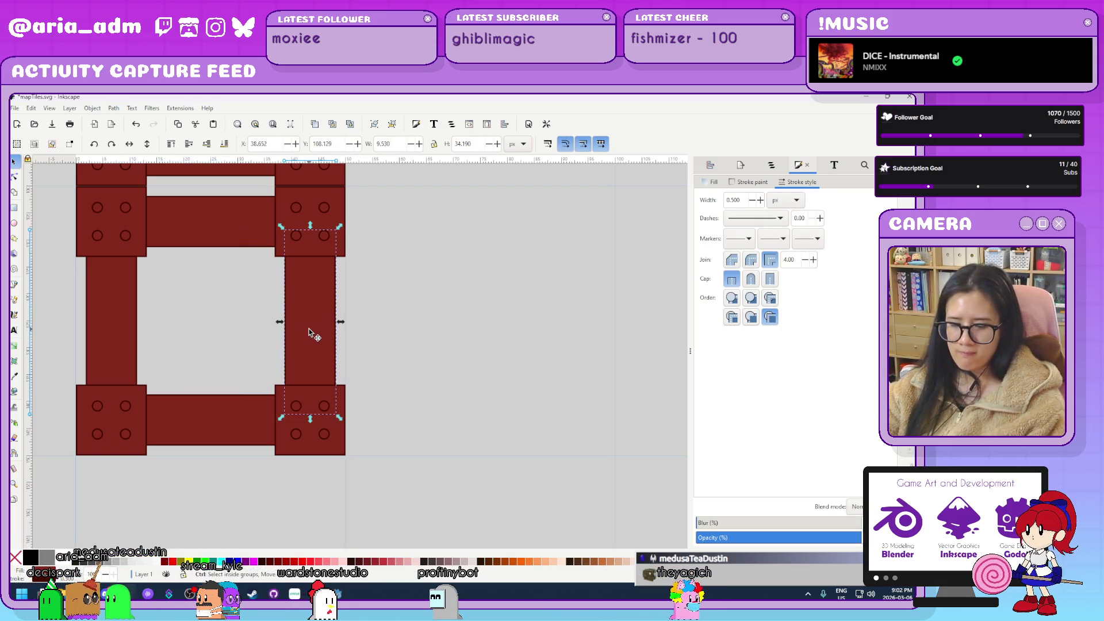
pyautogui.moveTo(321, 376); pyautogui.dragTo(310, 391)
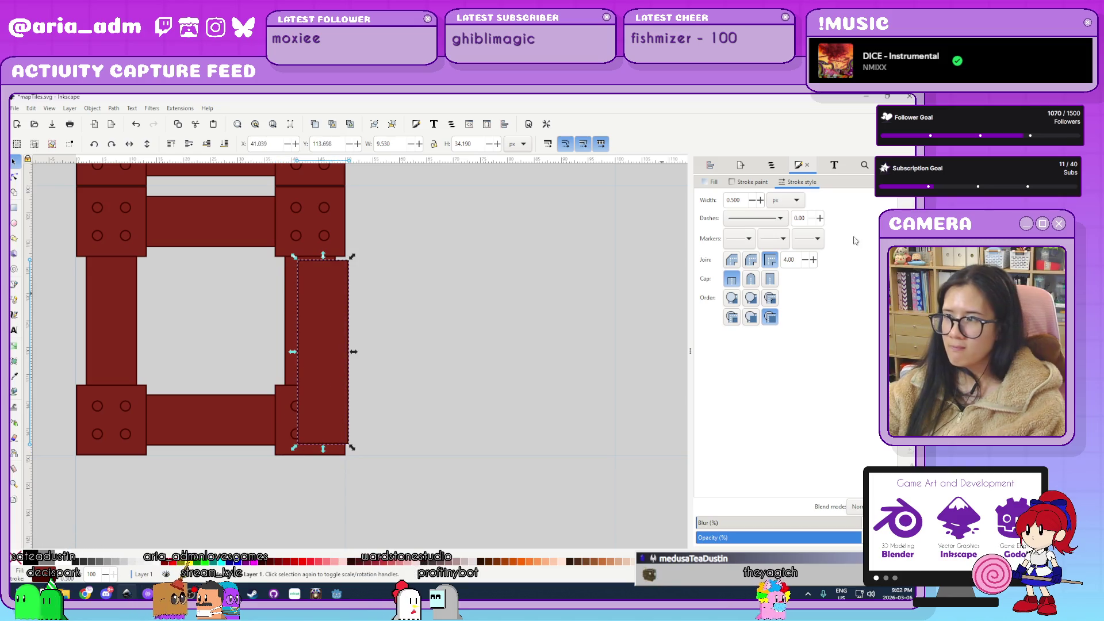
pyautogui.moveTo(331, 332); pyautogui.dragTo(312, 368)
pyautogui.scroll(2, 371, 362)
pyautogui.moveTo(300, 309); pyautogui.dragTo(298, 224)
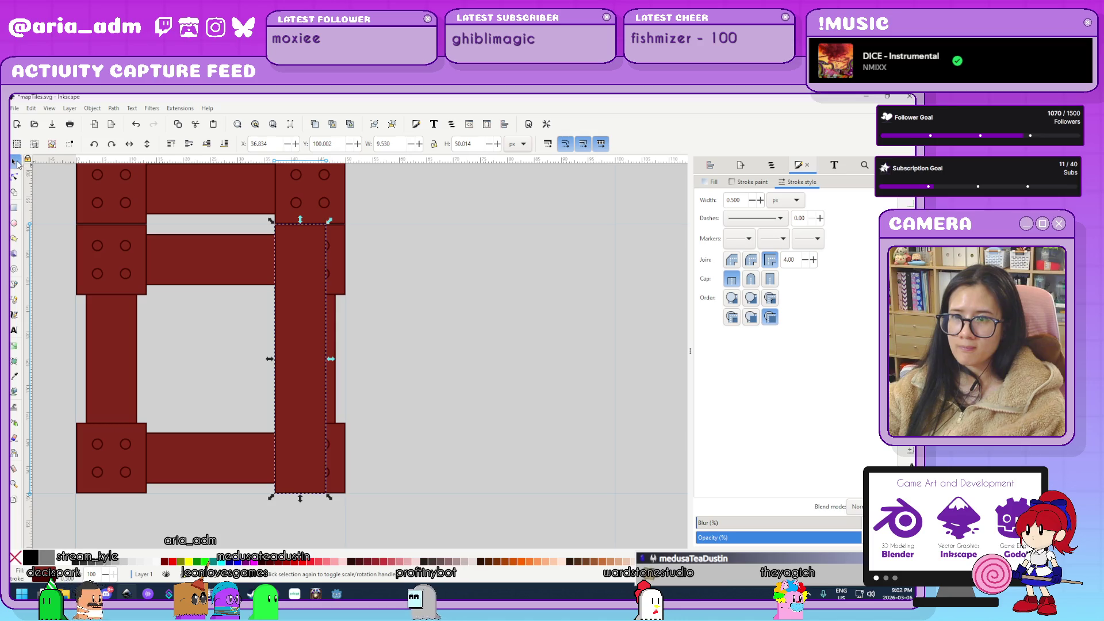
pyautogui.click(484, 346)
pyautogui.click(311, 349)
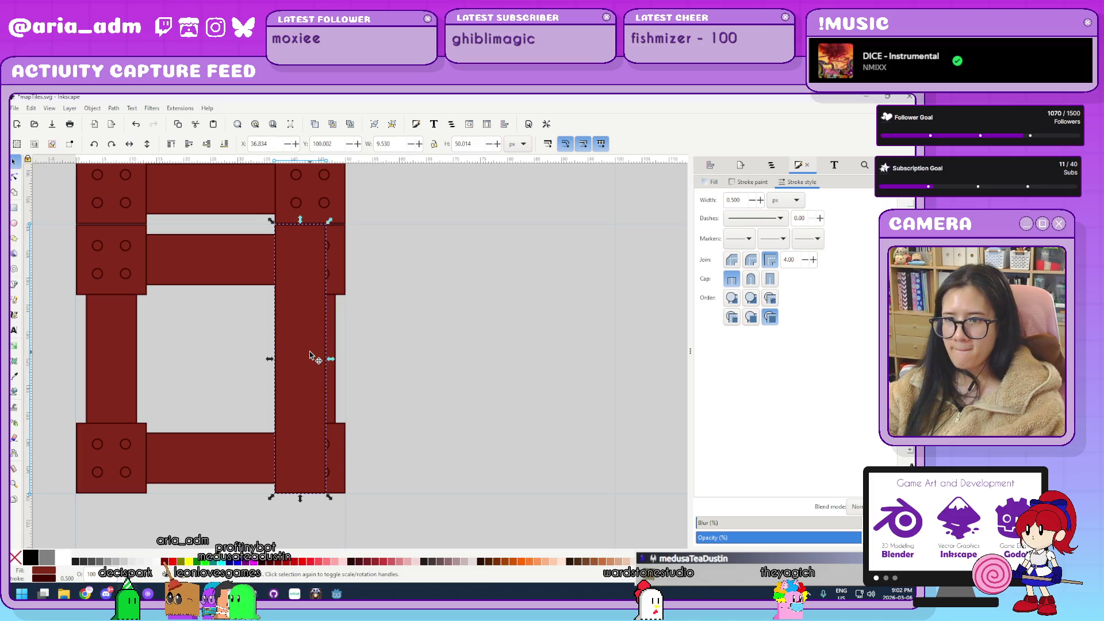
# Centre the plank, rotate it 90°, restack the bars and turn them 45° into an X.
pyautogui.moveTo(257, 347); pyautogui.dragTo(187, 343)
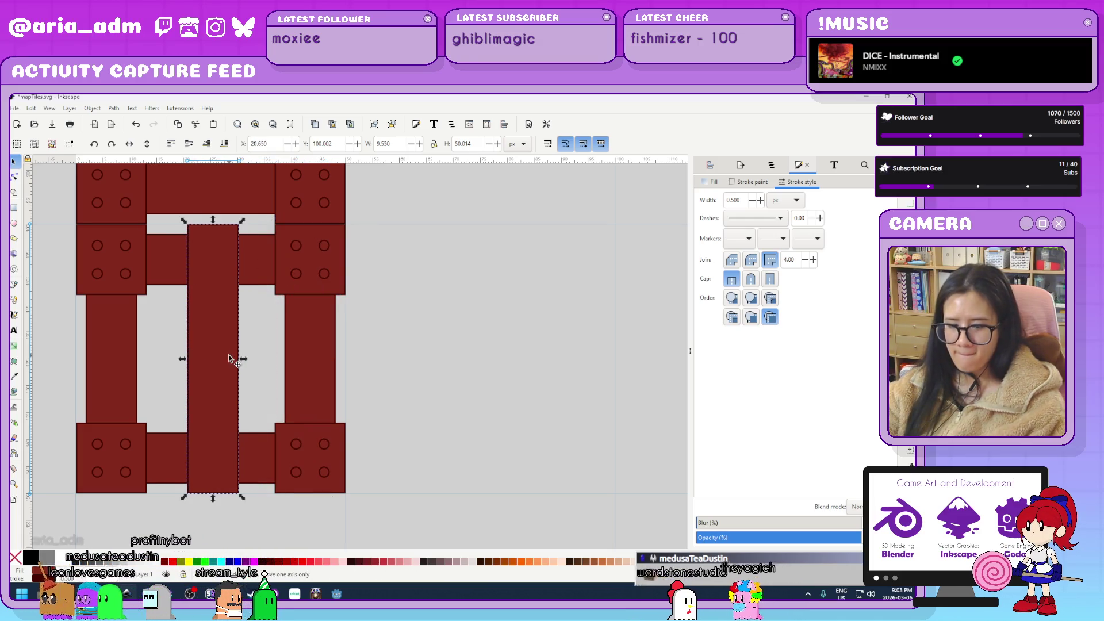
pyautogui.click(113, 147)
pyautogui.click(228, 306)
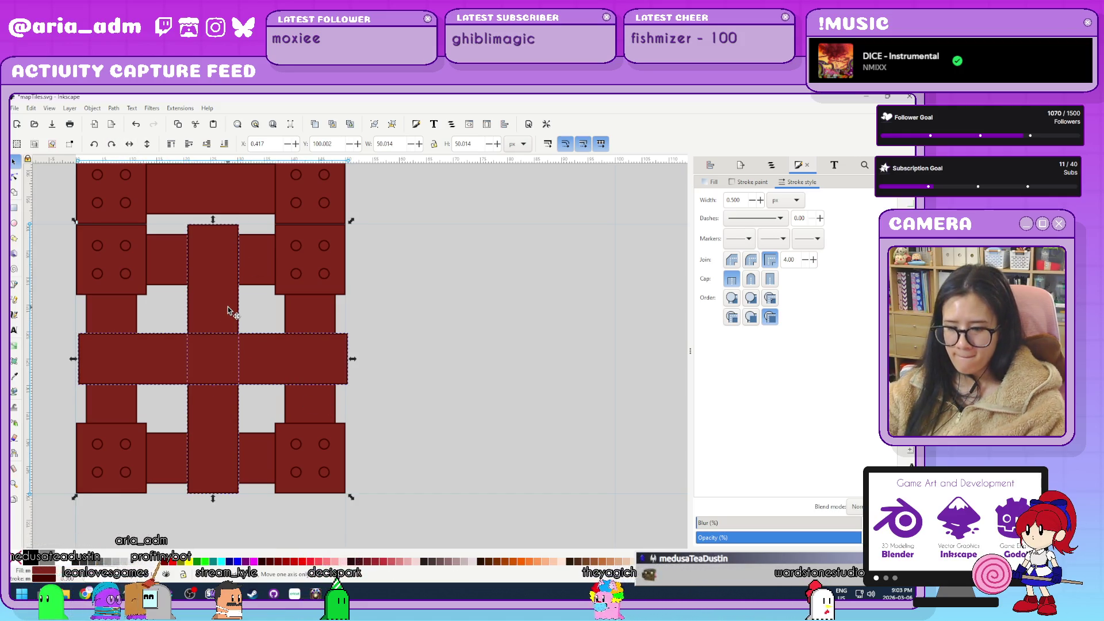
pyautogui.press('Escape')
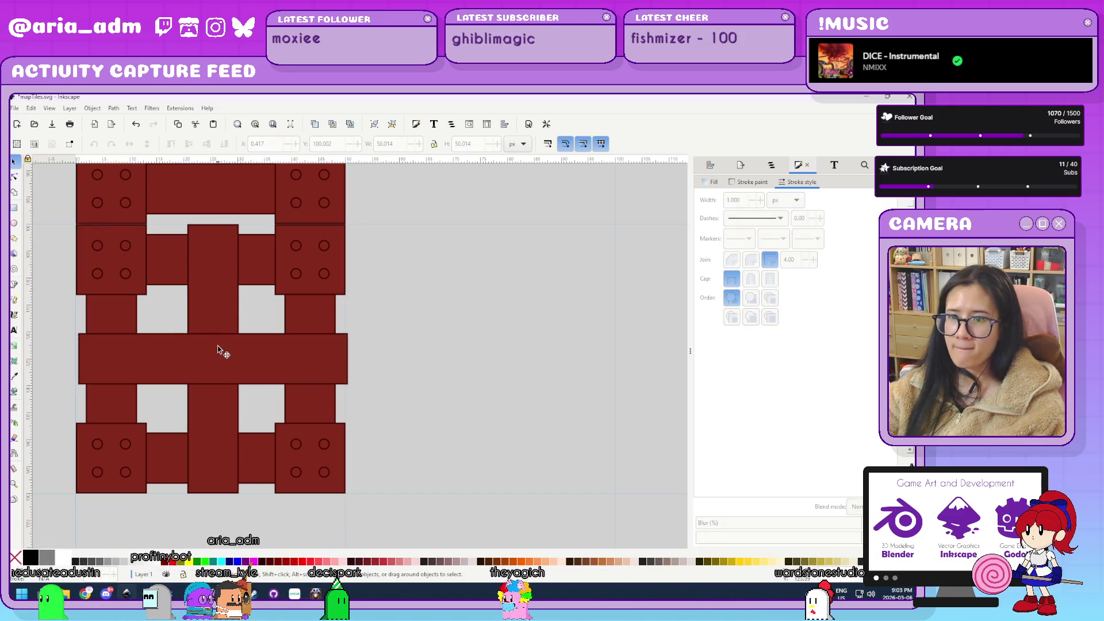
pyautogui.click(220, 255)
pyautogui.press('Home')
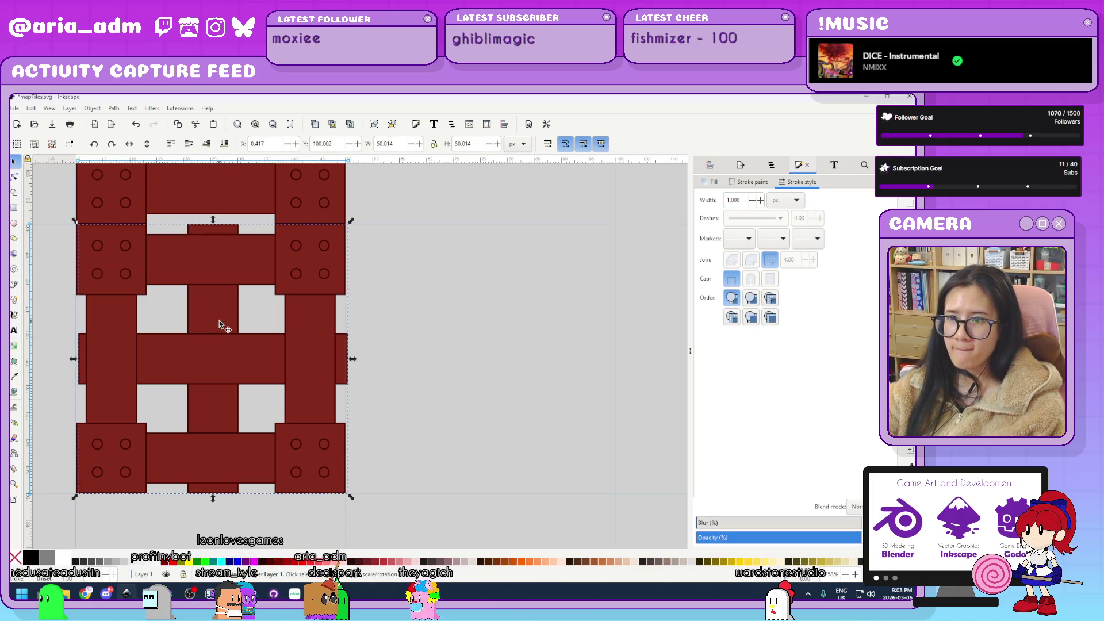
pyautogui.moveTo(354, 222)
pyautogui.mouseDown()
pyautogui.moveTo(419, 313)
pyautogui.moveTo(429, 353)
pyautogui.mouseUp()
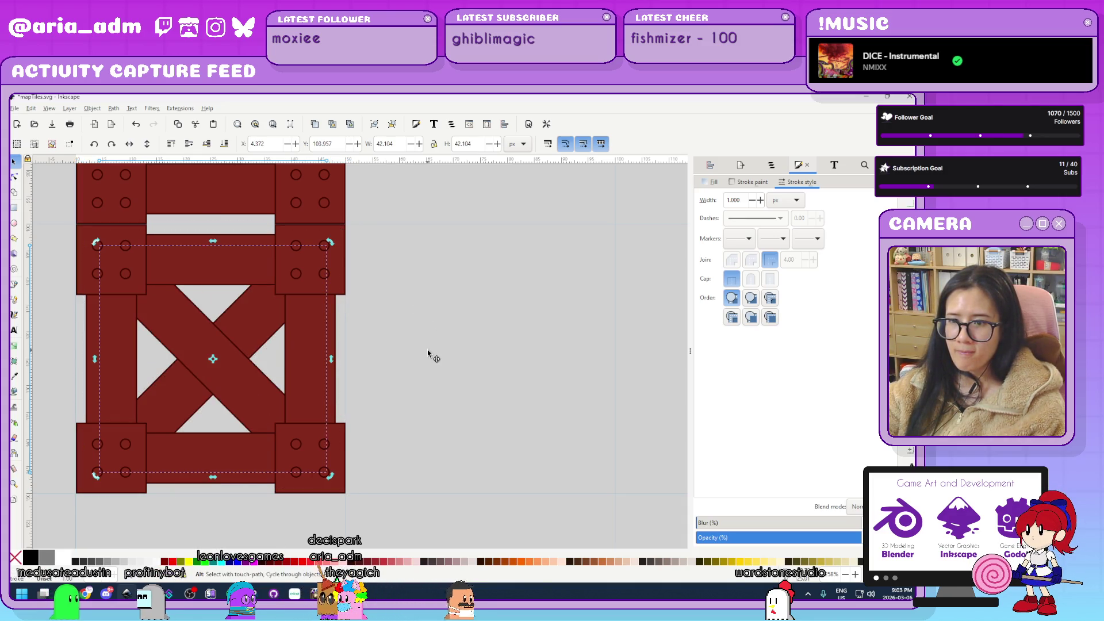
pyautogui.click(428, 353)
pyautogui.scroll(-5, 428, 353)
pyautogui.scroll(2, 483, 365)
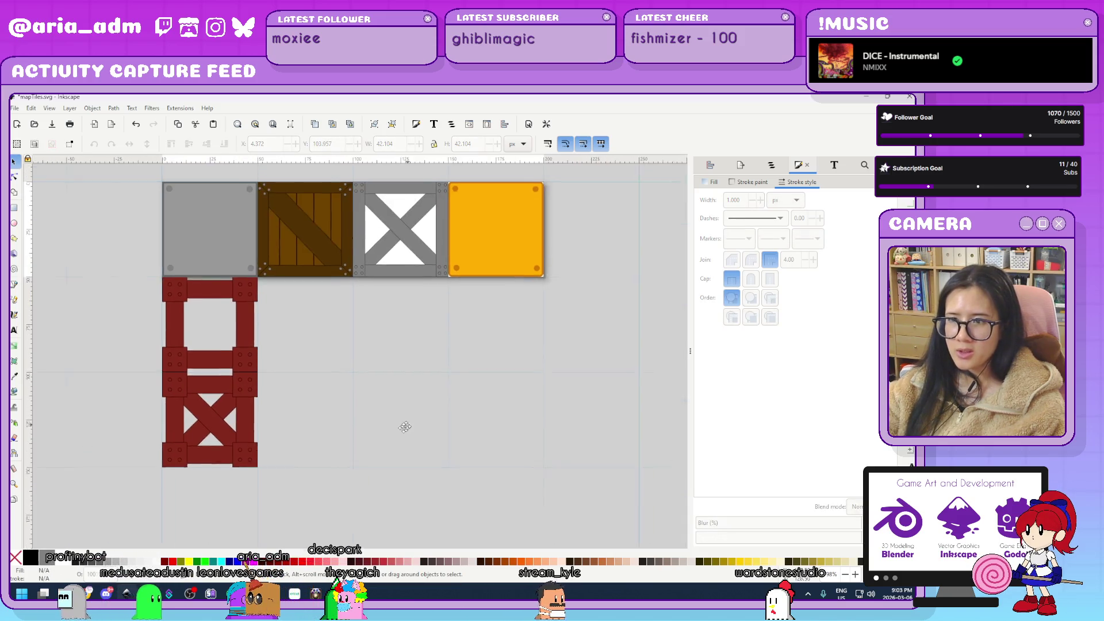
# Group the red girder and X-braced stack and place one copy beside it.
pyautogui.scroll(1, 345, 447)
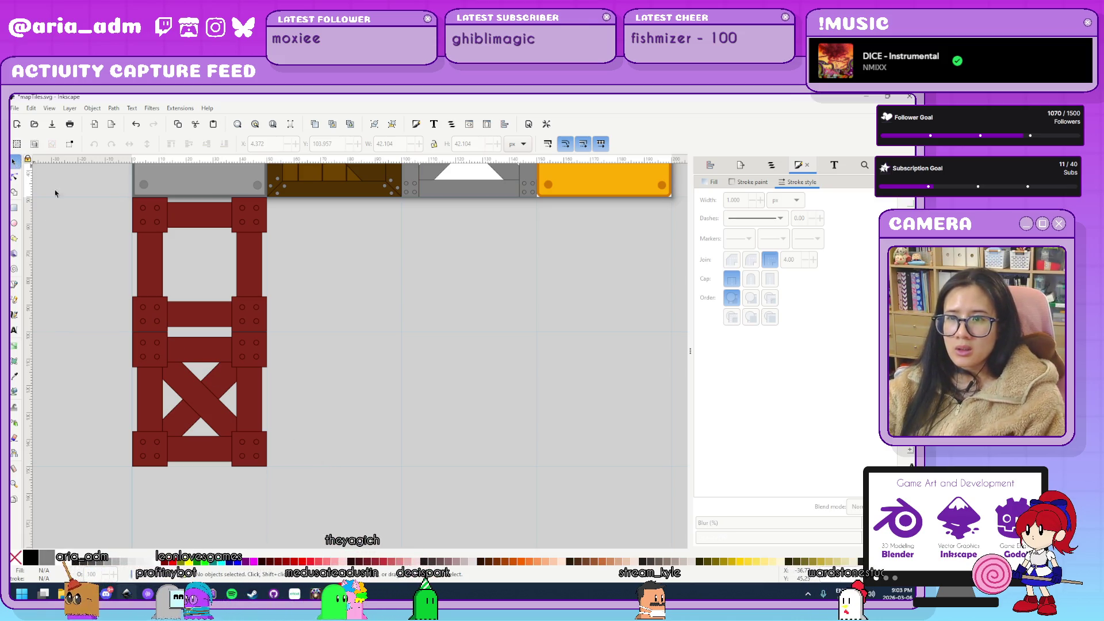
pyautogui.moveTo(311, 499)
pyautogui.mouseDown()
pyautogui.moveTo(76, 222)
pyautogui.moveTo(222, 395)
pyautogui.moveTo(104, 329)
pyautogui.mouseUp()
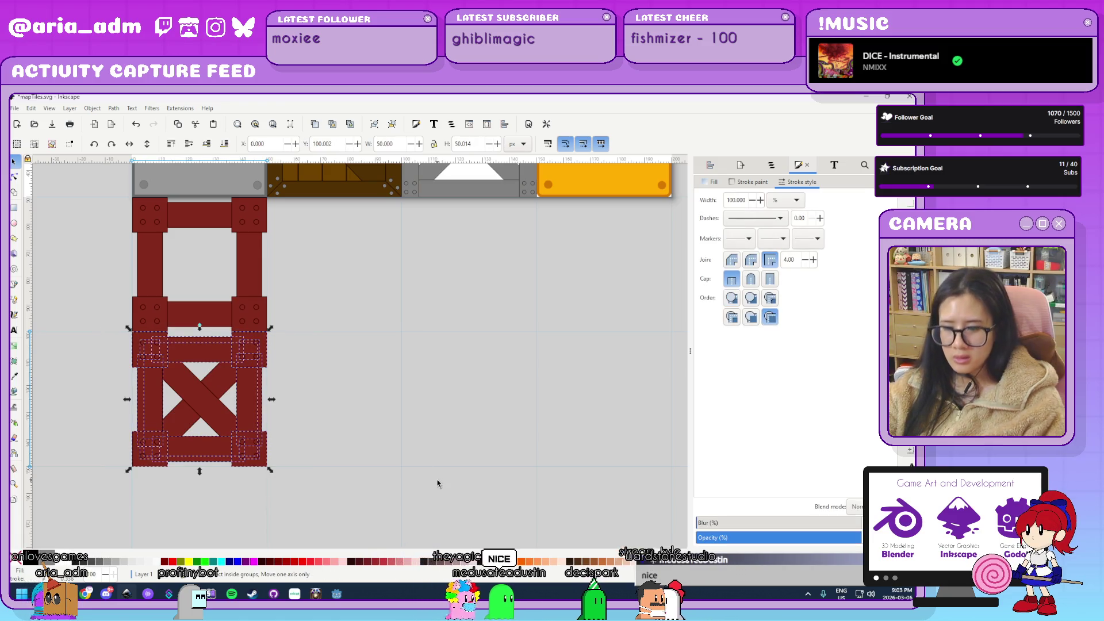
pyautogui.hotkey('ctrl', 'g')
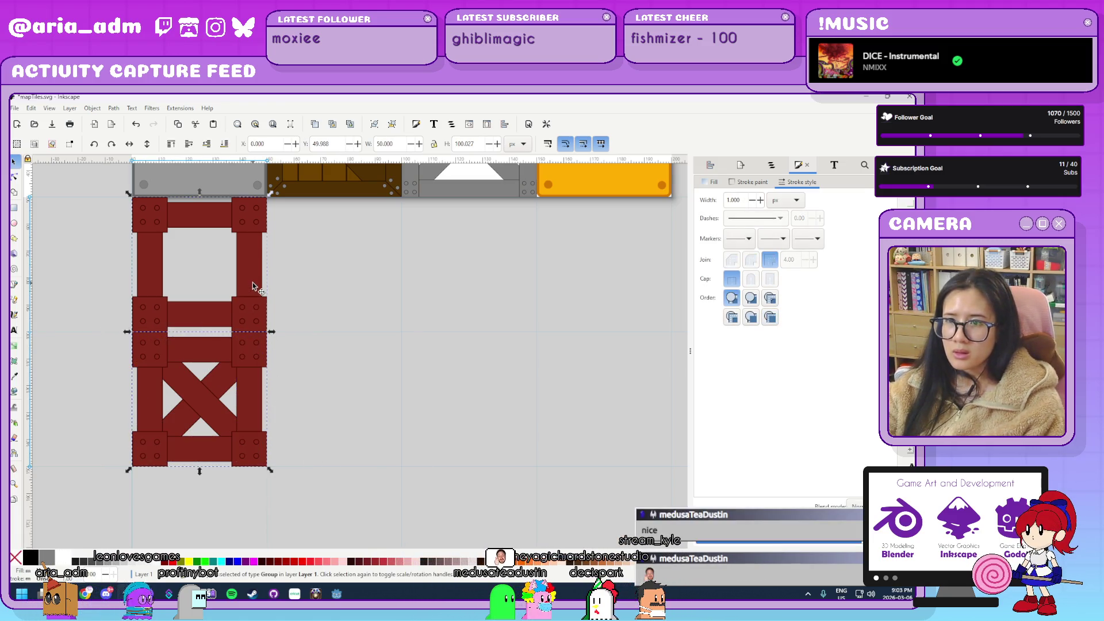
pyautogui.keyDown('ctrl'); pyautogui.scroll(5, 387, 247); pyautogui.keyUp('ctrl')
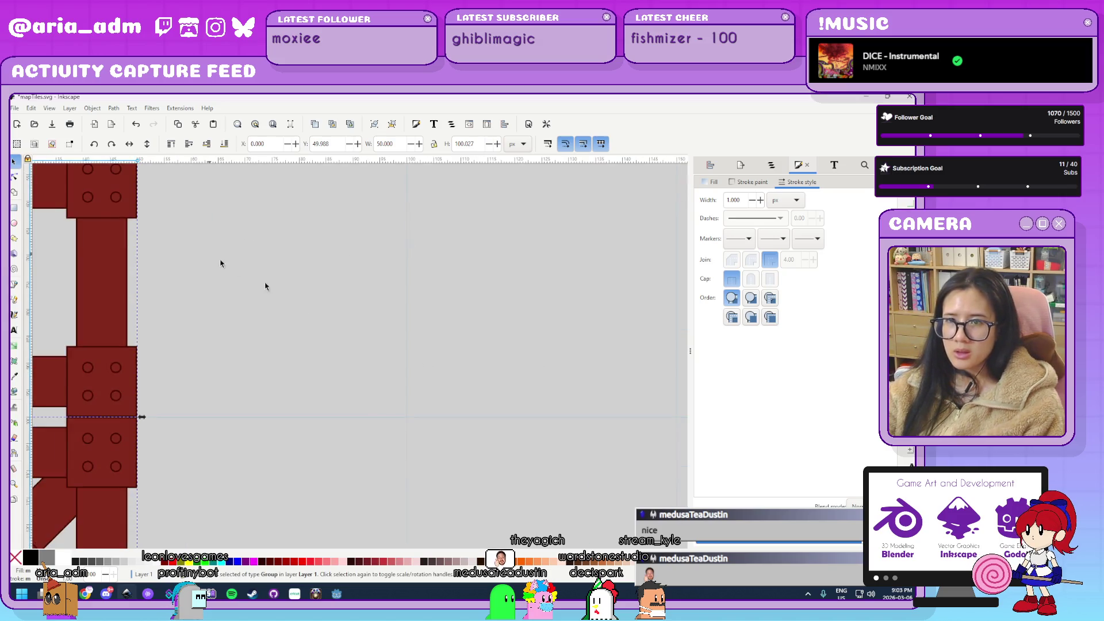
pyautogui.scroll(-1, 138, 316)
pyautogui.hotkey('ctrl', 'd')
pyautogui.moveTo(280, 350)
pyautogui.mouseDown()
pyautogui.moveTo(444, 340)
pyautogui.moveTo(447, 327)
pyautogui.mouseUp()
# Add two more copies further right, making four columns in a row.
pyautogui.keyDown('ctrl'); pyautogui.scroll(3, 486, 366); pyautogui.keyUp('ctrl')
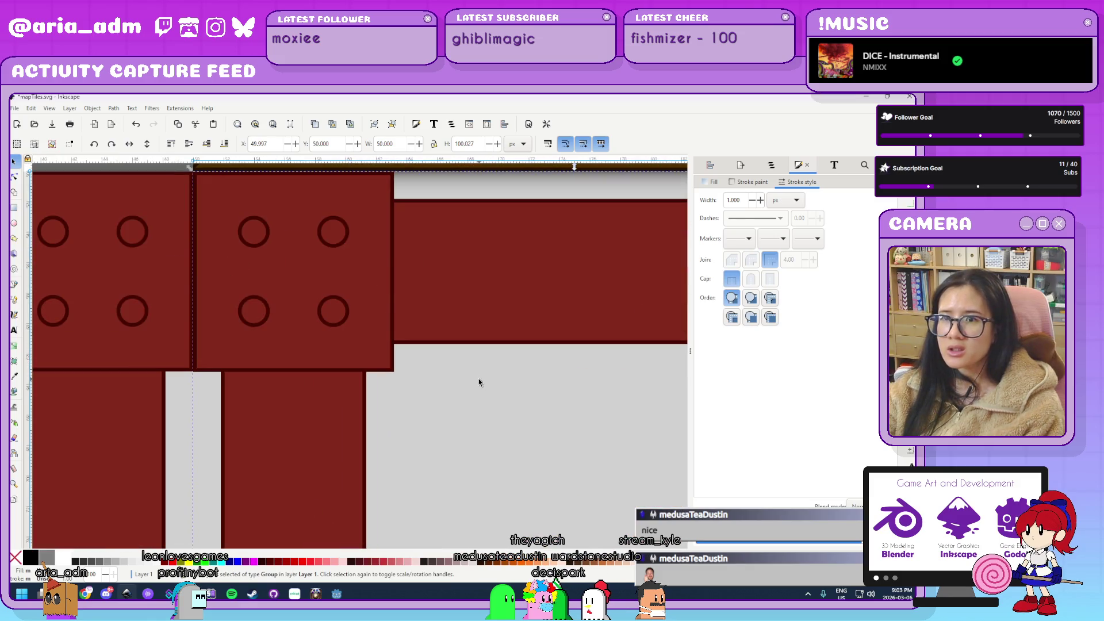
pyautogui.keyDown('ctrl'); pyautogui.scroll(-5, 477, 380); pyautogui.keyUp('ctrl')
pyautogui.hscroll(5, 648, 459)
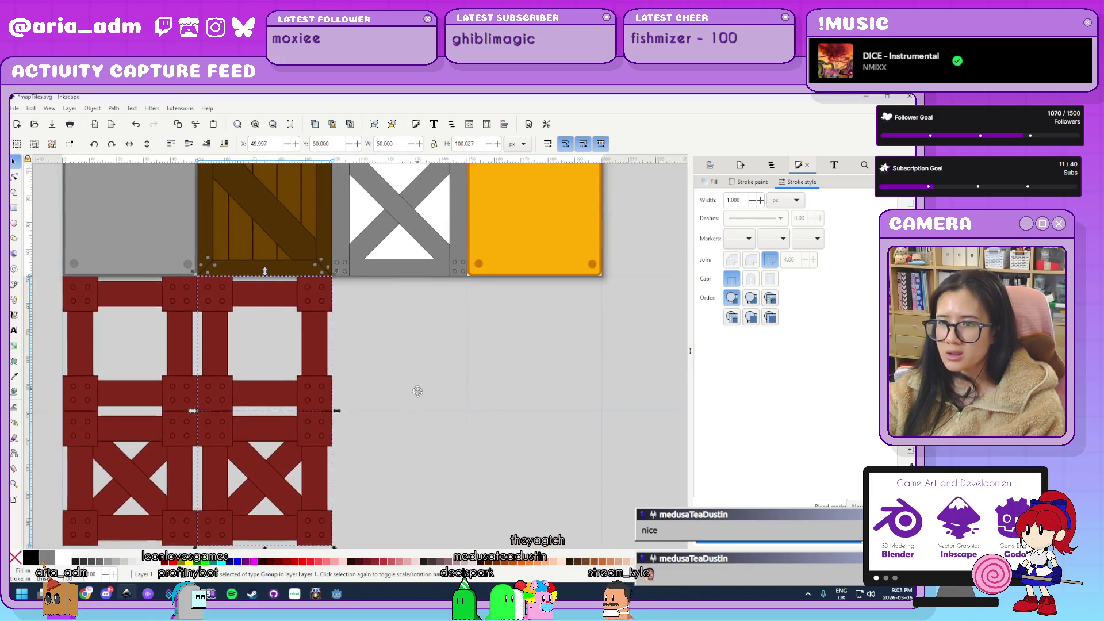
pyautogui.keyDown('ctrl'); pyautogui.scroll(3, 224, 362); pyautogui.keyUp('ctrl')
pyautogui.hotkey('ctrl', 'd')
pyautogui.moveTo(202, 355)
pyautogui.mouseDown()
pyautogui.moveTo(415, 320)
pyautogui.moveTo(369, 278)
pyautogui.mouseUp()
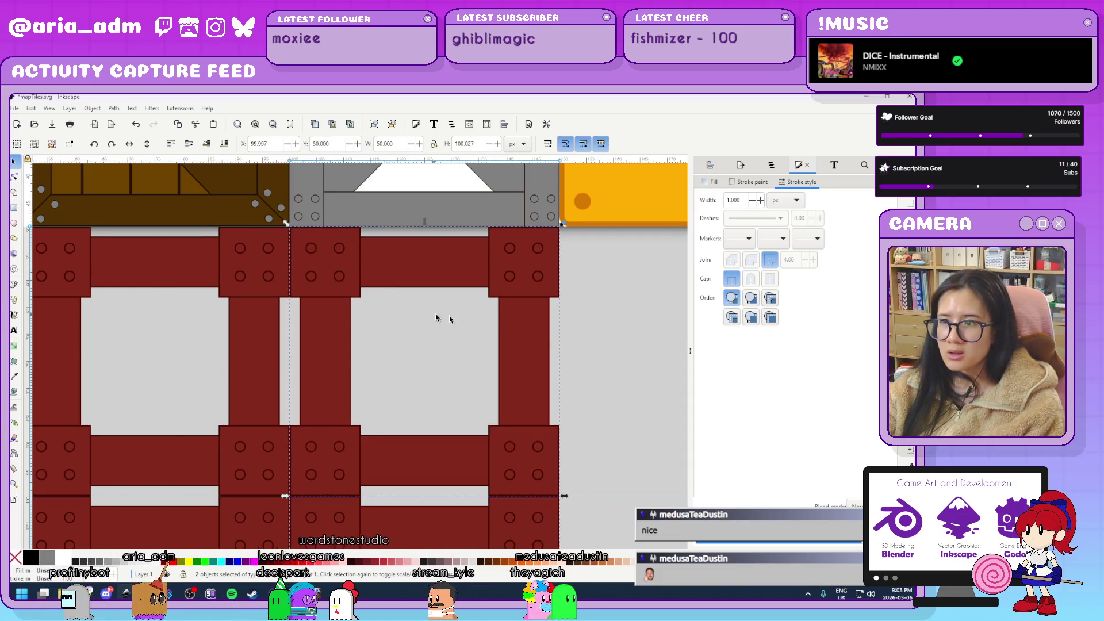
pyautogui.hscroll(5, 378, 349)
pyautogui.hotkey('ctrl', 'd')
pyautogui.moveTo(153, 273); pyautogui.dragTo(426, 272)
pyautogui.press('Escape')
# Ungroup the four columns and select every piece of the second column.
pyautogui.scroll(-5, 496, 370)
pyautogui.scroll(2, 511, 424)
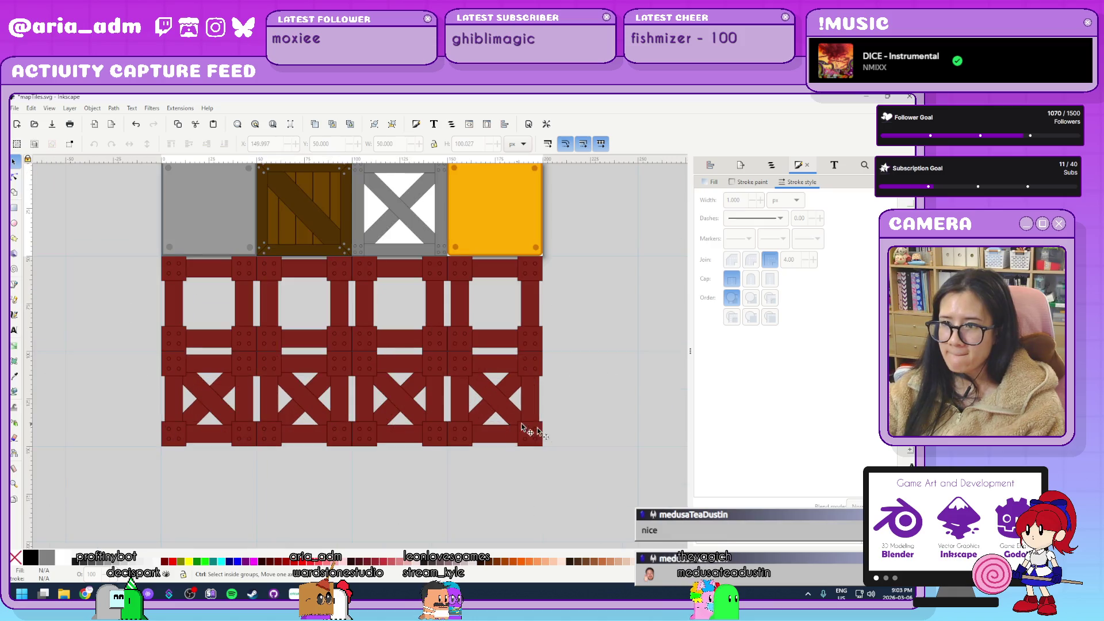
pyautogui.moveTo(582, 488); pyautogui.dragTo(253, 256)
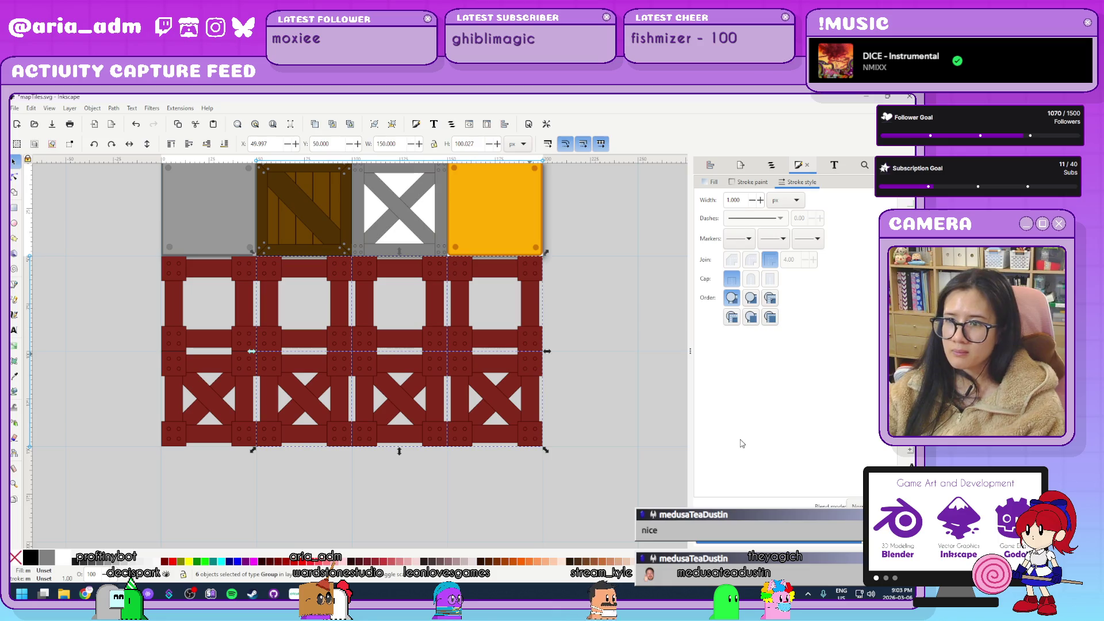
pyautogui.hotkey('ctrl', 'shift', 'g')
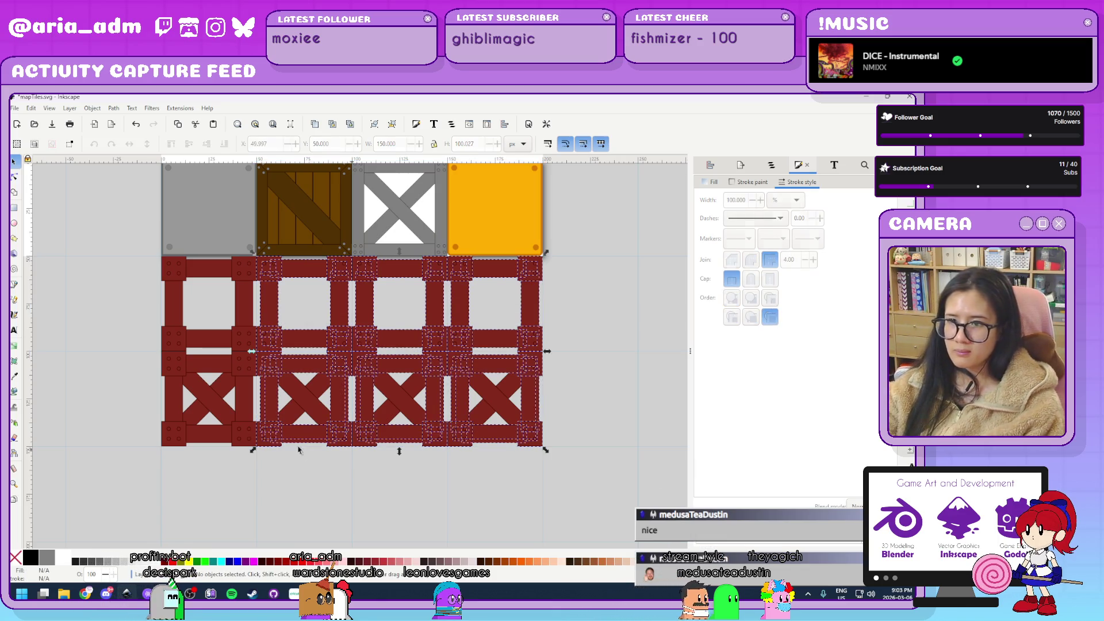
pyautogui.click(271, 453)
pyautogui.scroll(2, 266, 477)
pyautogui.moveTo(258, 507); pyautogui.dragTo(355, 291)
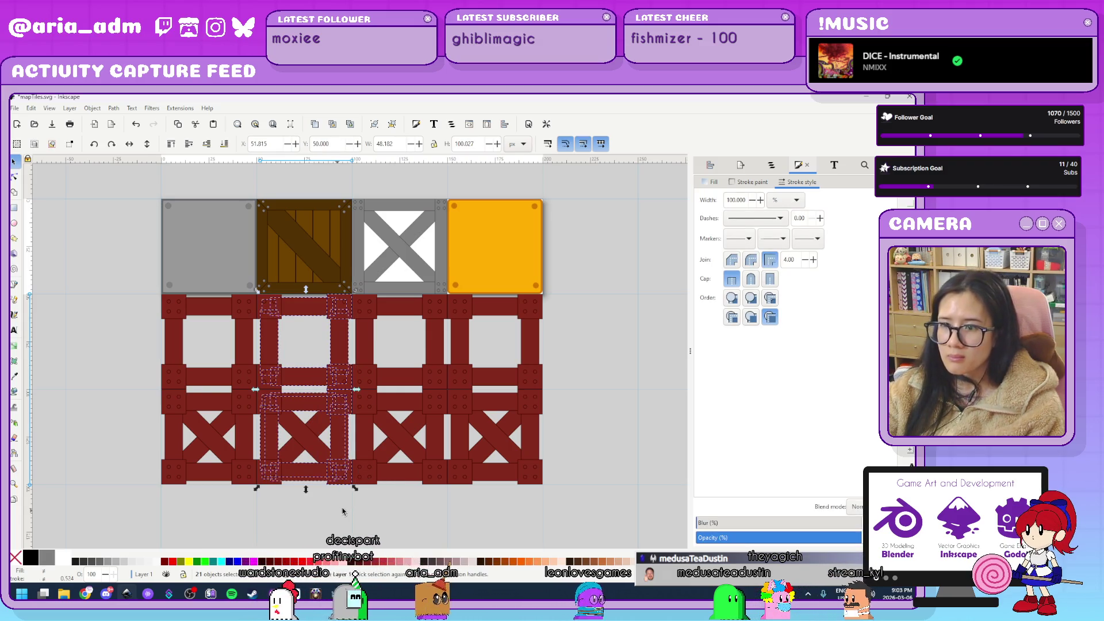
pyautogui.press('Escape')
pyautogui.scroll(1, 326, 507)
pyautogui.moveTo(367, 485)
pyautogui.mouseDown()
pyautogui.moveTo(282, 254)
pyautogui.moveTo(224, 201)
pyautogui.mouseUp()
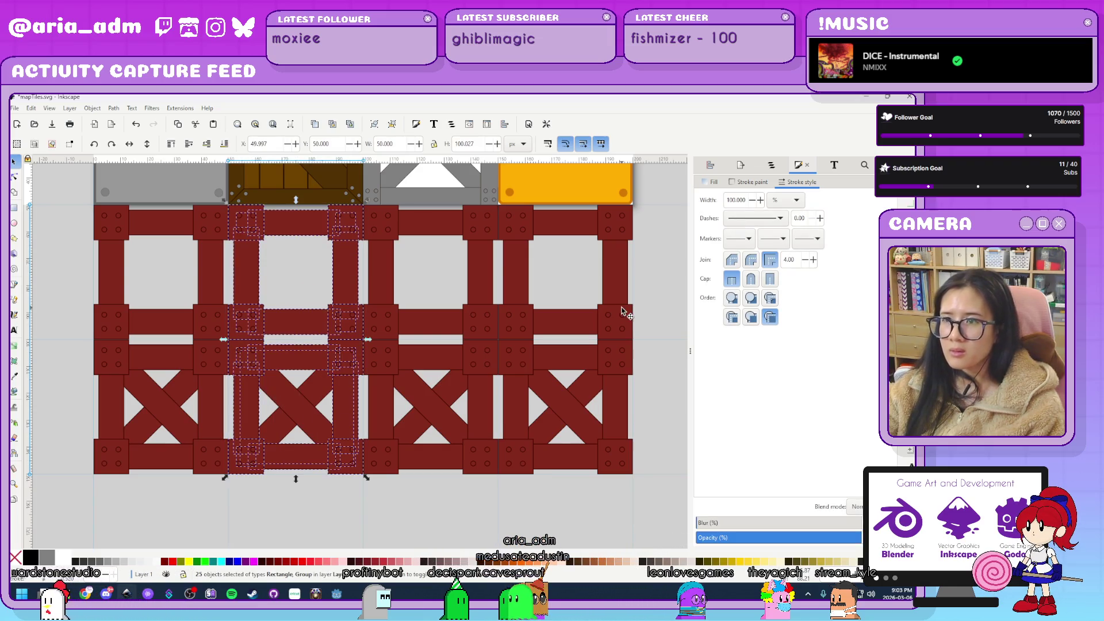
# Give the second column's pieces a flat gray-blue fill.
pyautogui.click(712, 182)
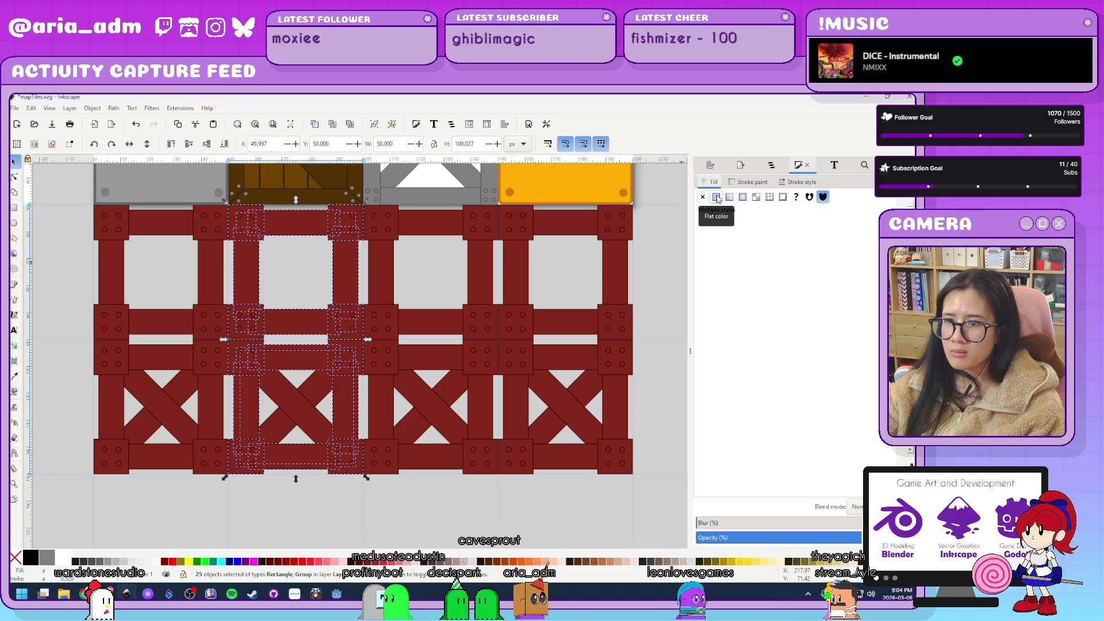
pyautogui.click(717, 197)
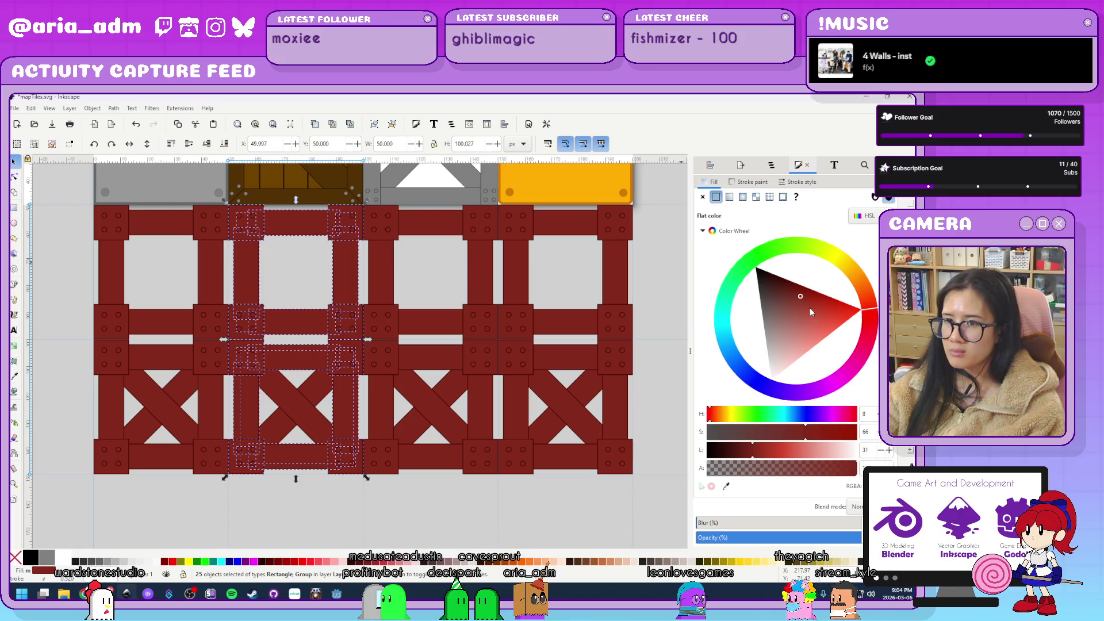
pyautogui.click(765, 386)
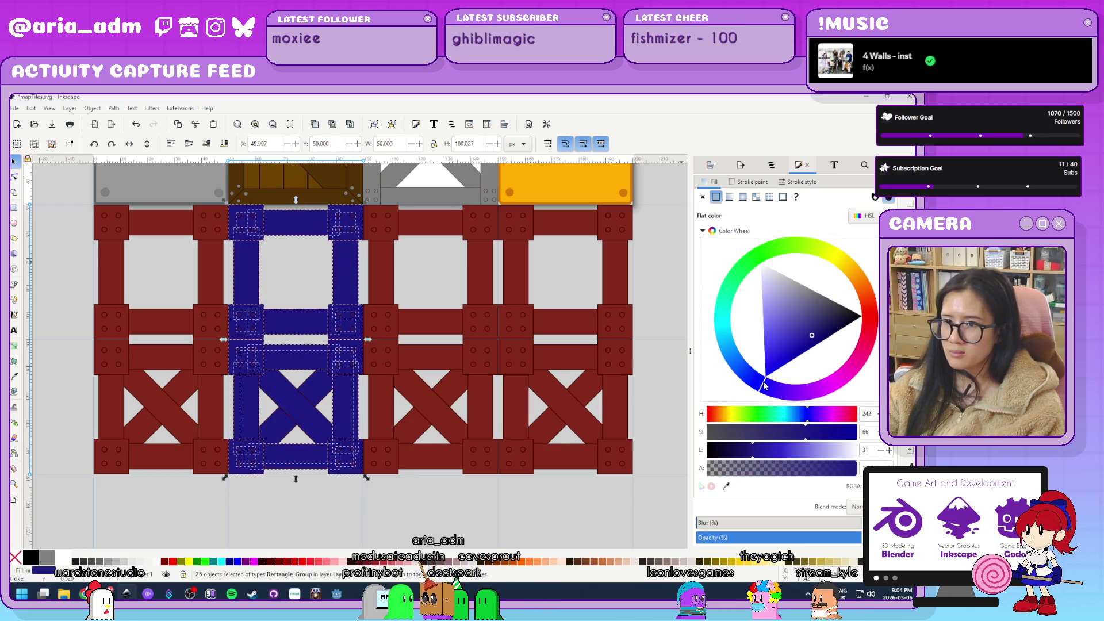
pyautogui.click(826, 301)
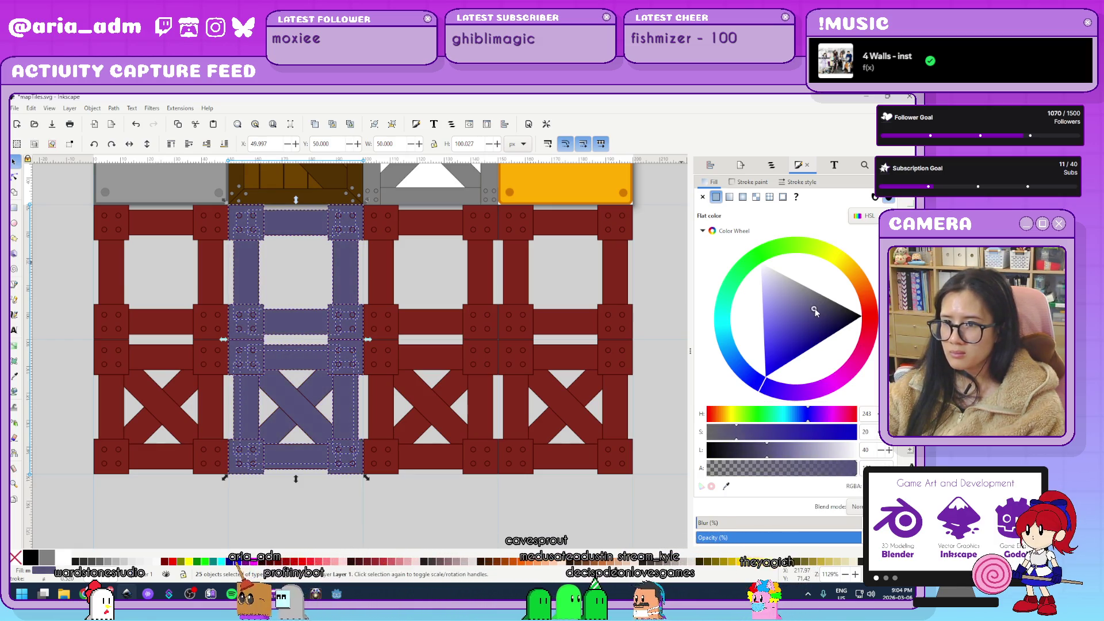
pyautogui.click(822, 312)
pyautogui.click(825, 319)
pyautogui.moveTo(826, 320)
pyautogui.mouseDown()
pyautogui.moveTo(807, 303)
pyautogui.moveTo(818, 306)
pyautogui.mouseUp()
pyautogui.click(823, 301)
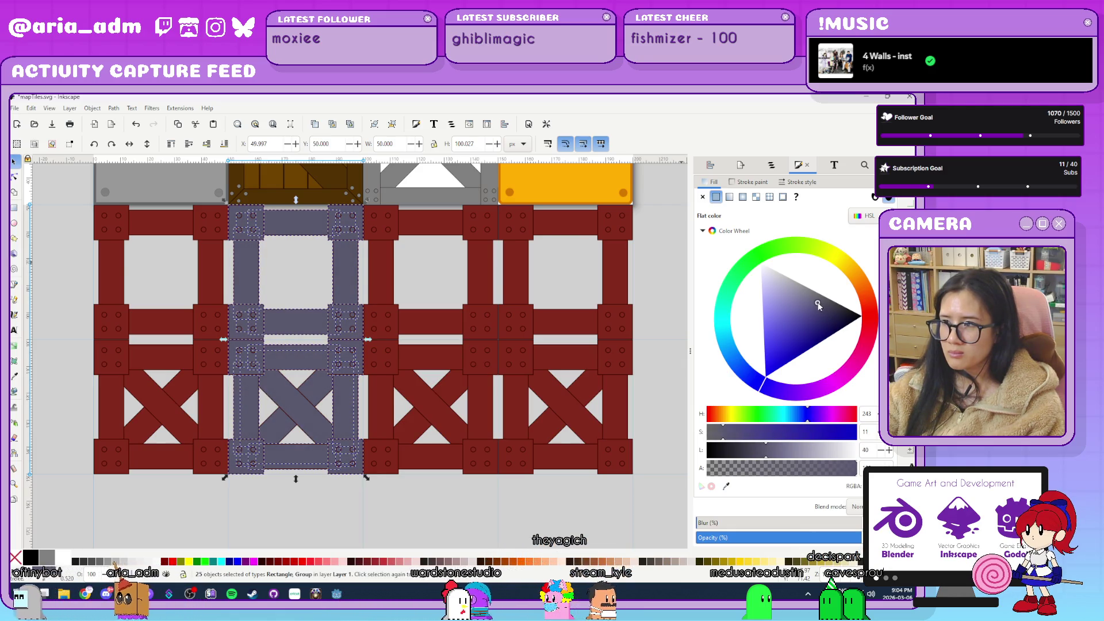
pyautogui.moveTo(821, 307); pyautogui.dragTo(824, 307)
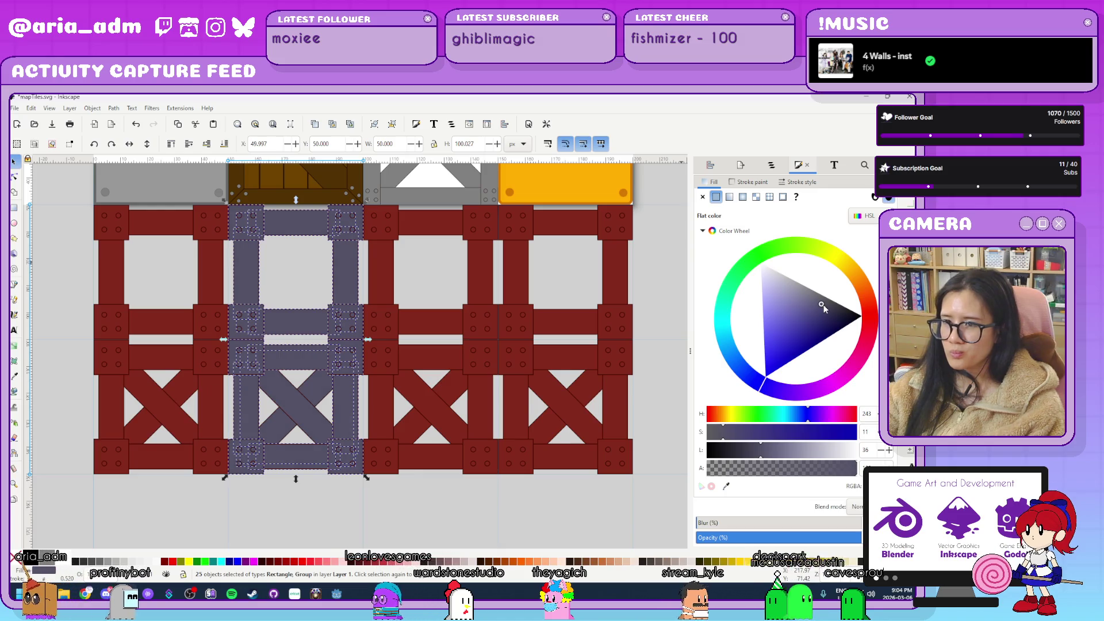
# Set the column's outlines to a darker bluish grey.
pyautogui.click(748, 181)
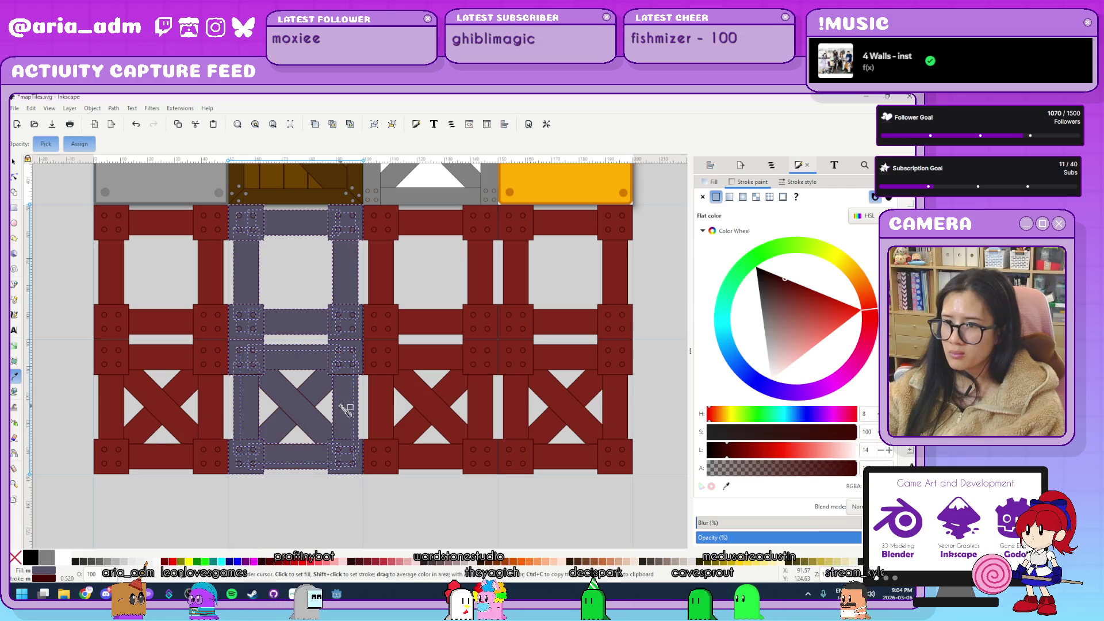
pyautogui.click(826, 297)
pyautogui.moveTo(827, 299); pyautogui.dragTo(832, 294)
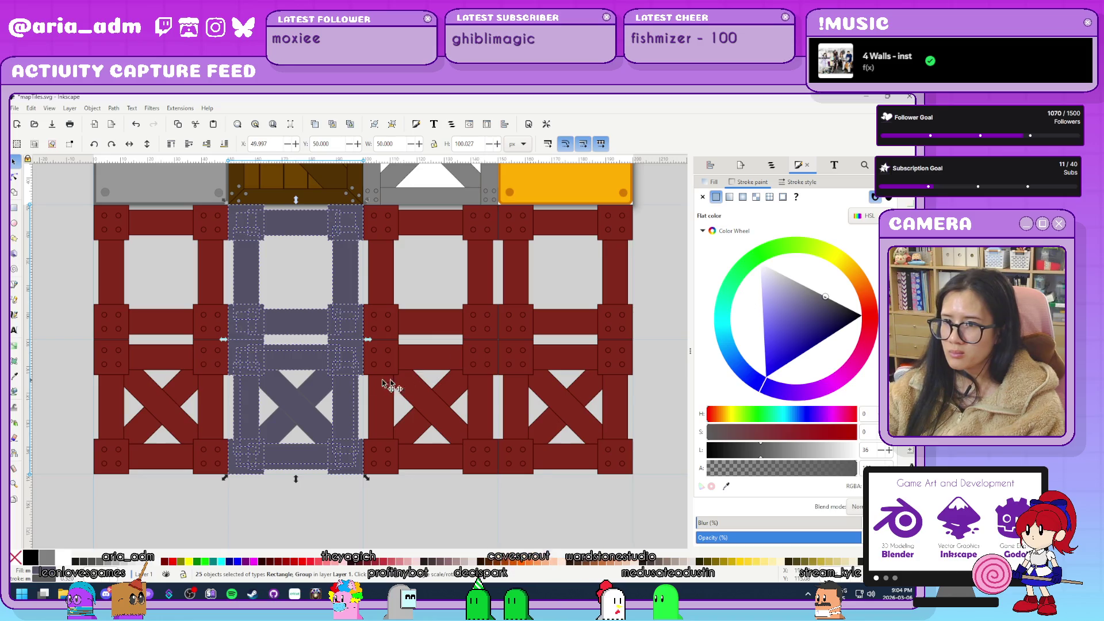
pyautogui.keyDown('ctrl'); pyautogui.scroll(3, 397, 383); pyautogui.keyUp('ctrl')
pyautogui.keyDown('ctrl'); pyautogui.scroll(2, 328, 271); pyautogui.keyUp('ctrl')
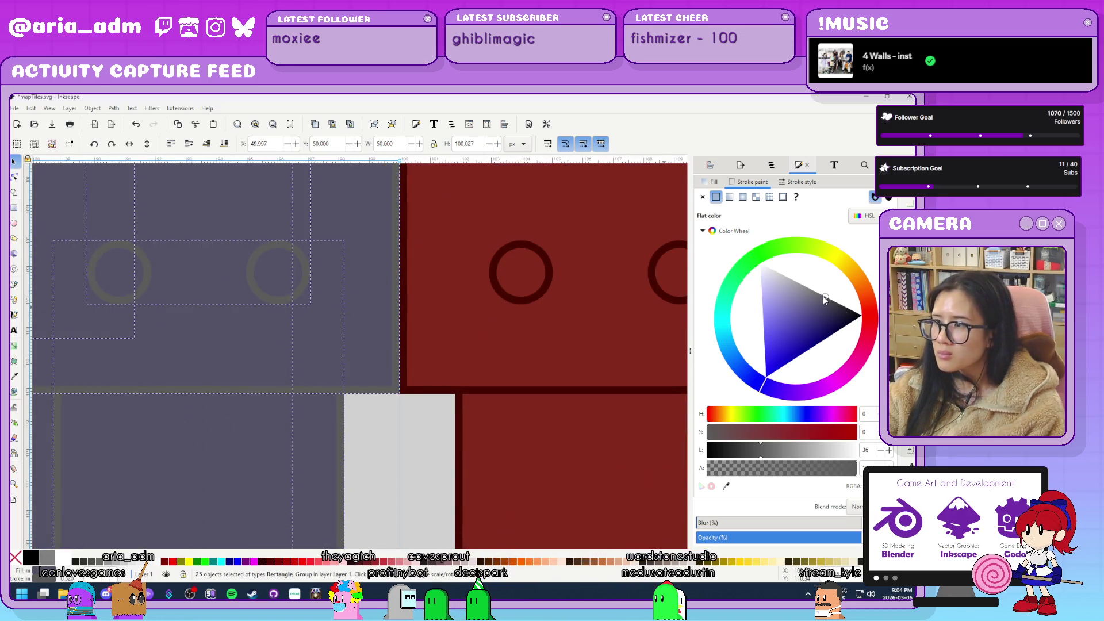
pyautogui.click(825, 307)
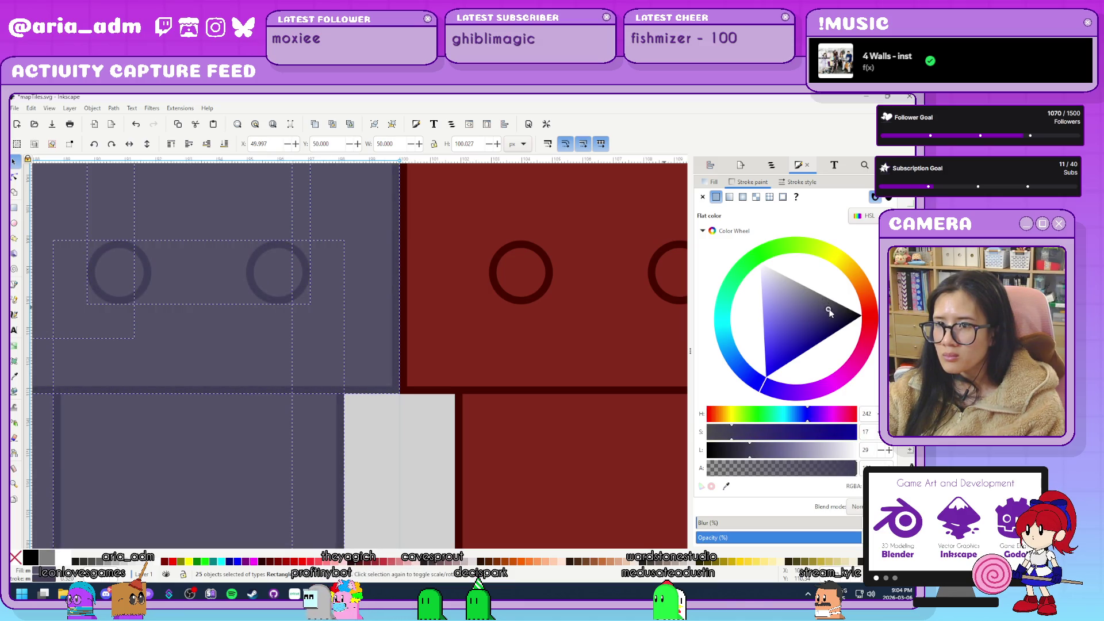
pyautogui.moveTo(831, 313); pyautogui.dragTo(834, 312)
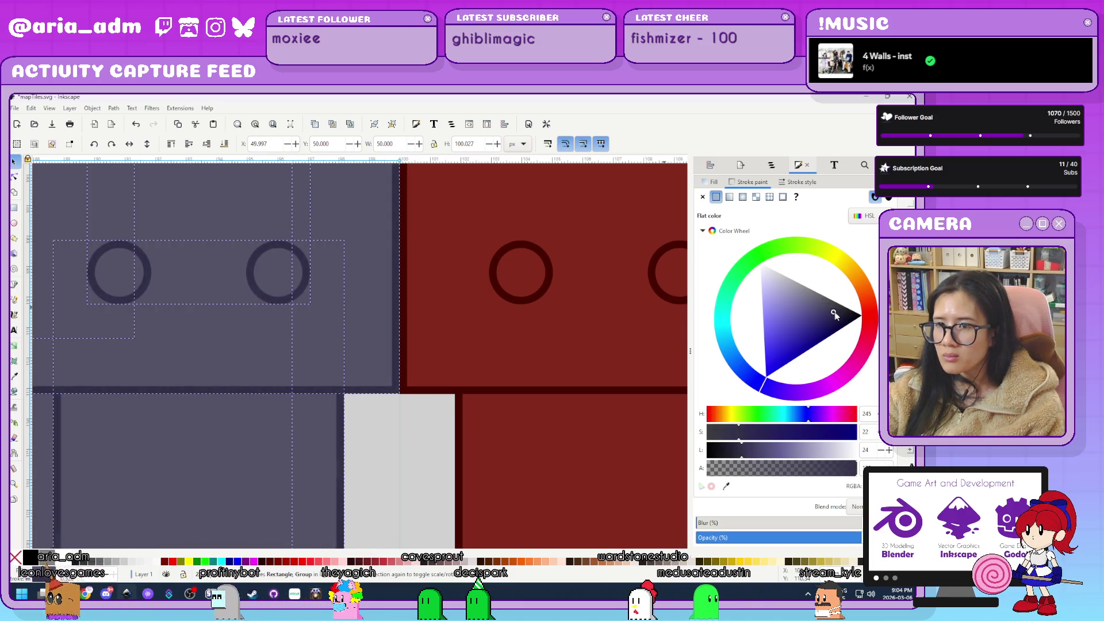
pyautogui.scroll(-8, 463, 318)
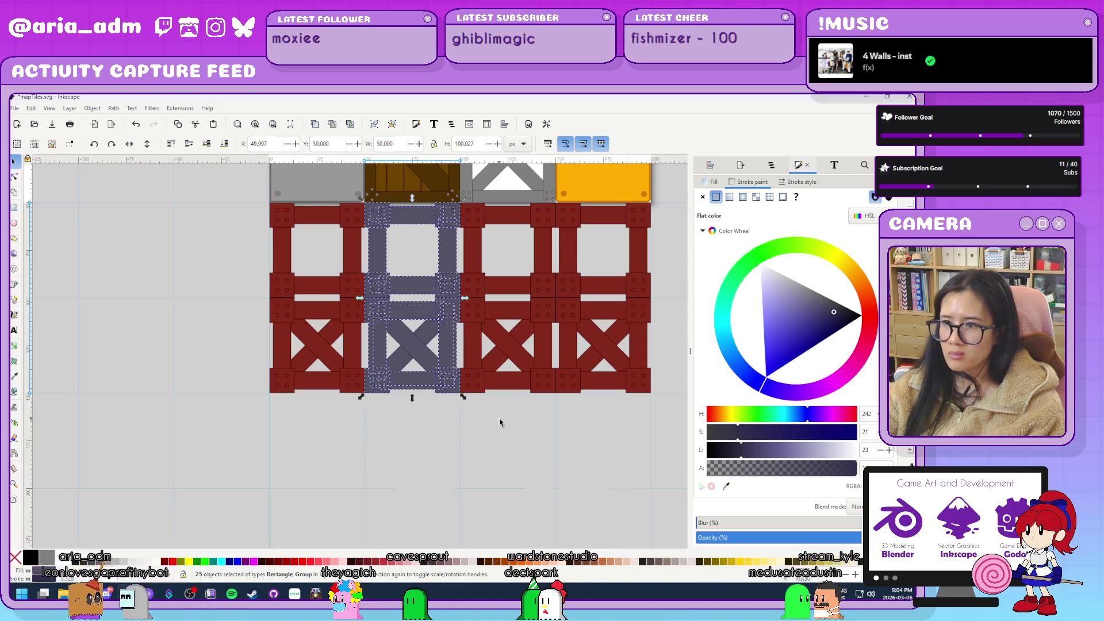
pyautogui.click(506, 420)
pyautogui.scroll(2, 508, 420)
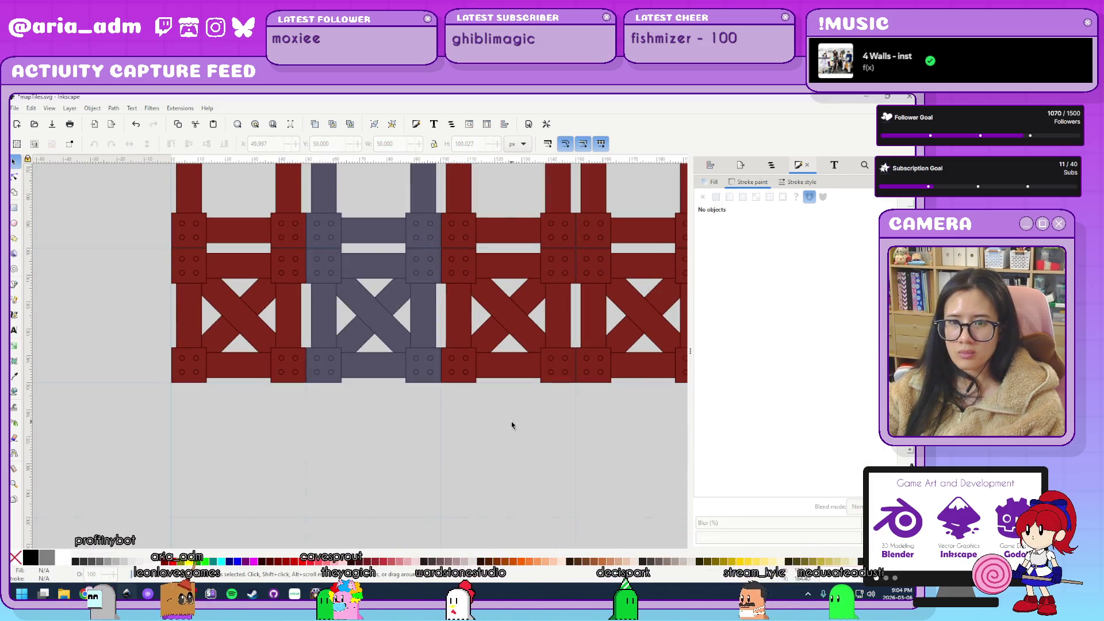
pyautogui.moveTo(512, 424); pyautogui.dragTo(419, 510)
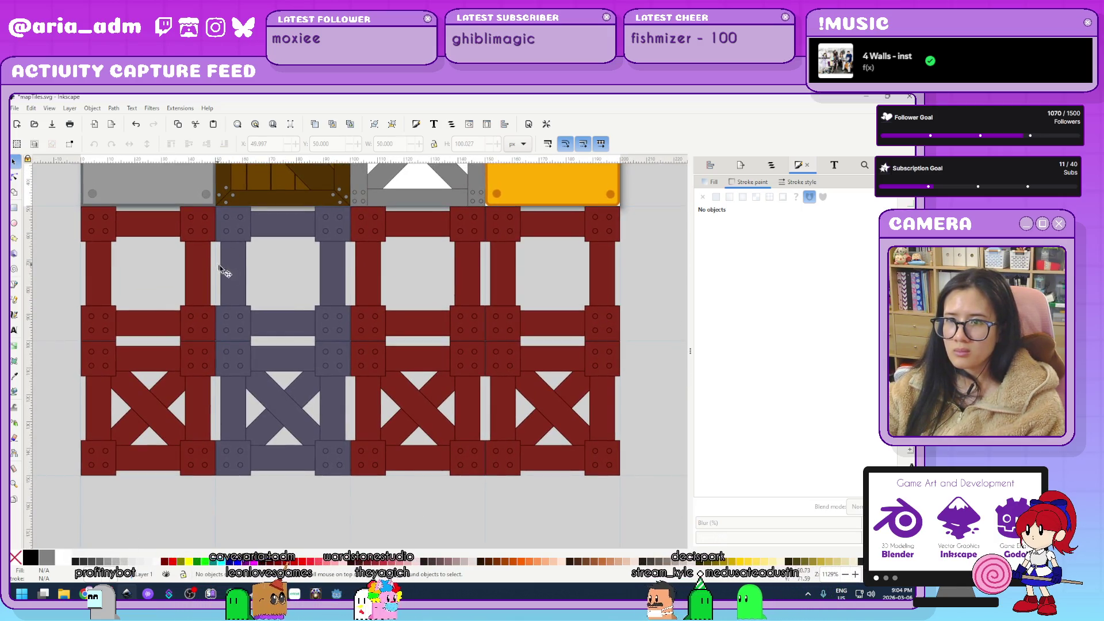
pyautogui.scroll(1, 277, 277)
# Undo the bottom red tile's bracing back to a square frame, then select and delete it.
pyautogui.scroll(-4, 461, 472)
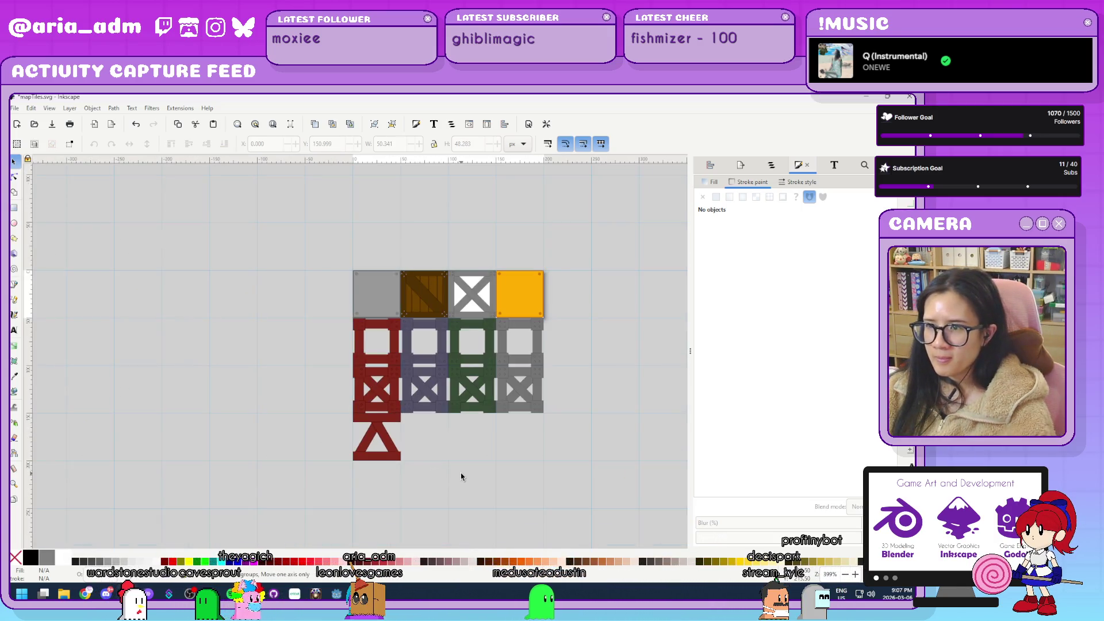
pyautogui.scroll(1, 460, 473)
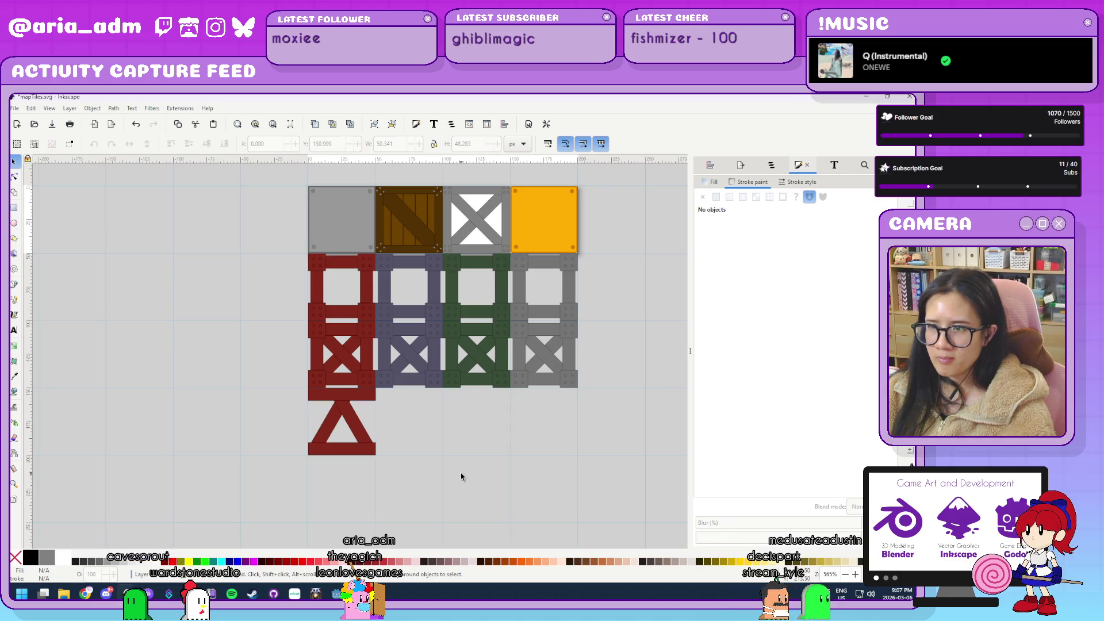
pyautogui.hotkey('ctrl', 'z')
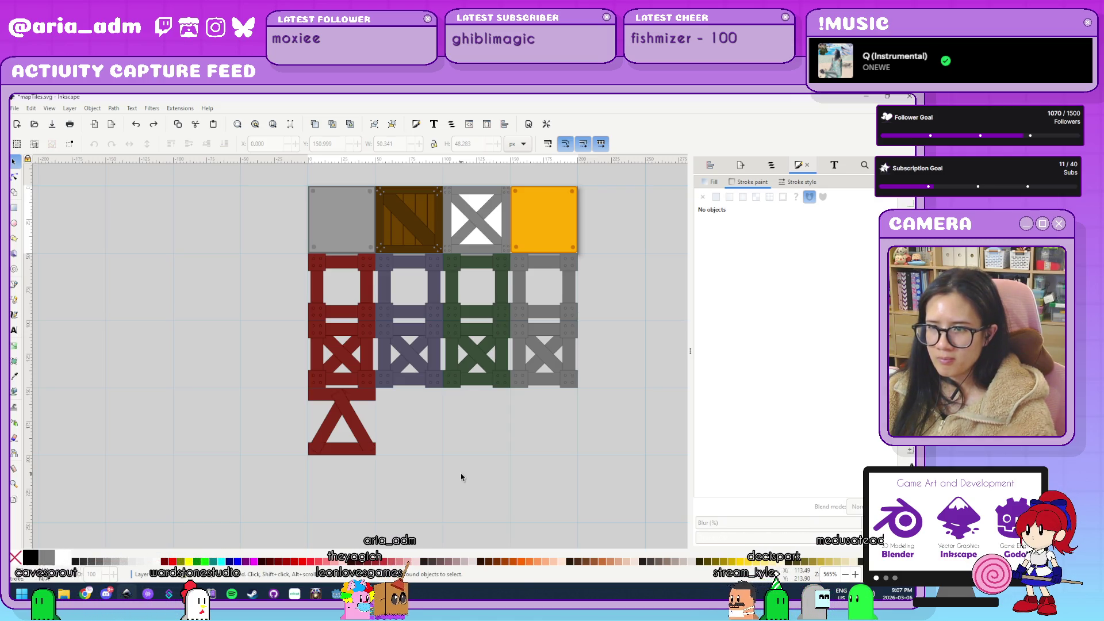
pyautogui.hotkey('ctrl', 'z')
pyautogui.hotkey('ctrl', 'z')
pyautogui.hotkey('ctrl', 'z')
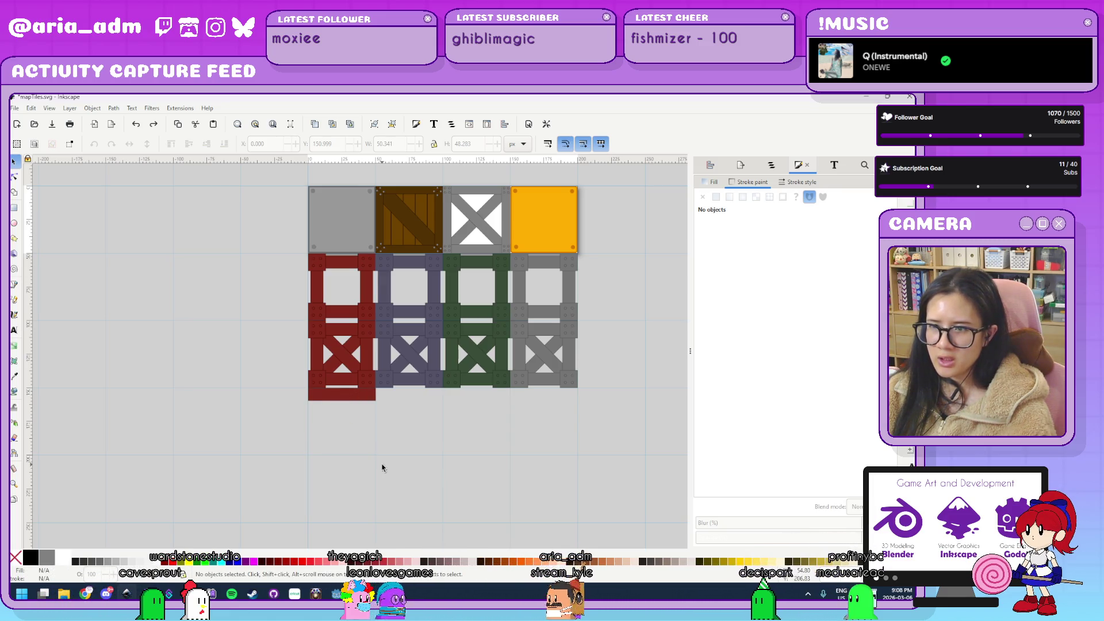
pyautogui.hotkey('ctrl', 'shift', 'z')
pyautogui.hotkey('ctrl', 'shift', 'z')
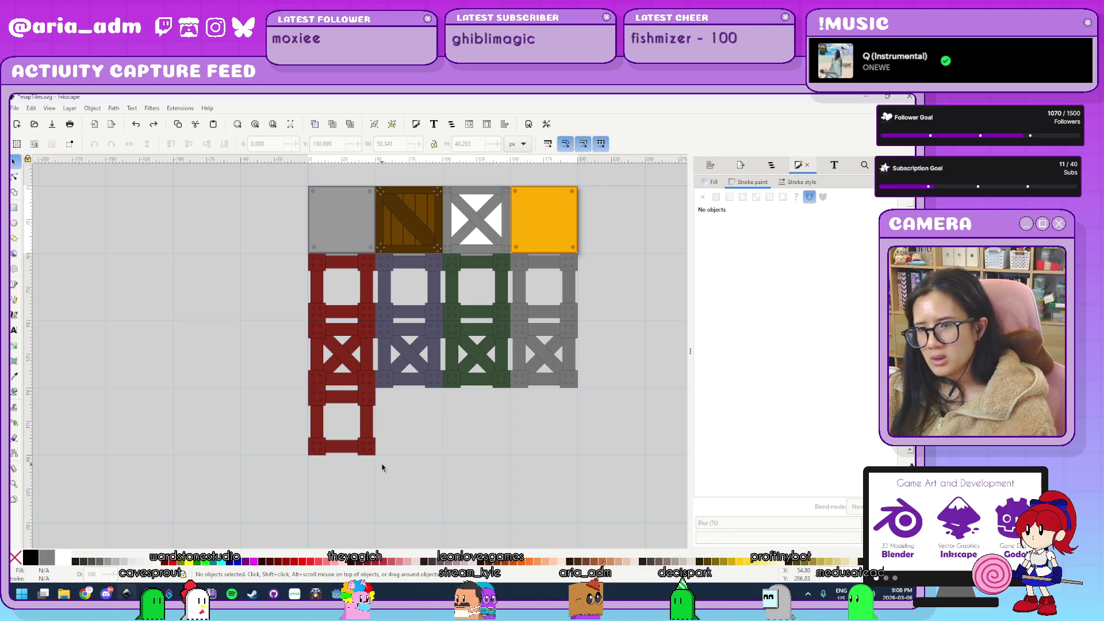
pyautogui.hotkey('ctrl', 'shift', 'z')
pyautogui.hotkey('ctrl', 'shift', 'z')
pyautogui.hotkey('ctrl', 'shift', 'z')
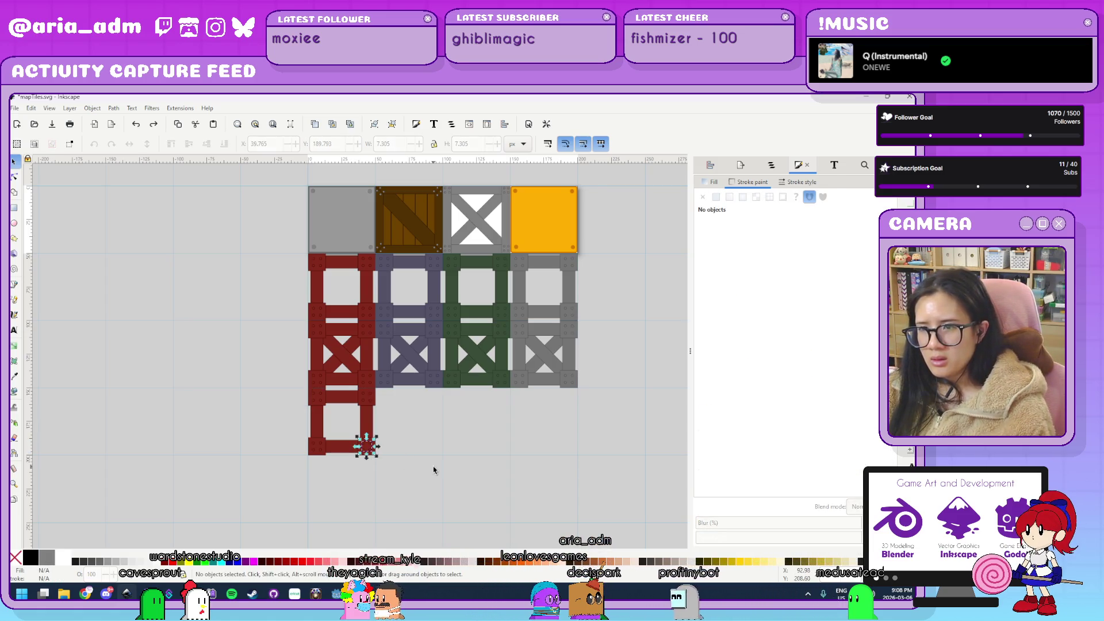
pyautogui.click(356, 464)
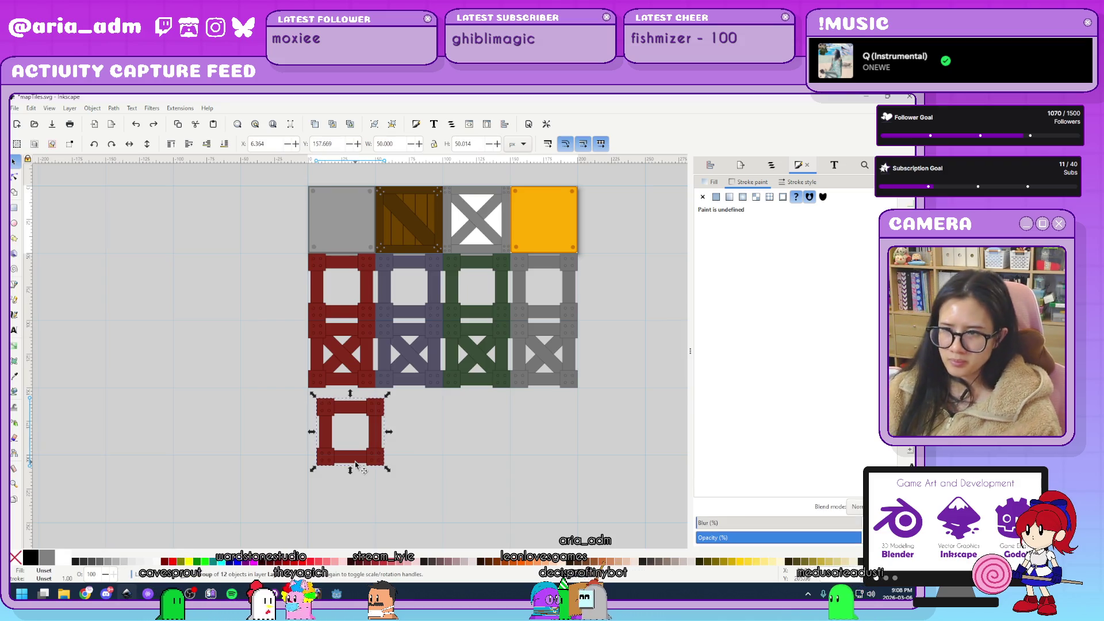
pyautogui.press('Delete')
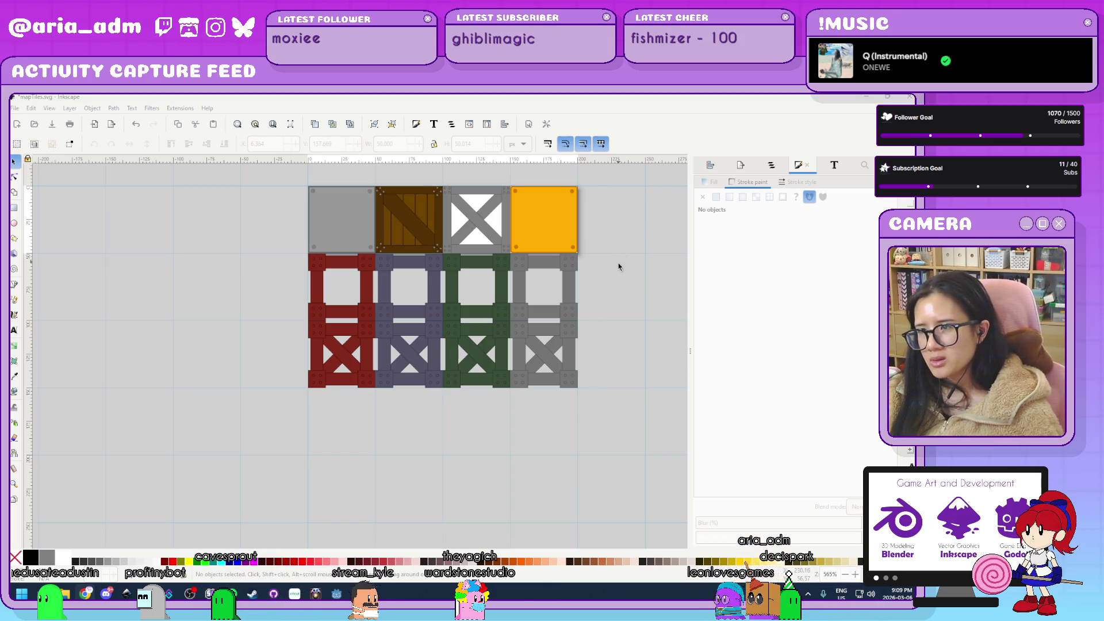
# Scroll up over the tile sheet.
pyautogui.scroll(5, 609, 315)
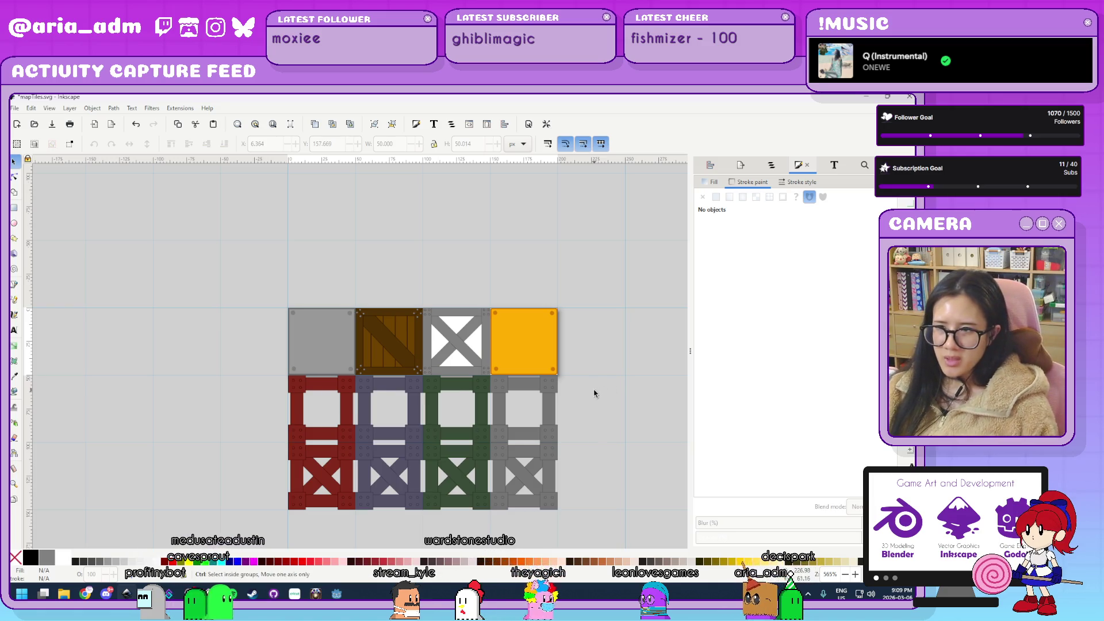
pyautogui.scroll(1, 595, 394)
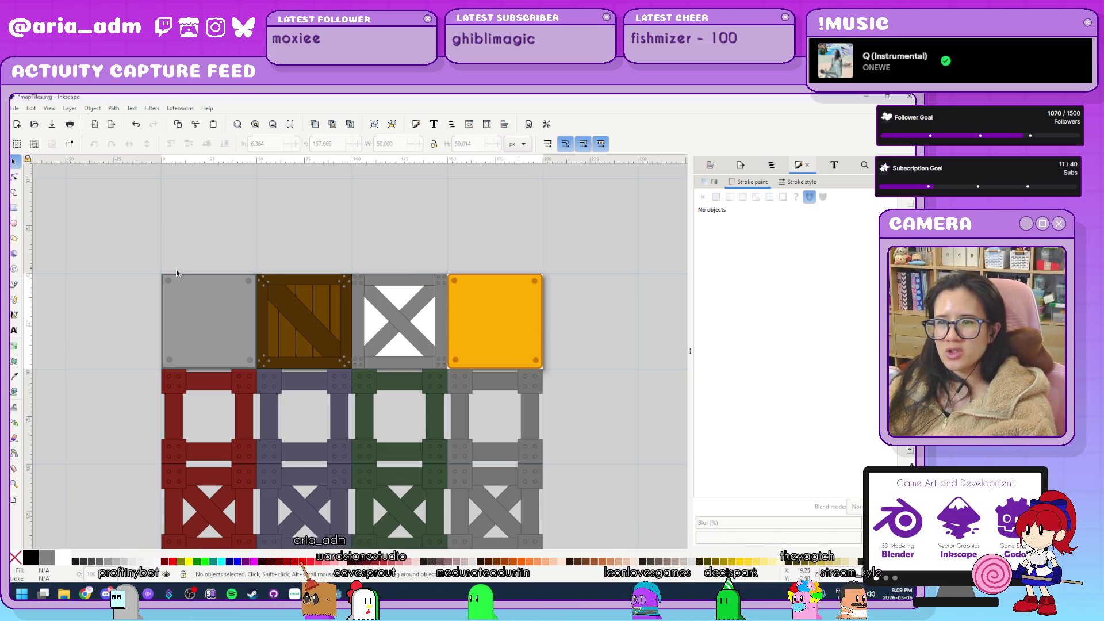
pyautogui.scroll(-3, 602, 319)
pyautogui.scroll(2, 602, 320)
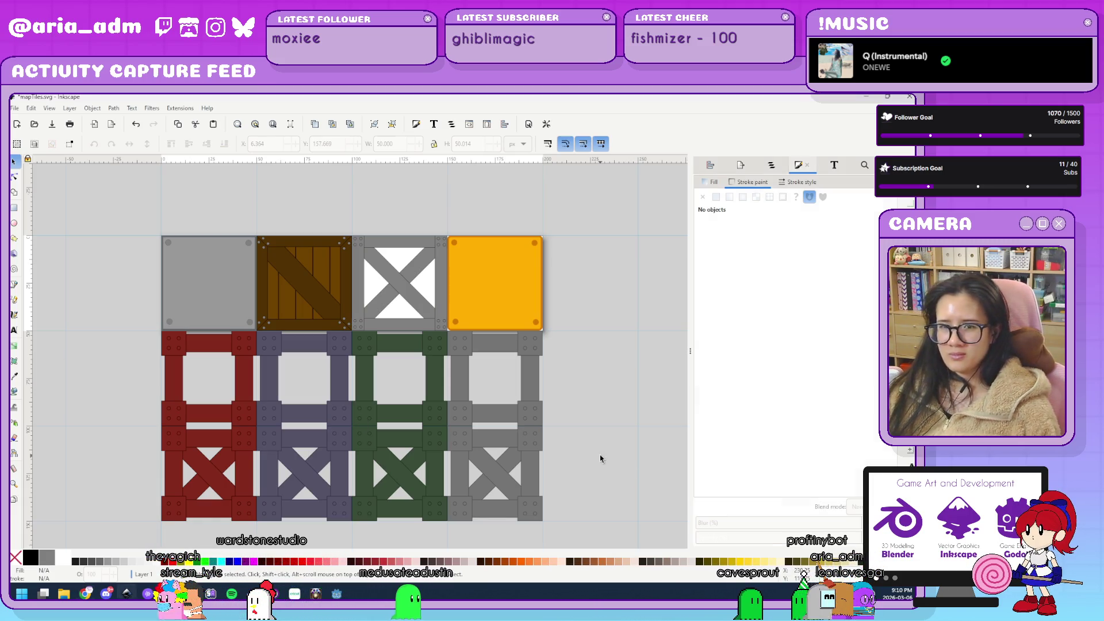
# Save mapTiles.svg with nothing selected, then select the bottom-left red X tile.
pyautogui.scroll(-3, 600, 458)
pyautogui.keyDown('ctrl'); pyautogui.scroll(-3, 601, 458); pyautogui.keyUp('ctrl')
pyautogui.keyDown('ctrl'); pyautogui.scroll(3, 601, 458); pyautogui.keyUp('ctrl')
pyautogui.keyDown('ctrl'); pyautogui.scroll(-2, 600, 458); pyautogui.keyUp('ctrl')
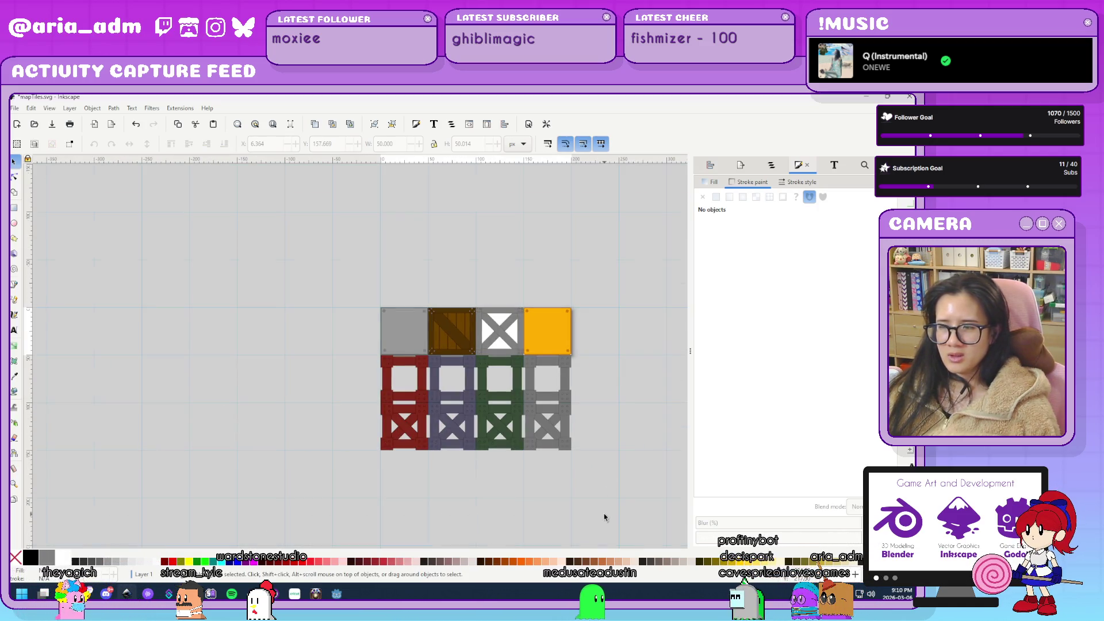
pyautogui.keyDown('ctrl'); pyautogui.scroll(1, 582, 471); pyautogui.keyUp('ctrl')
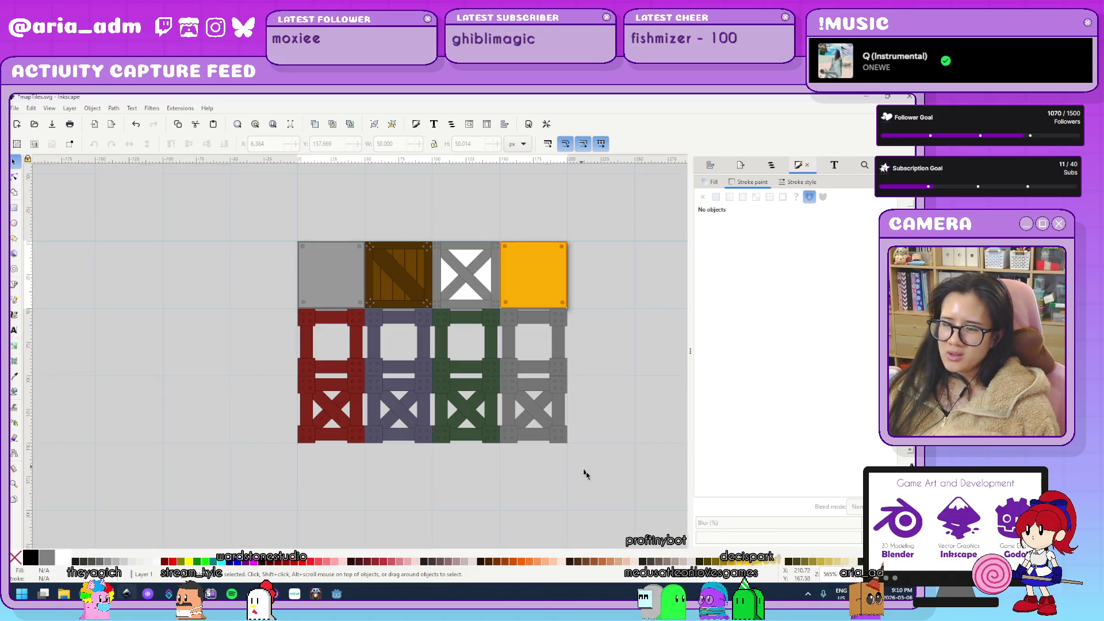
pyautogui.scroll(-2, 582, 470)
pyautogui.hscroll(3, 583, 471)
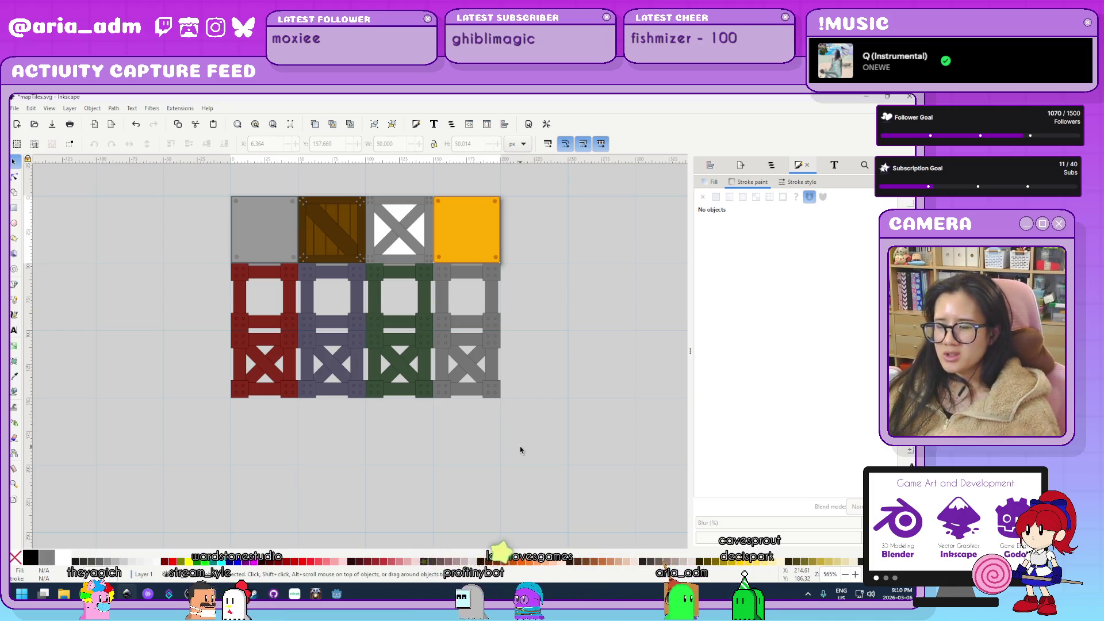
pyautogui.click(519, 451)
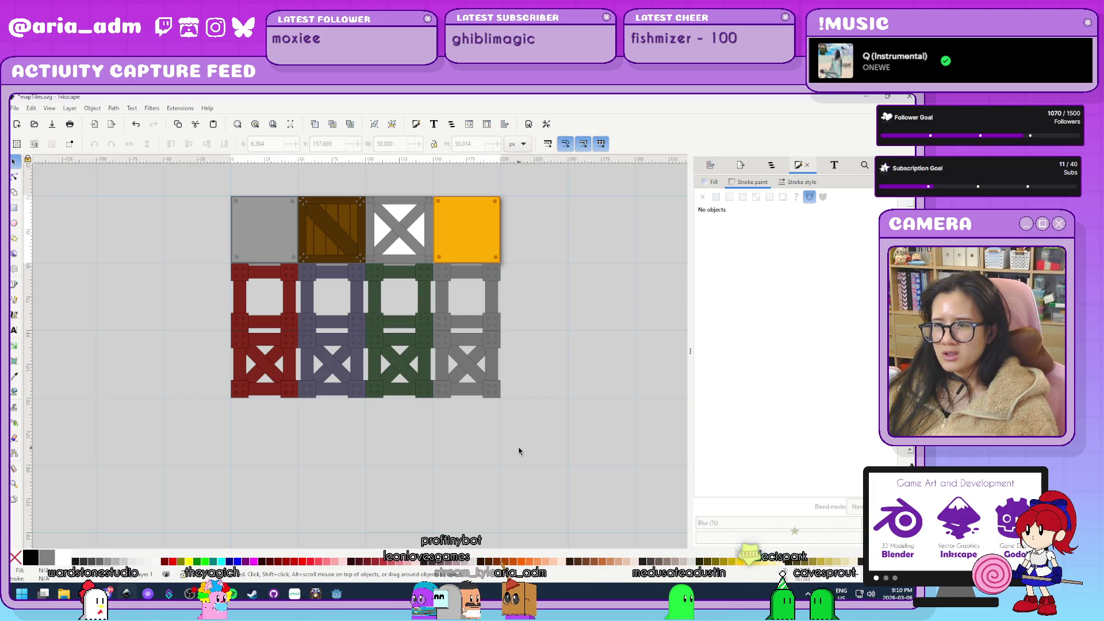
pyautogui.hotkey('ctrl', 's')
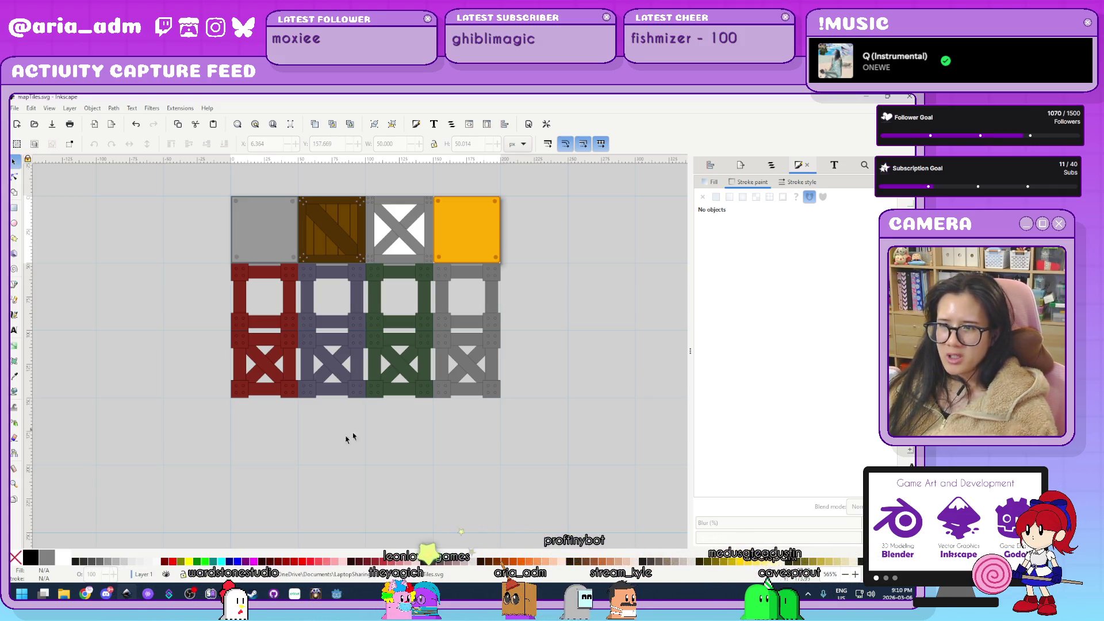
pyautogui.click(253, 391)
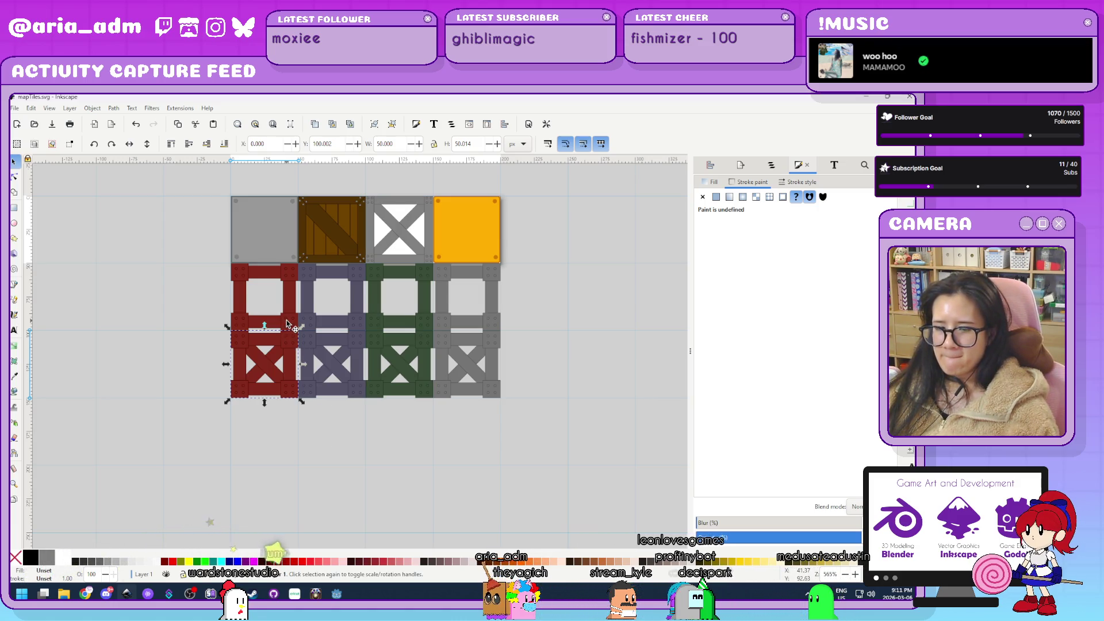
# Place a copy of the red X tile one tile lower.
pyautogui.scroll(2, 191, 473)
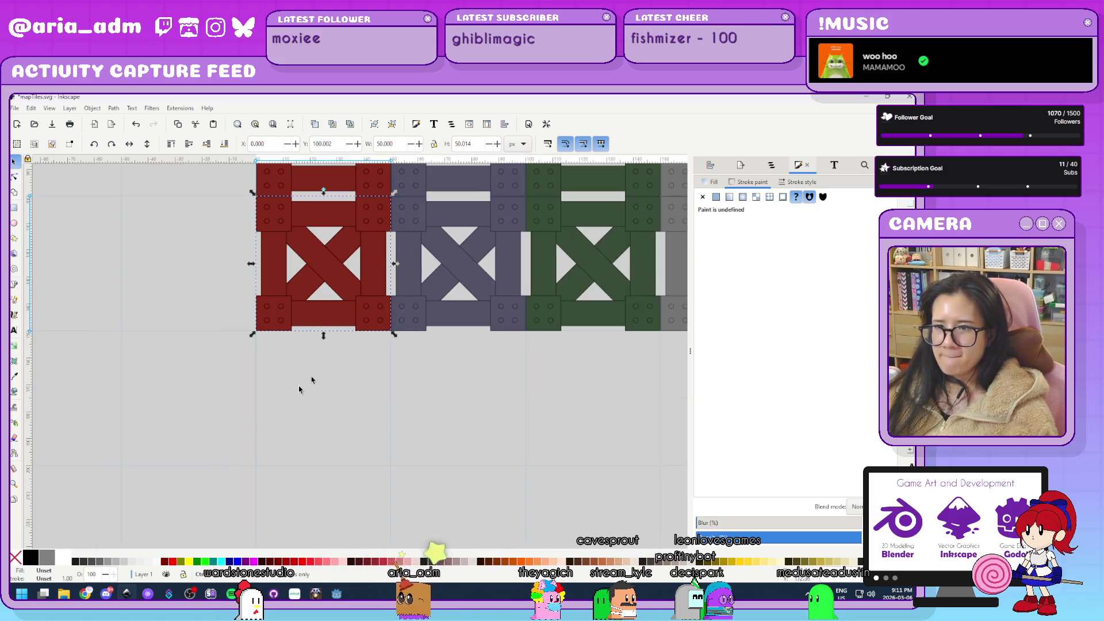
pyautogui.moveTo(360, 321); pyautogui.dragTo(368, 486)
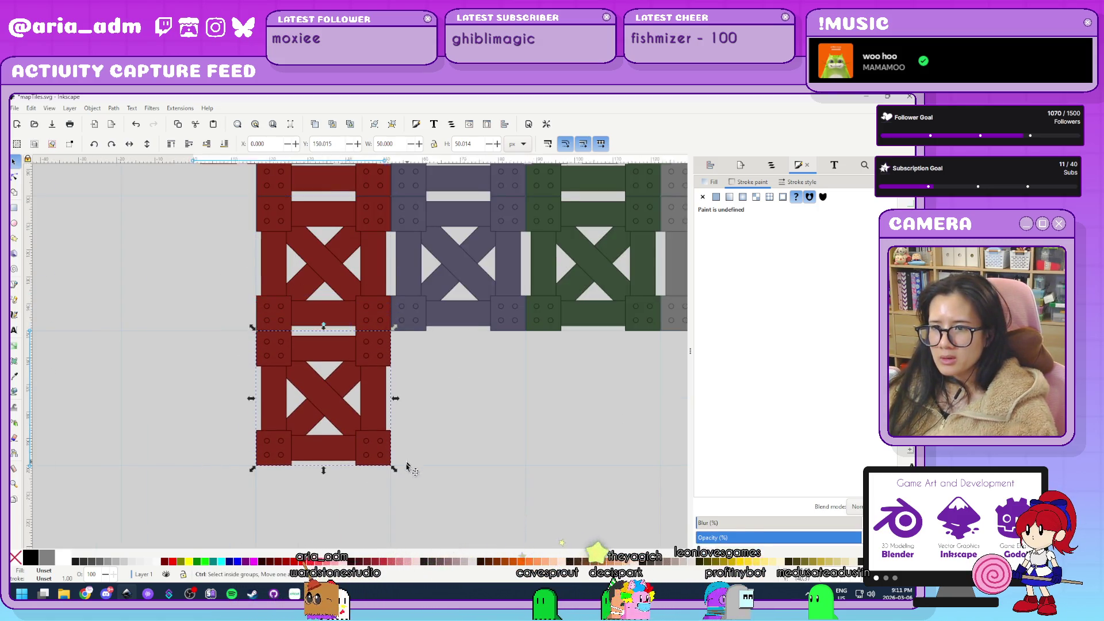
pyautogui.scroll(4, 403, 471)
pyautogui.click(419, 444)
pyautogui.scroll(-3, 446, 486)
pyautogui.scroll(1, 476, 463)
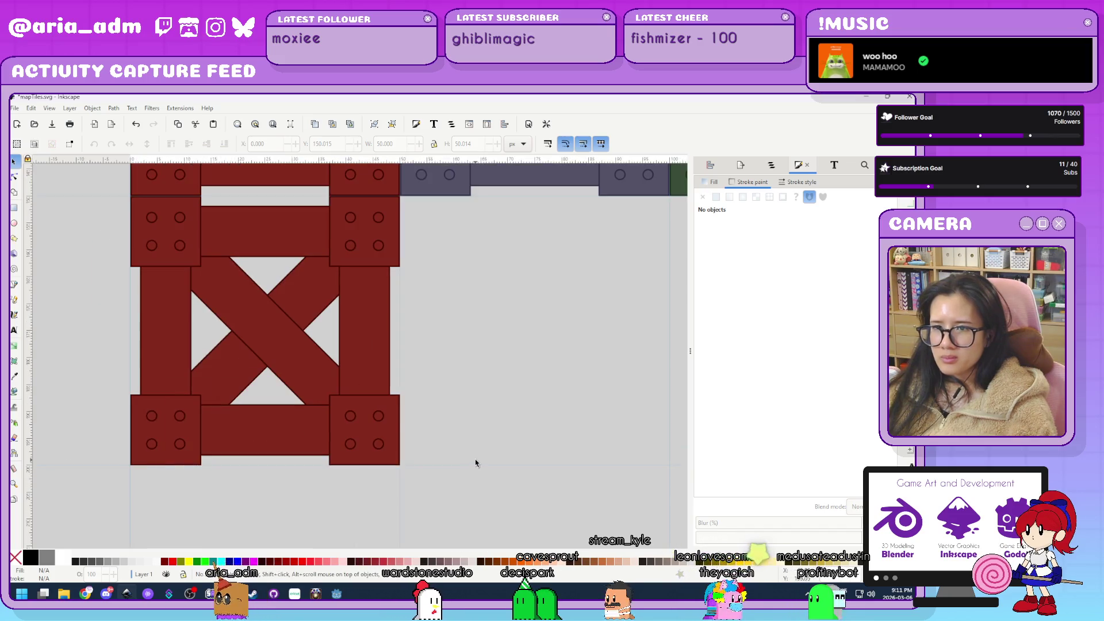
# Delete the bolts on the copy's bottom-left and bottom-right plates.
pyautogui.hotkey('ctrl', 'a')
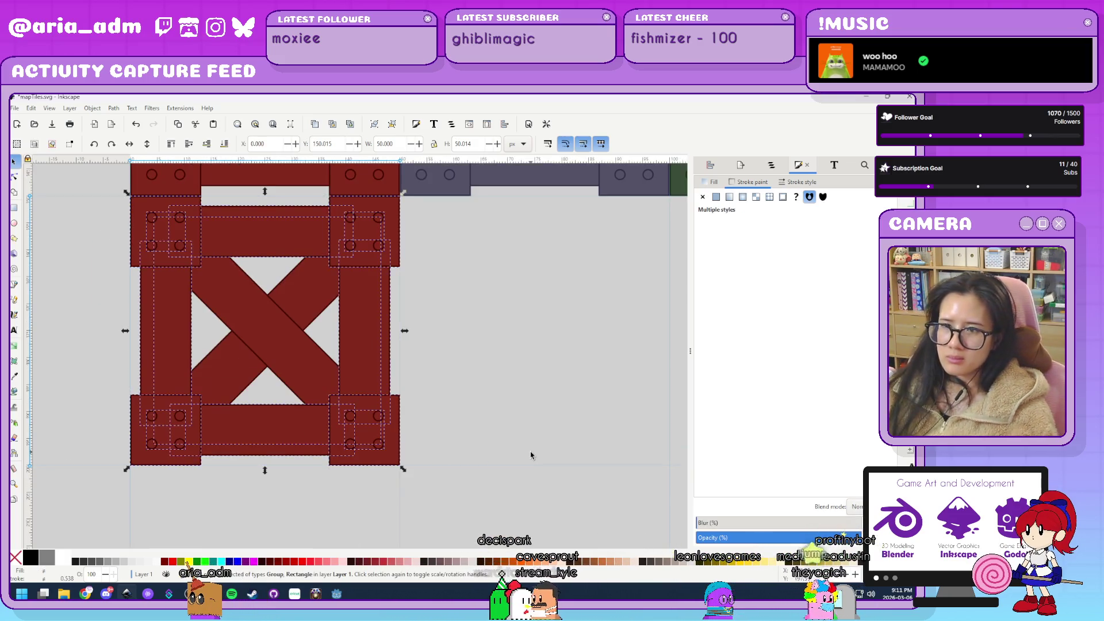
pyautogui.click(380, 447)
pyautogui.hotkey('ctrl', 'a')
pyautogui.press('Delete')
pyautogui.click(180, 444)
pyautogui.hotkey('ctrl', 'a')
pyautogui.press('Delete')
# Delete the copy's bottom square plates and bottom horizontal bar.
pyautogui.click(383, 439)
pyautogui.press('Delete')
pyautogui.click(185, 437)
pyautogui.press('Delete')
pyautogui.click(317, 436)
pyautogui.press('Delete')
pyautogui.moveTo(483, 480)
pyautogui.mouseDown()
pyautogui.moveTo(126, 320)
pyautogui.moveTo(268, 455)
pyautogui.mouseUp()
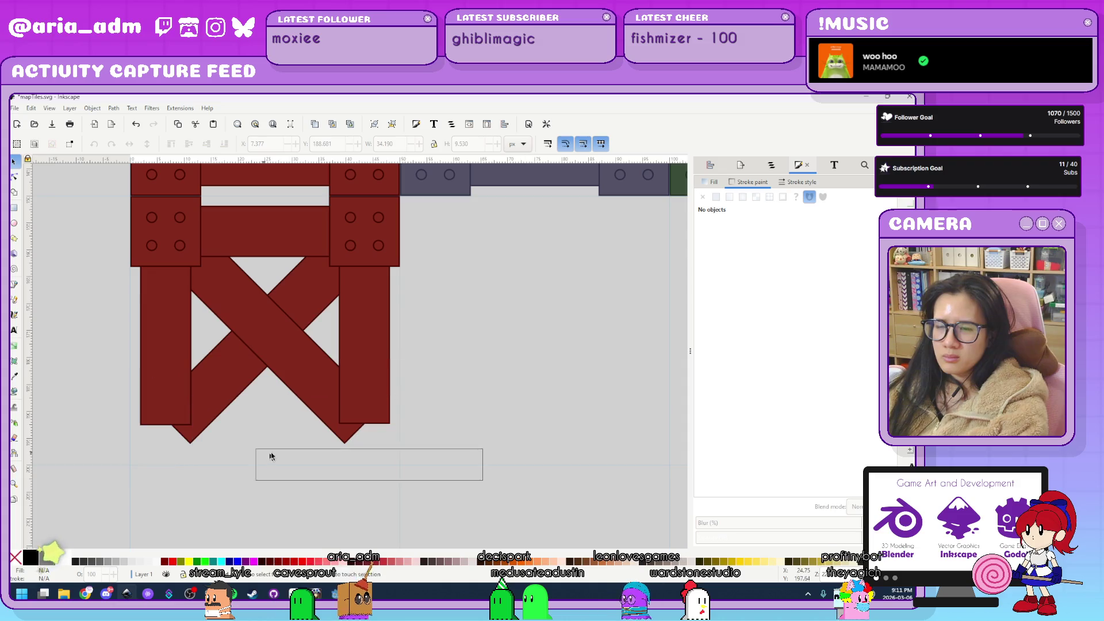
# Delete the right vertical bar and both top corner plates with their bolts.
pyautogui.click(357, 392)
pyautogui.press('Delete')
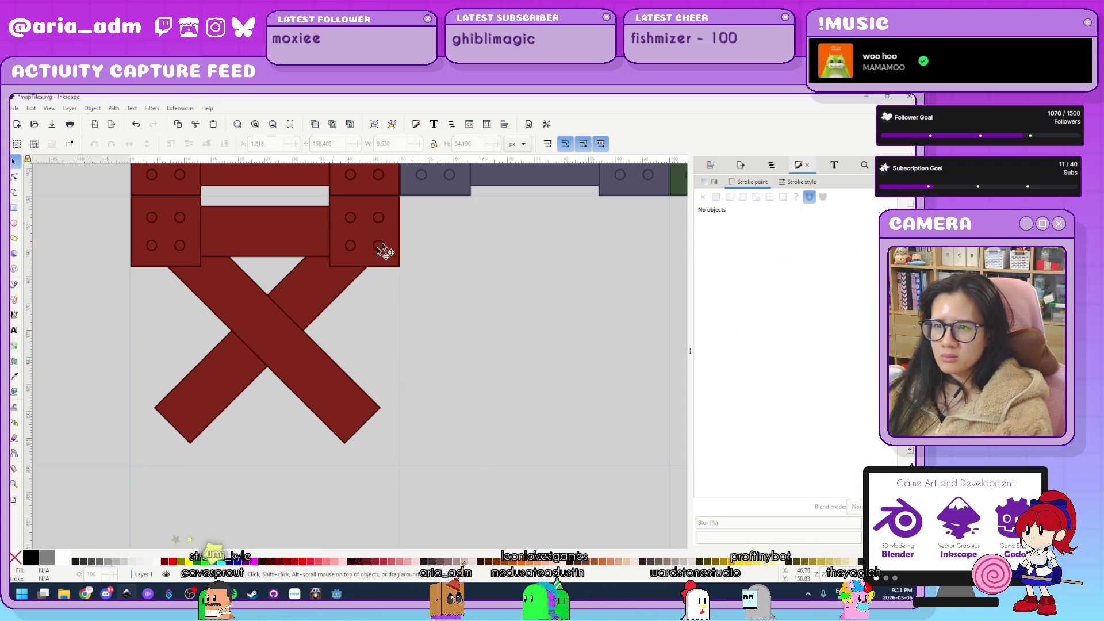
pyautogui.click(356, 256)
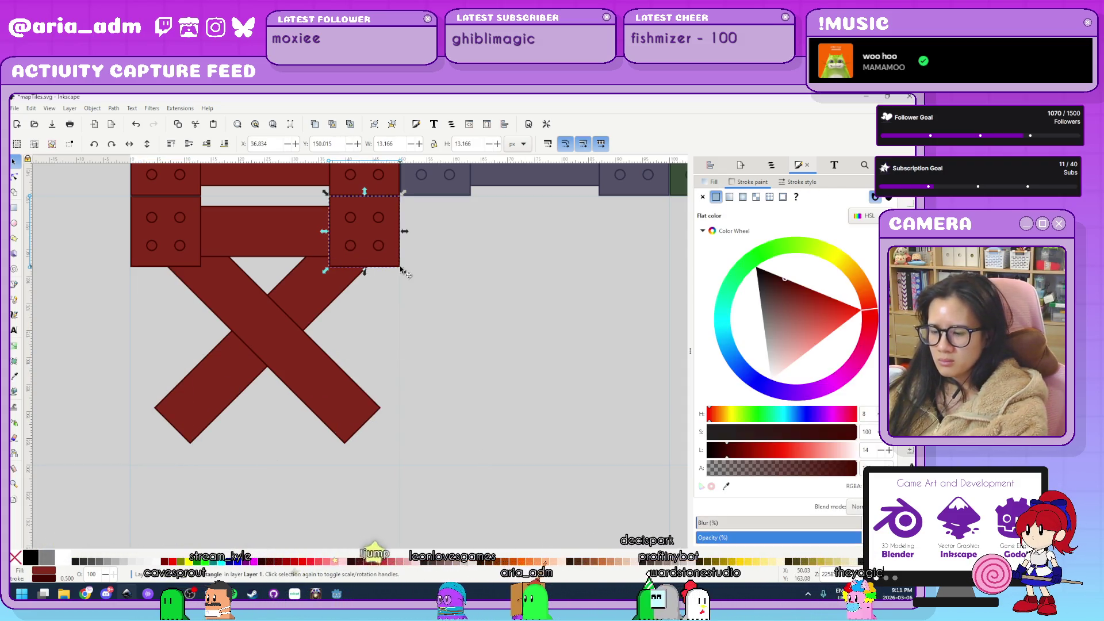
pyautogui.press('Delete')
pyautogui.click(380, 247)
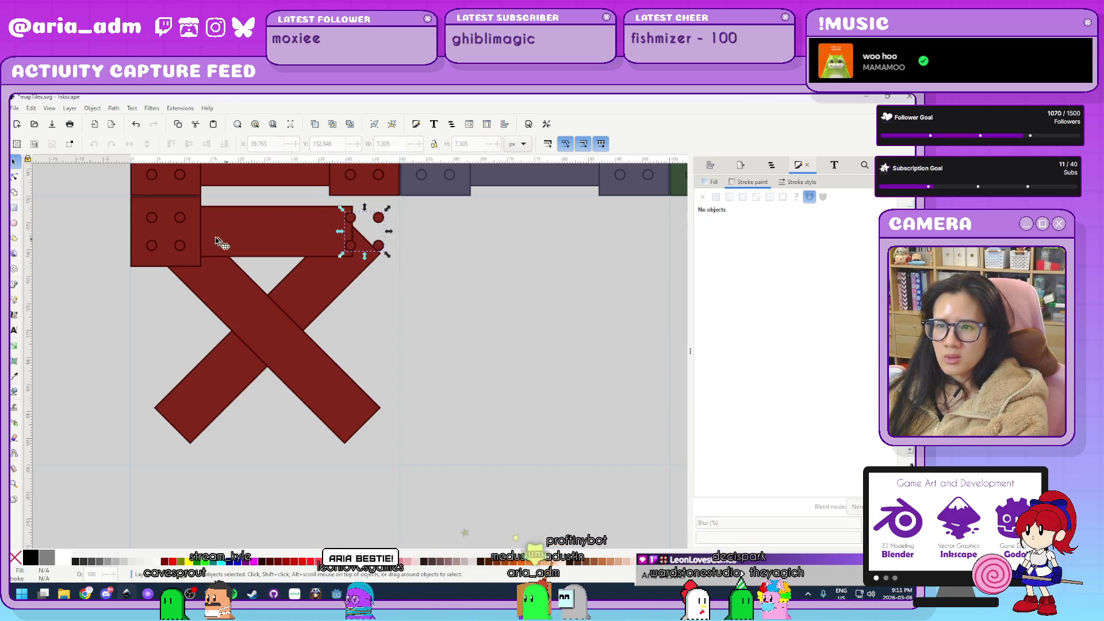
pyautogui.click(181, 247)
pyautogui.press('Delete')
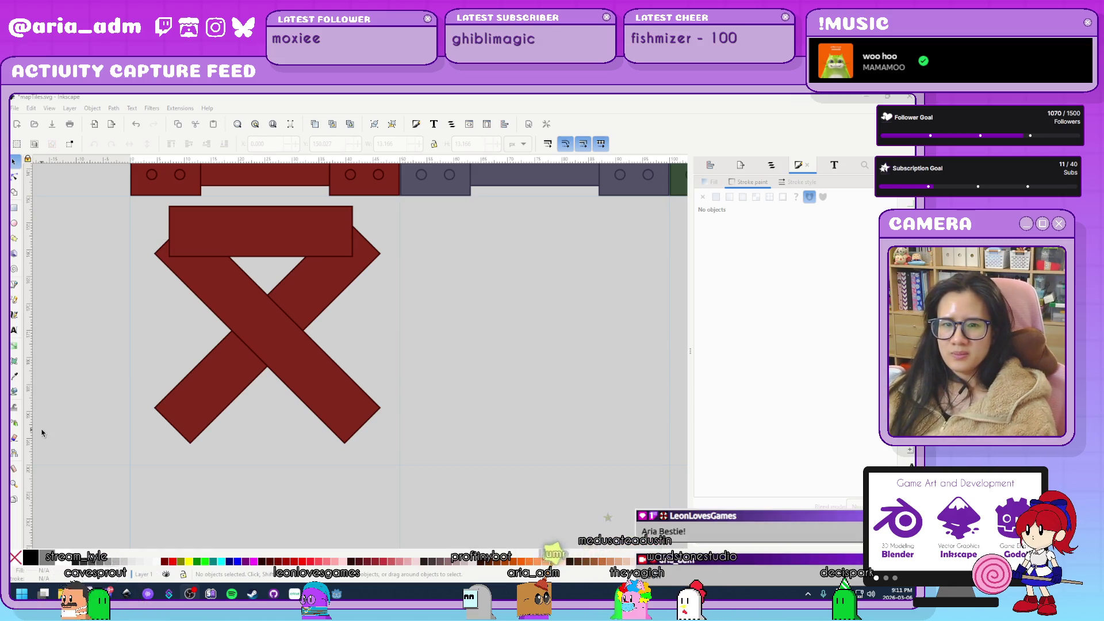
# Stretch the top crossbar to full tile width and move it down as the base beam.
pyautogui.click(270, 233)
pyautogui.moveTo(257, 231); pyautogui.dragTo(220, 225)
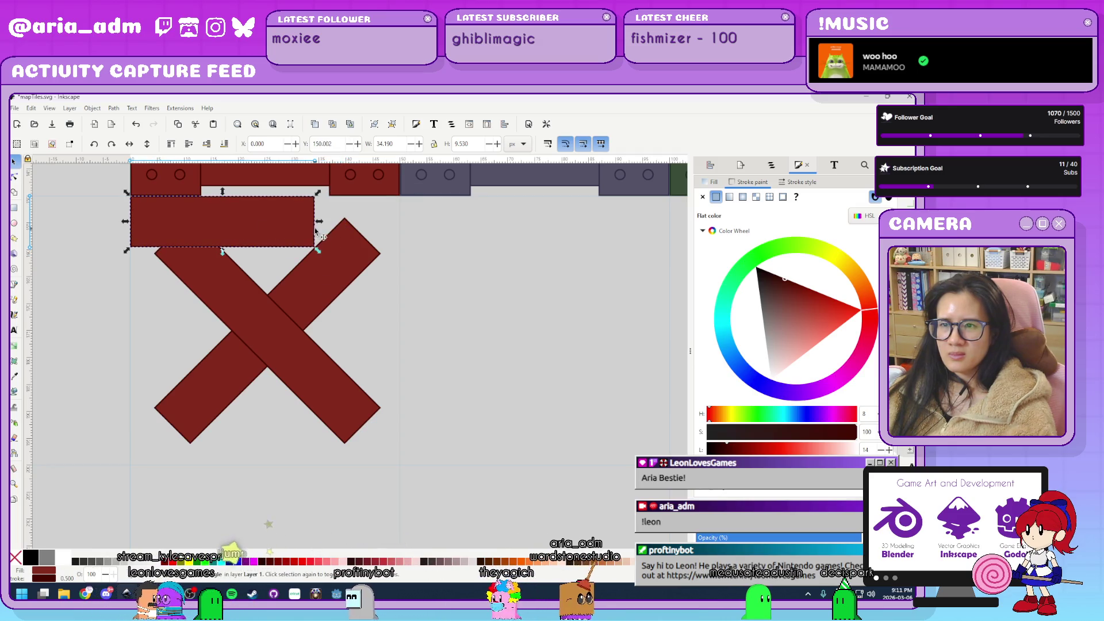
pyautogui.moveTo(319, 223); pyautogui.dragTo(404, 224)
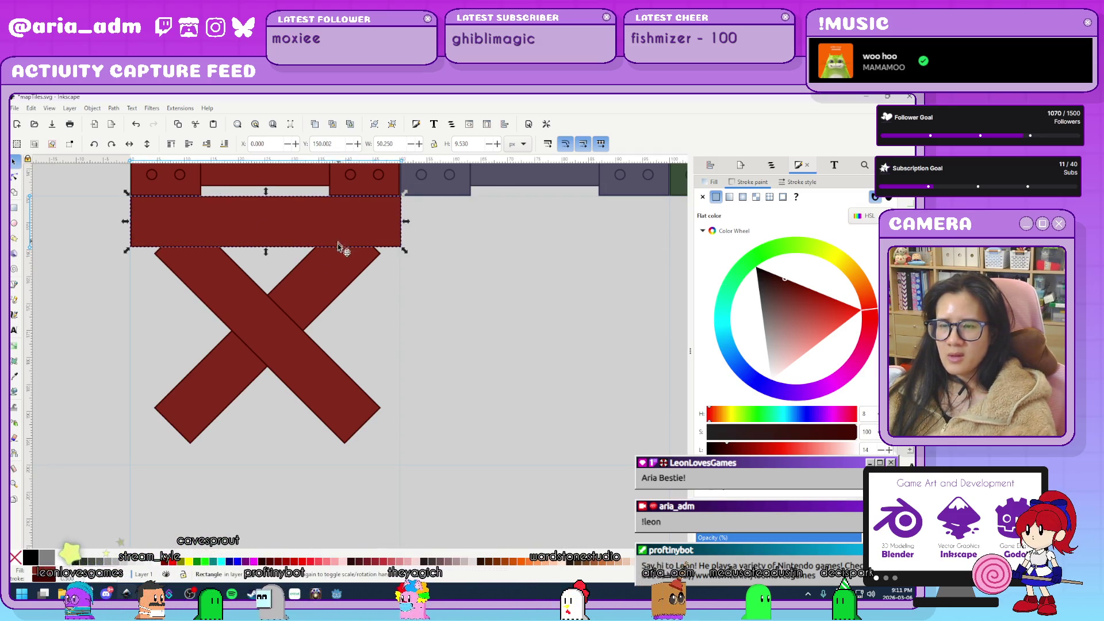
pyautogui.moveTo(295, 226); pyautogui.dragTo(297, 474)
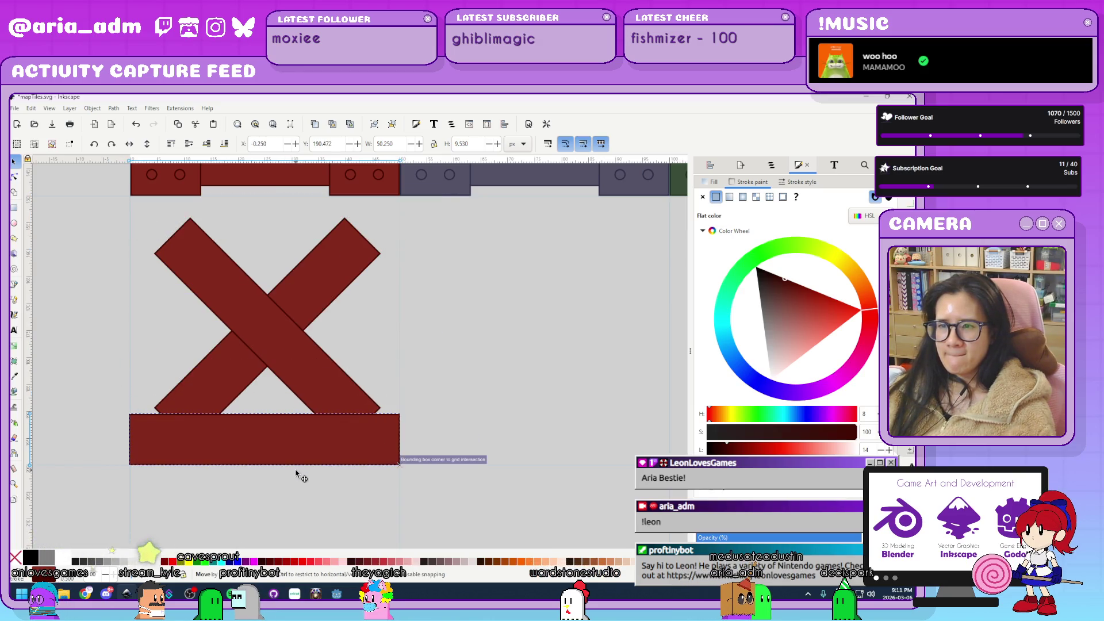
pyautogui.click(509, 373)
# Snap the two diagonal bars into a peak on the base beam, shrunk to about 50 × 30 px.
pyautogui.click(344, 374)
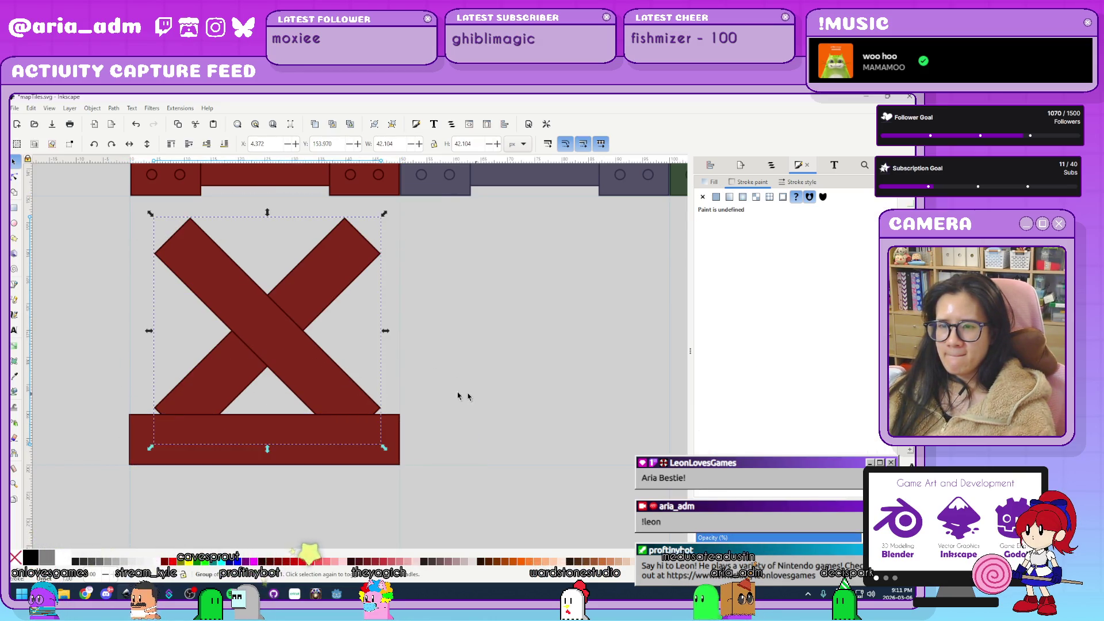
pyautogui.moveTo(197, 269)
pyautogui.mouseDown()
pyautogui.moveTo(440, 279)
pyautogui.moveTo(410, 280)
pyautogui.mouseUp()
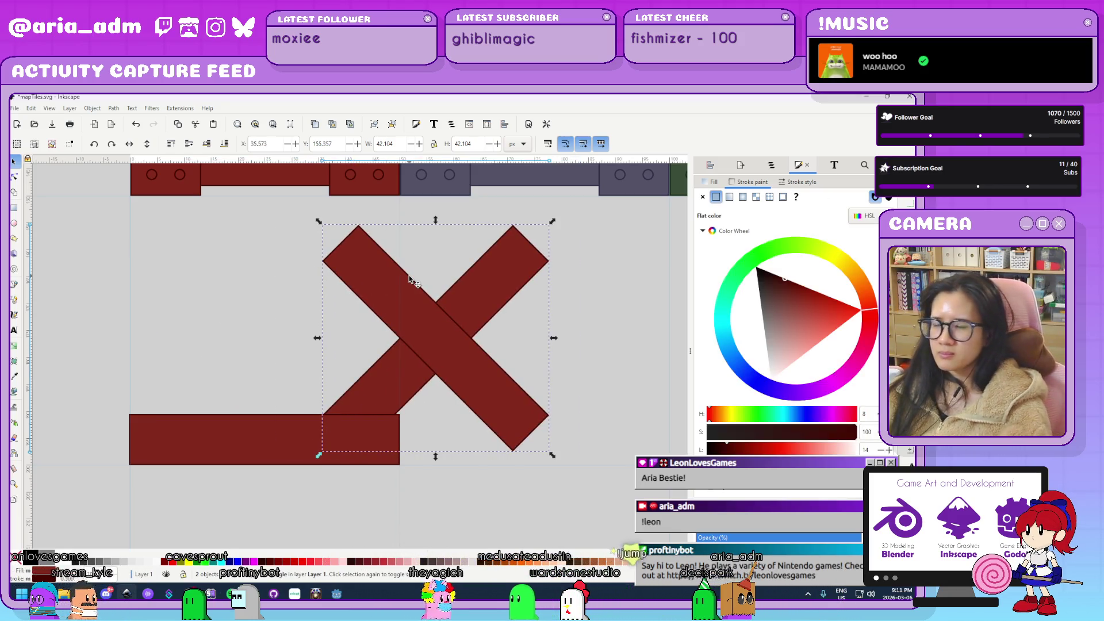
pyautogui.press('Escape')
pyautogui.click(489, 395)
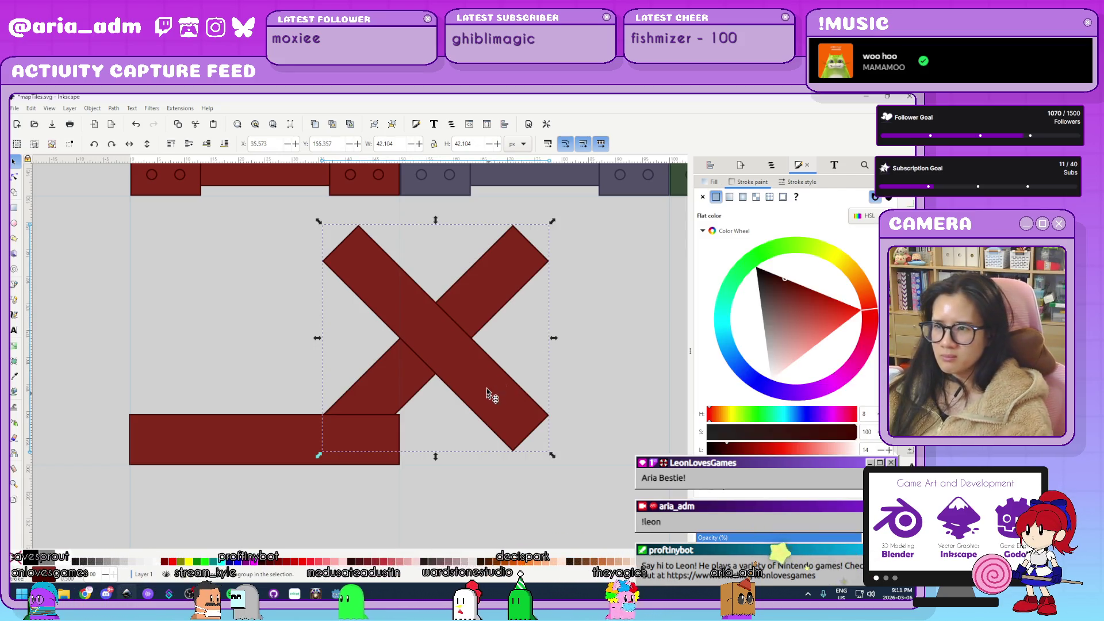
pyautogui.moveTo(473, 380)
pyautogui.mouseDown()
pyautogui.moveTo(264, 343)
pyautogui.moveTo(602, 376)
pyautogui.mouseUp()
pyautogui.moveTo(549, 335)
pyautogui.mouseDown()
pyautogui.moveTo(451, 353)
pyautogui.moveTo(374, 348)
pyautogui.mouseUp()
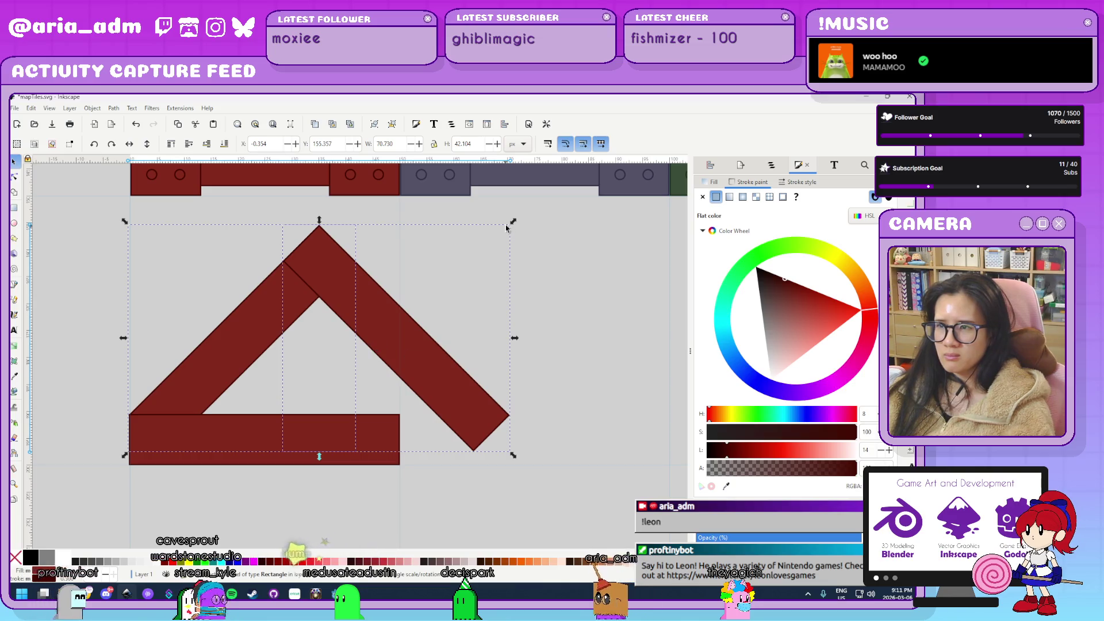
pyautogui.moveTo(509, 224)
pyautogui.mouseDown()
pyautogui.moveTo(424, 254)
pyautogui.moveTo(380, 285)
pyautogui.moveTo(403, 276)
pyautogui.mouseUp()
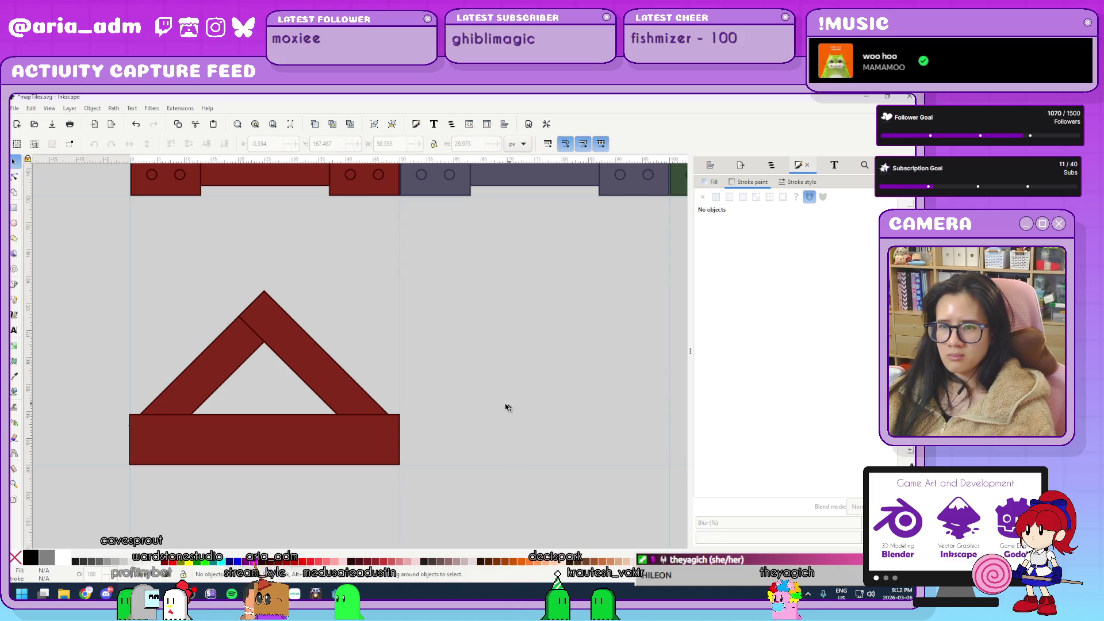
# Duplicate the base beam onto the top edge as a top plank and delete the middle beam.
pyautogui.scroll(3, 503, 405)
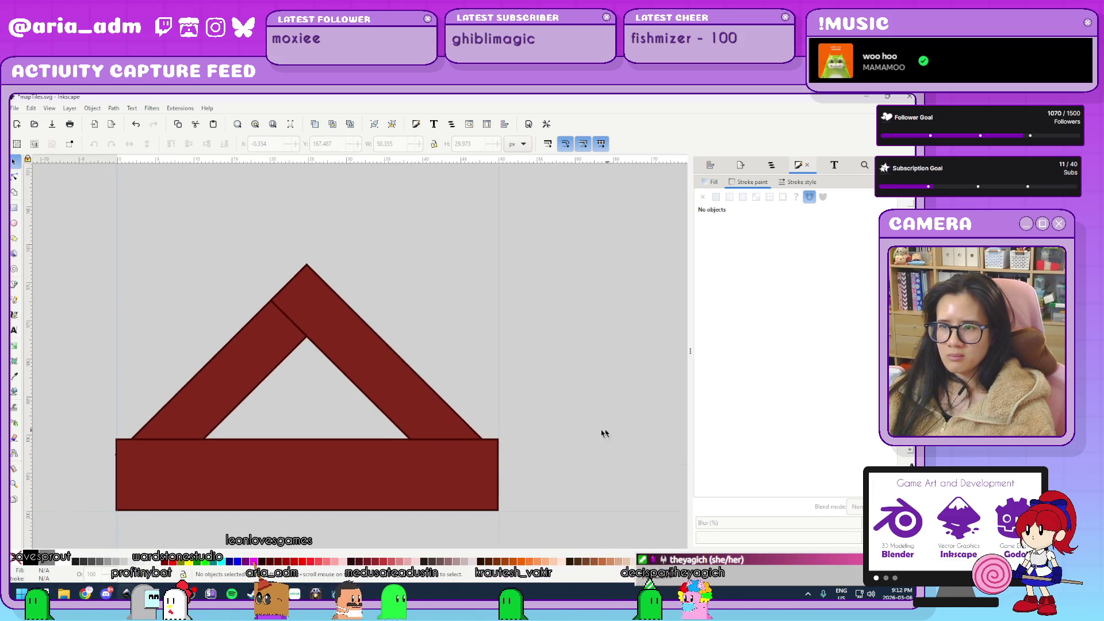
pyautogui.scroll(-2, 598, 426)
pyautogui.scroll(1, 526, 450)
pyautogui.click(460, 489)
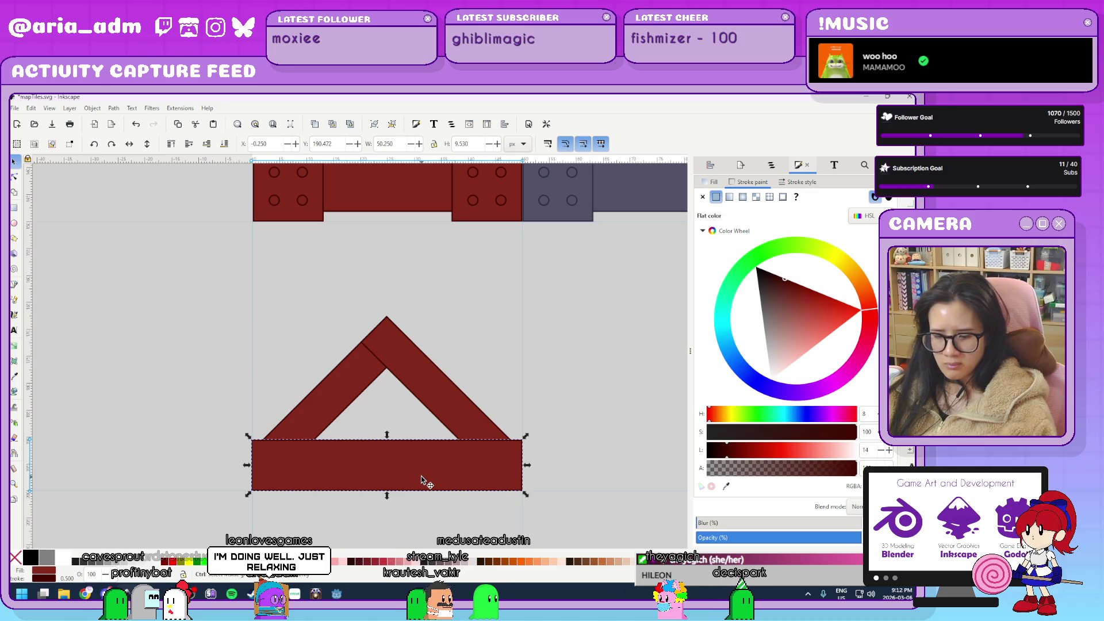
pyautogui.hotkey('ctrl', 'd')
pyautogui.moveTo(412, 474)
pyautogui.mouseDown()
pyautogui.moveTo(419, 328)
pyautogui.moveTo(406, 335)
pyautogui.mouseUp()
pyautogui.click(480, 427)
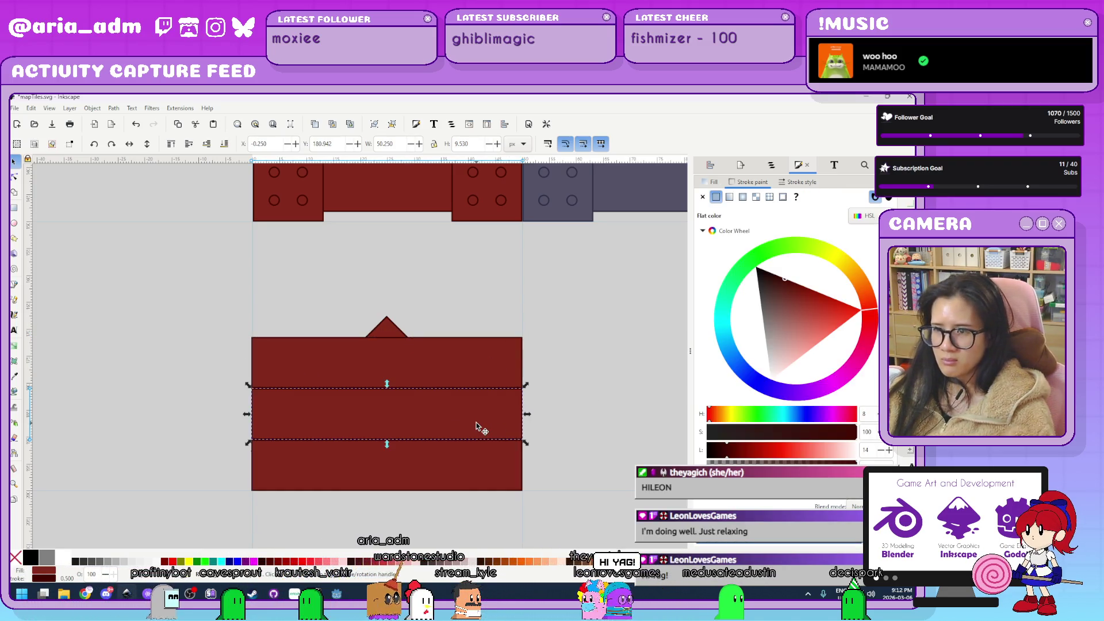
pyautogui.press('Delete')
# Flatten the diagonal braces so they fit between the two beams.
pyautogui.click(474, 417)
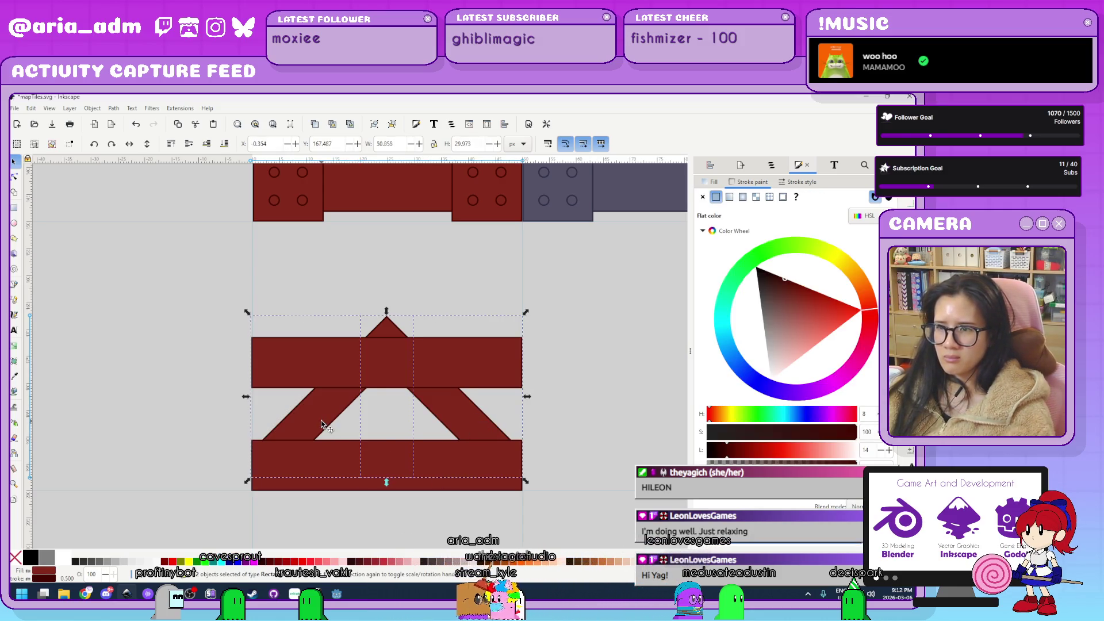
pyautogui.moveTo(386, 312)
pyautogui.mouseDown()
pyautogui.moveTo(395, 369)
pyautogui.moveTo(398, 340)
pyautogui.mouseUp()
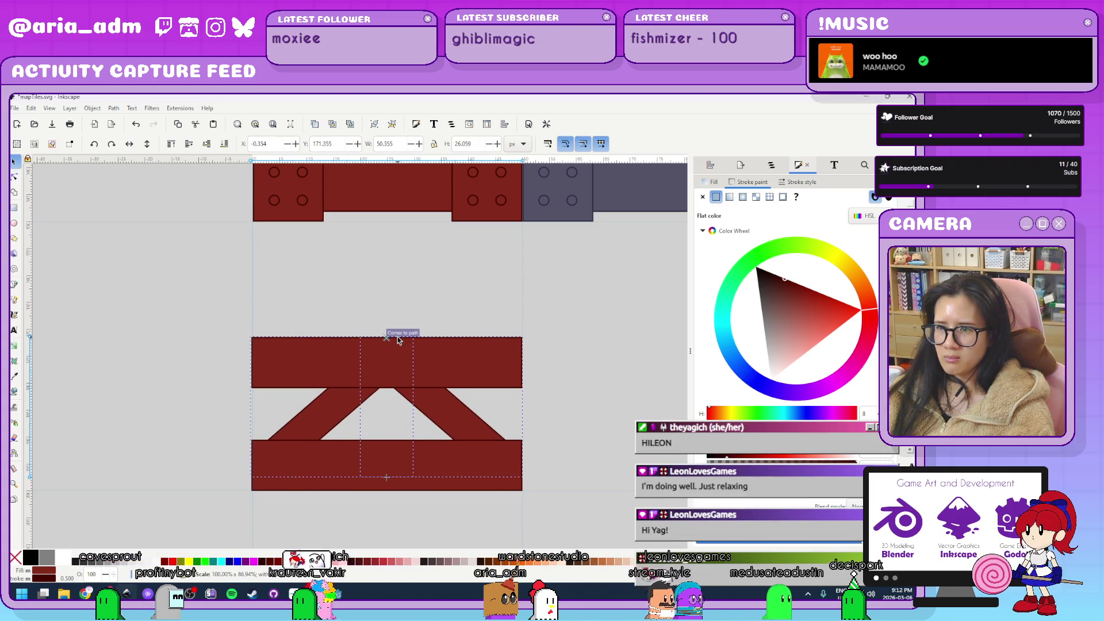
pyautogui.click(592, 478)
pyautogui.click(461, 423)
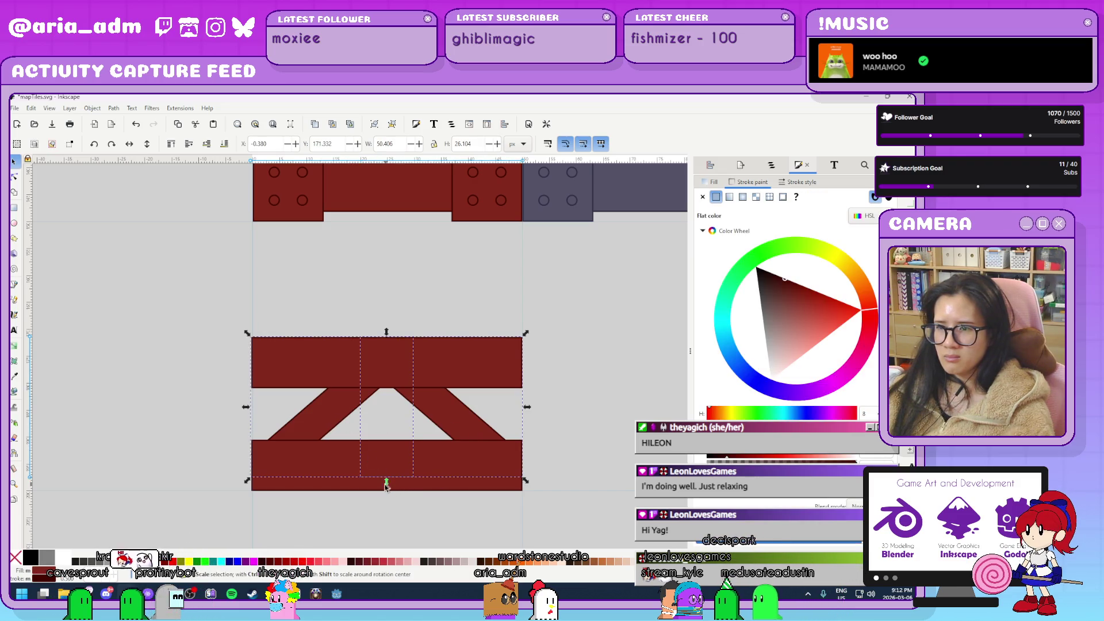
pyautogui.moveTo(386, 463); pyautogui.dragTo(387, 472)
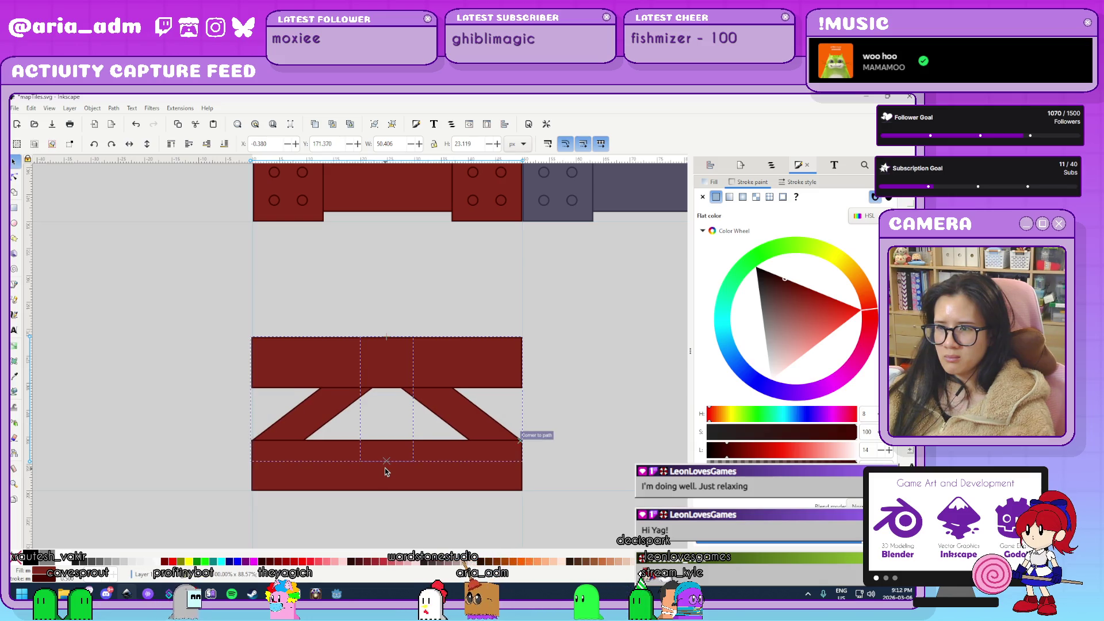
pyautogui.click(568, 506)
# Set a diagonal brace's stroke join to bevel.
pyautogui.keyDown('ctrl'); pyautogui.scroll(-3, 568, 505); pyautogui.keyUp('ctrl')
pyautogui.keyDown('ctrl'); pyautogui.scroll(3, 295, 488); pyautogui.keyUp('ctrl')
pyautogui.keyDown('ctrl'); pyautogui.scroll(5, 251, 452); pyautogui.keyUp('ctrl')
pyautogui.click(467, 439)
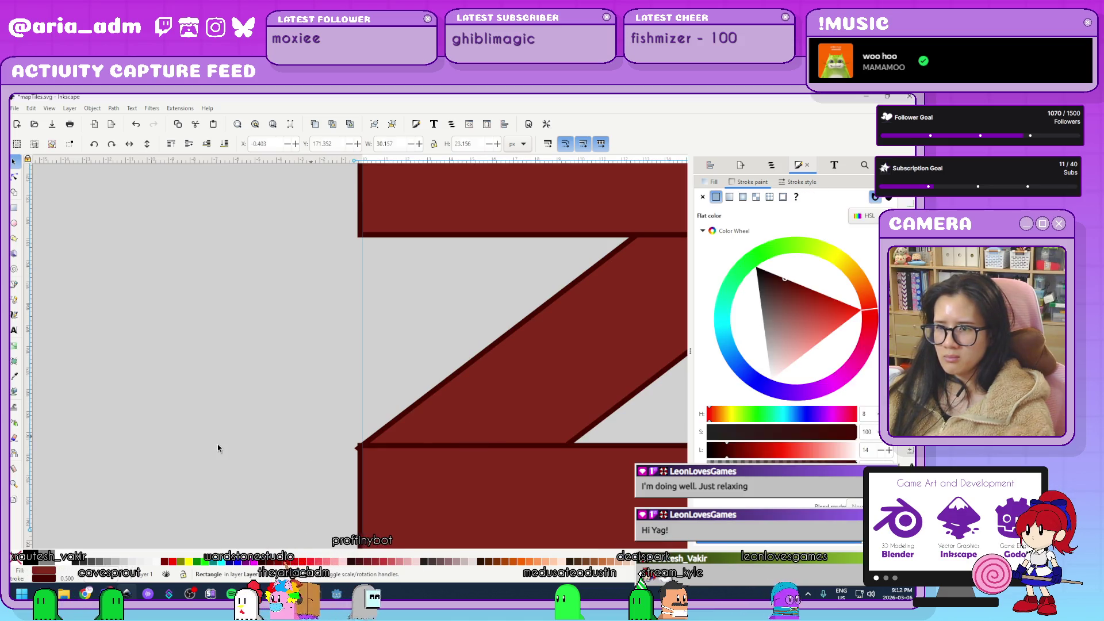
pyautogui.keyDown('ctrl'); pyautogui.scroll(-3, 177, 441); pyautogui.keyUp('ctrl')
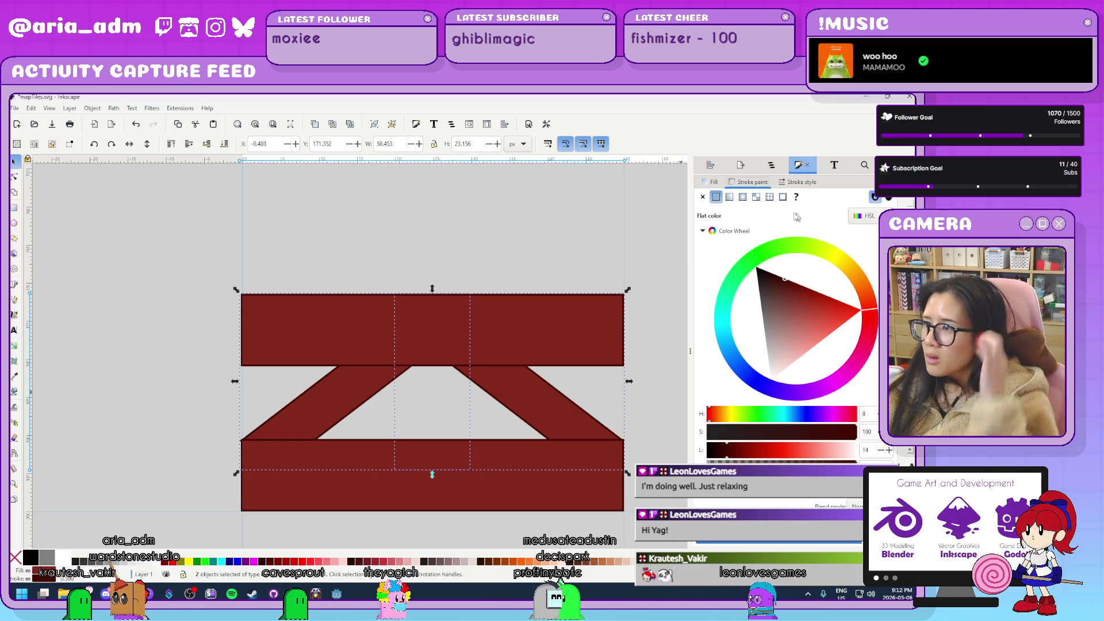
pyautogui.click(801, 181)
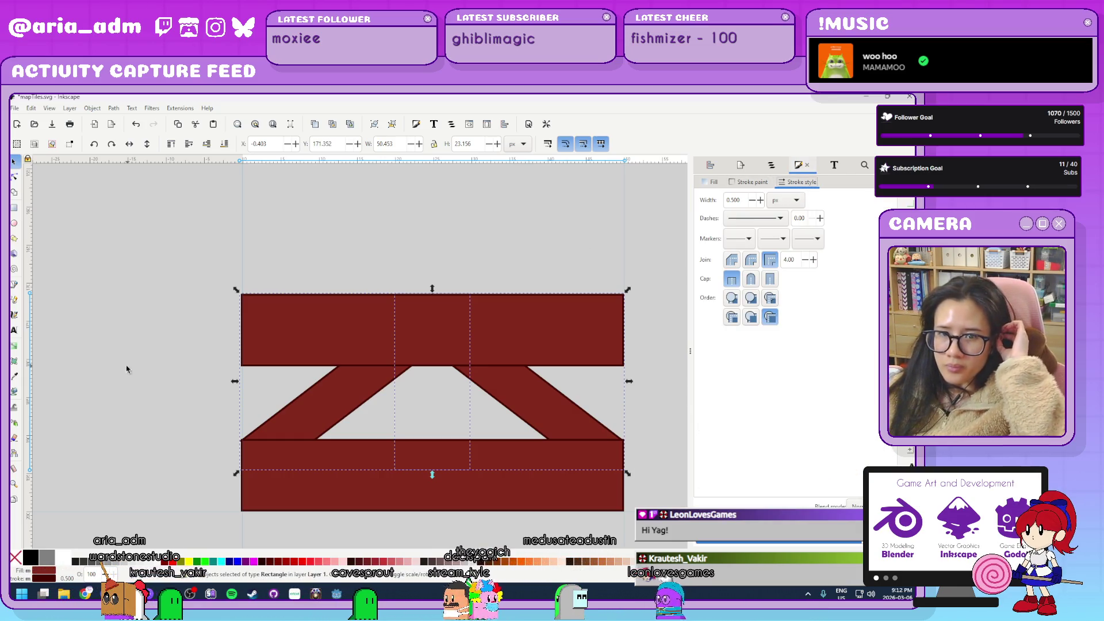
pyautogui.click(730, 260)
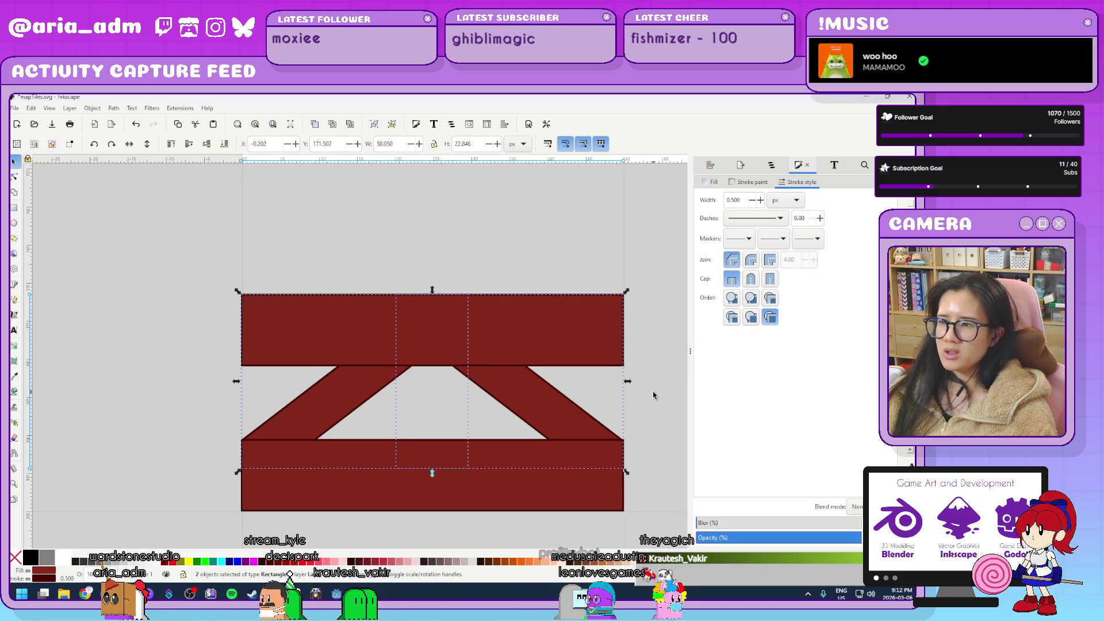
pyautogui.click(649, 396)
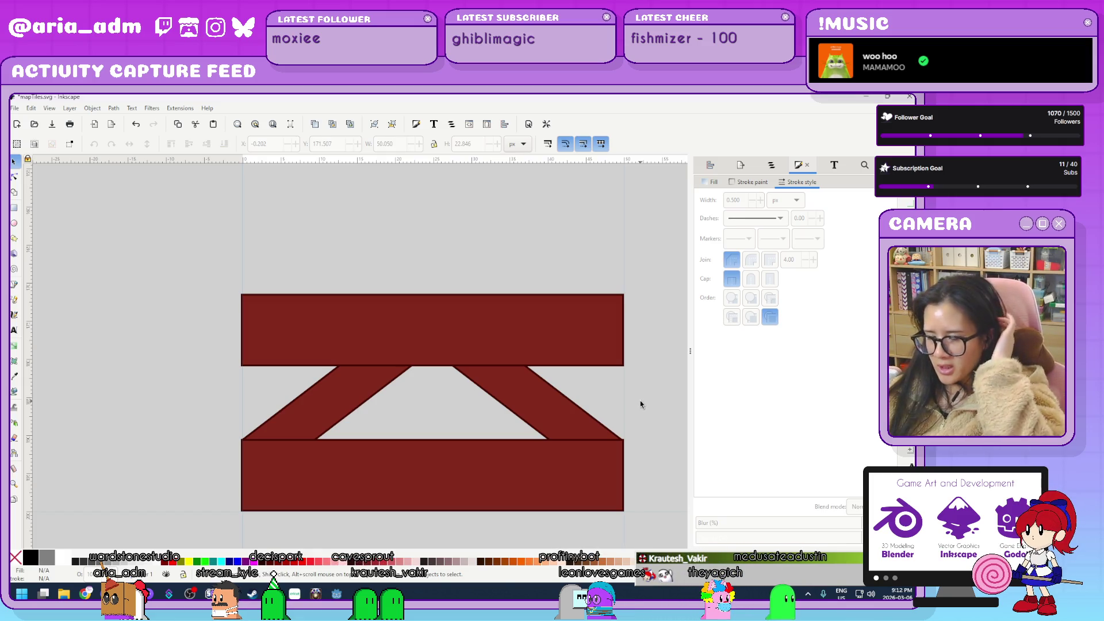
# Resize both diagonal braces from top and bottom to sit neatly between the beams.
pyautogui.click(557, 406)
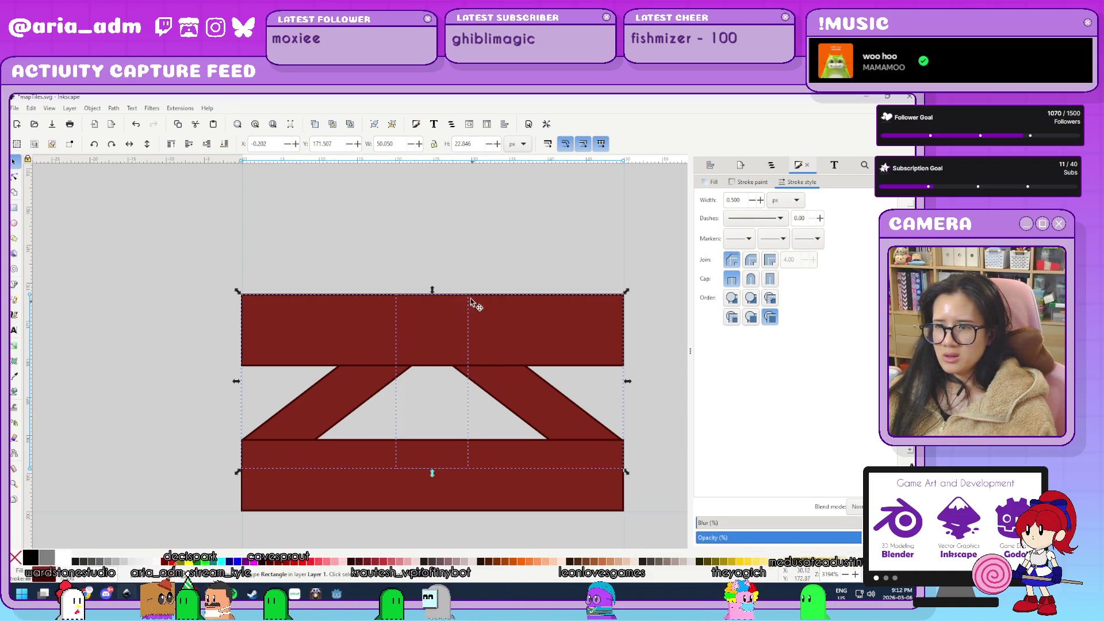
pyautogui.keyDown('shift'); pyautogui.click(428, 320); pyautogui.keyUp('shift')
pyautogui.moveTo(428, 344); pyautogui.dragTo(427, 341)
pyautogui.moveTo(431, 289)
pyautogui.mouseDown()
pyautogui.moveTo(443, 345)
pyautogui.moveTo(443, 316)
pyautogui.mouseUp()
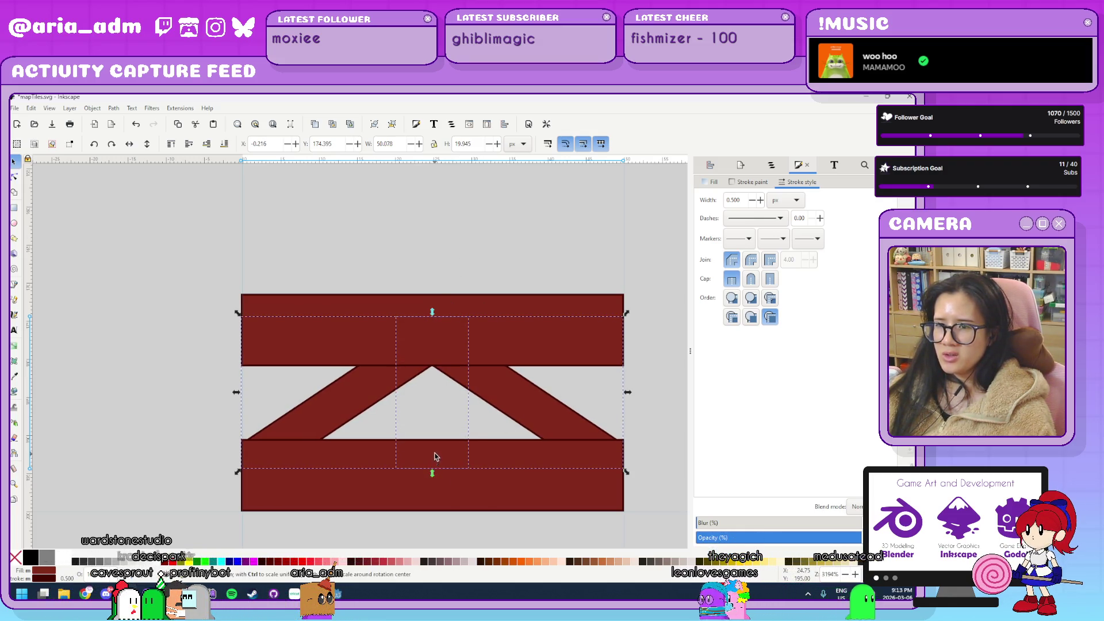
pyautogui.moveTo(435, 473); pyautogui.dragTo(436, 468)
pyautogui.click(380, 415)
pyautogui.click(519, 415)
pyautogui.moveTo(434, 313)
pyautogui.mouseDown()
pyautogui.moveTo(431, 333)
pyautogui.moveTo(435, 317)
pyautogui.mouseUp()
pyautogui.click(424, 232)
pyautogui.scroll(-7, 281, 359)
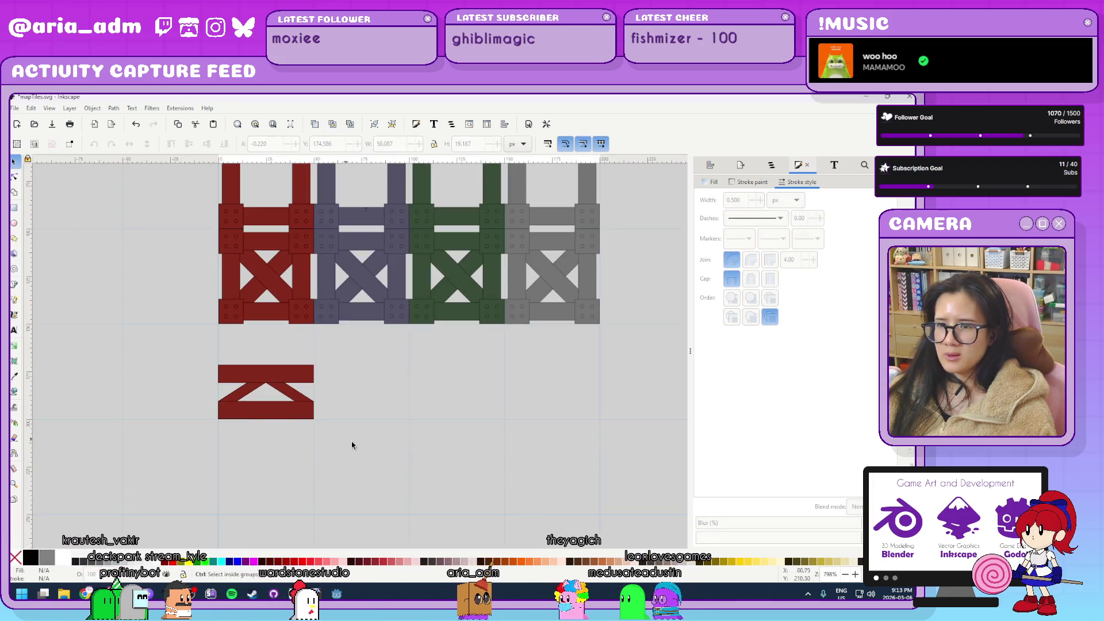
# Zoom out to show every tile and select the four parts of the red truss tile.
pyautogui.press('5')
pyautogui.scroll(2, 384, 457)
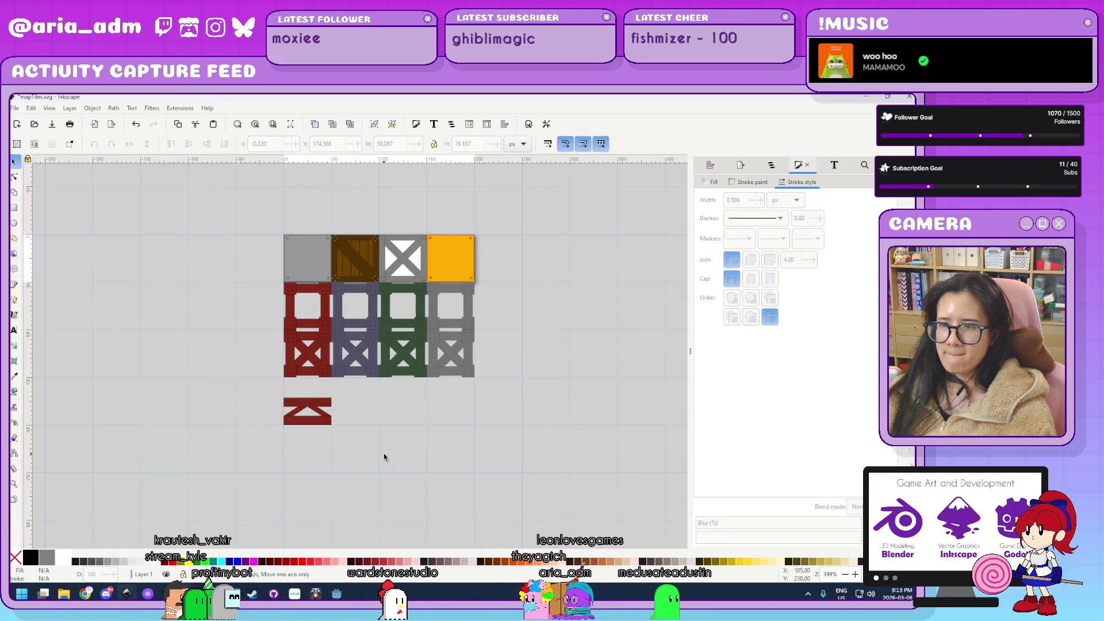
pyautogui.scroll(3, 291, 442)
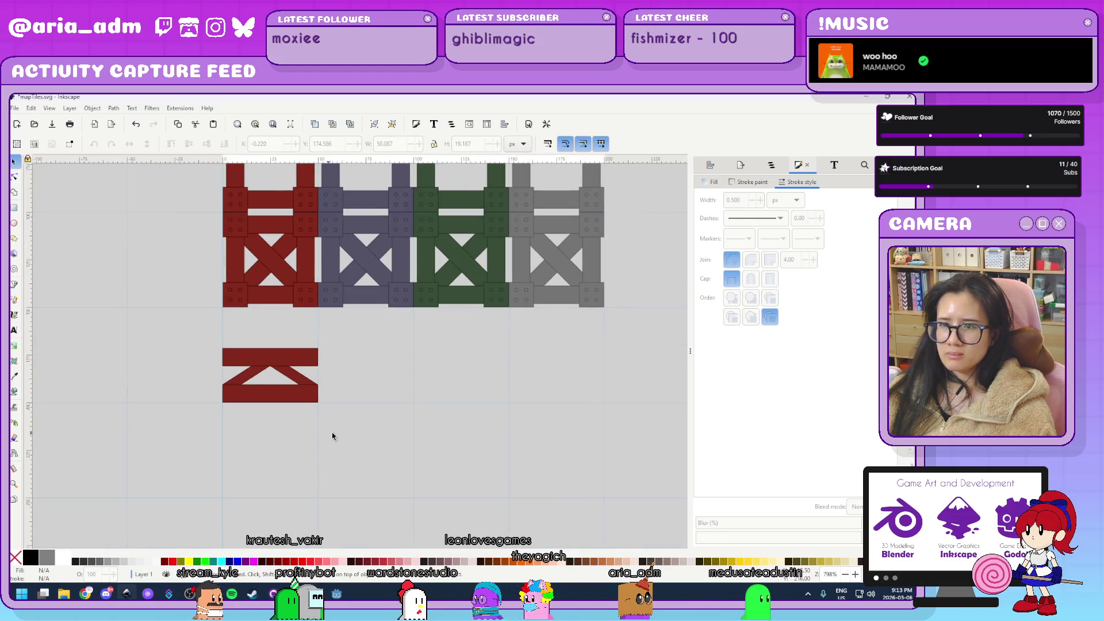
pyautogui.moveTo(378, 437); pyautogui.dragTo(52, 205)
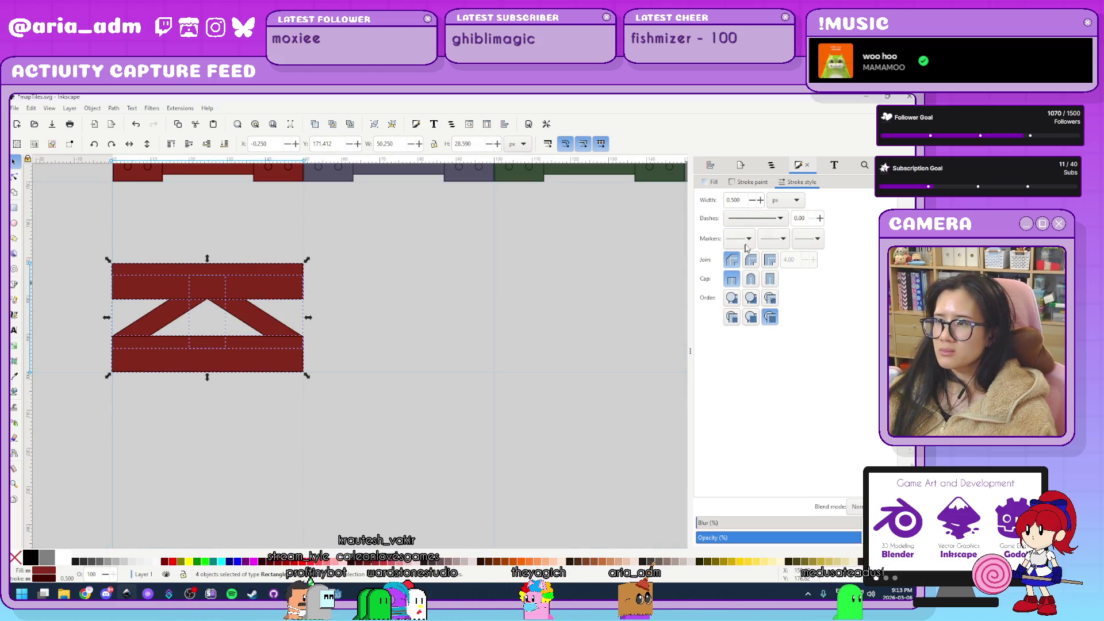
pyautogui.click(419, 394)
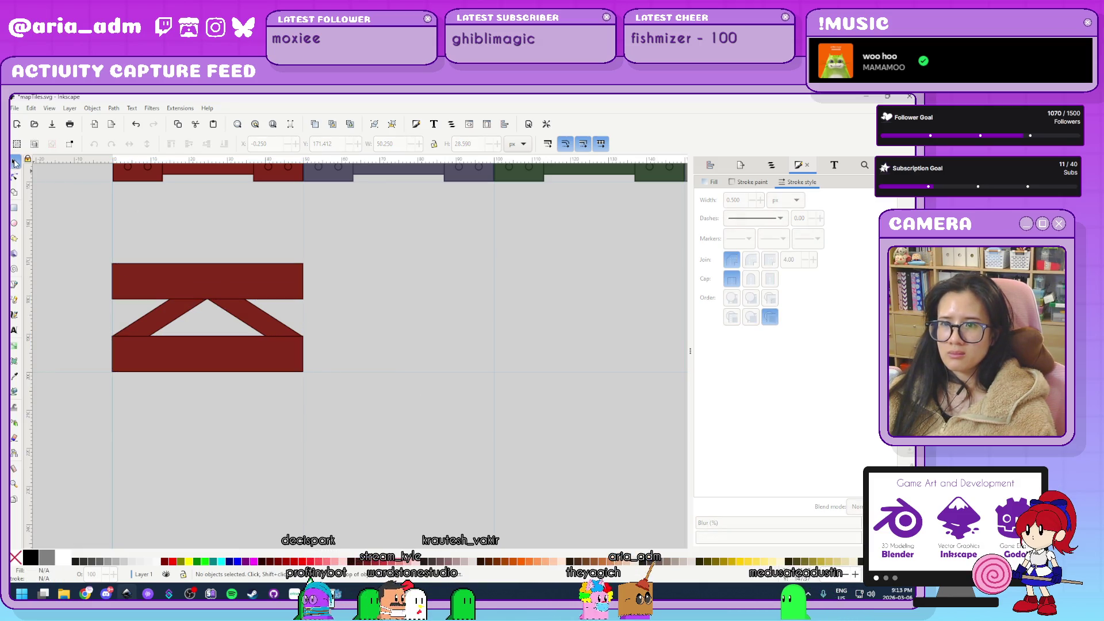
pyautogui.scroll(-2, 353, 463)
pyautogui.moveTo(143, 340); pyautogui.dragTo(145, 342)
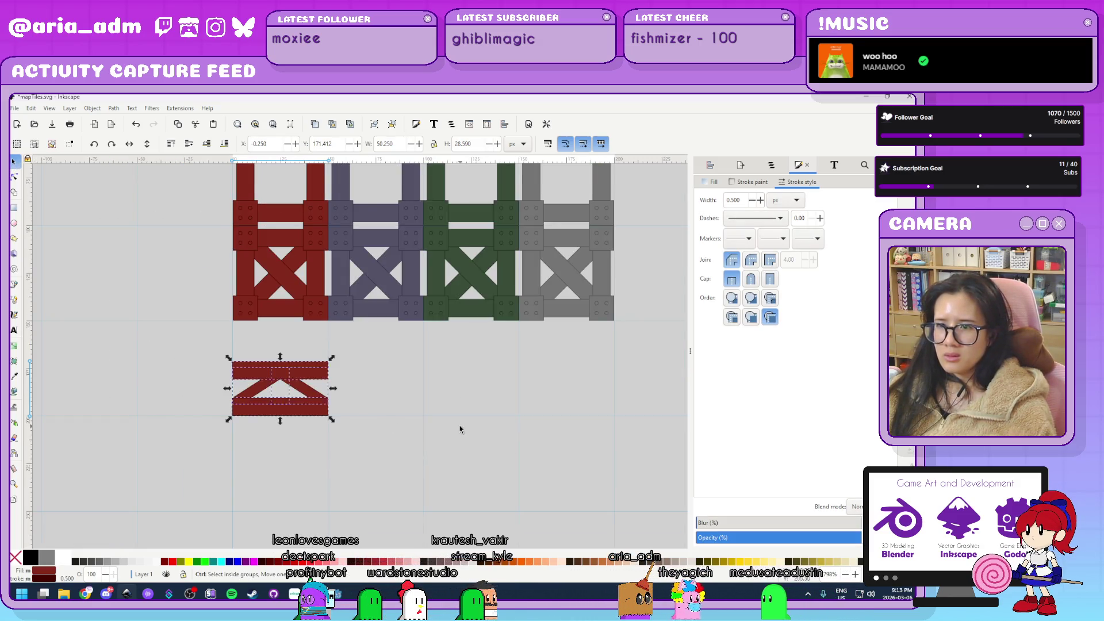
pyautogui.scroll(2, 288, 425)
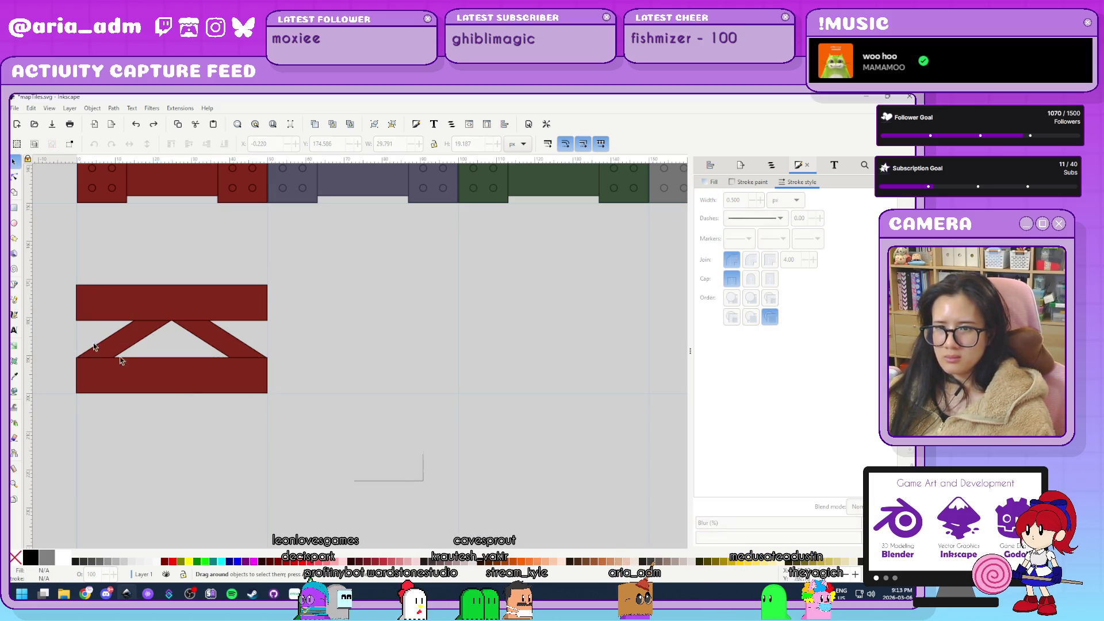
pyautogui.click(151, 315)
pyautogui.moveTo(198, 305); pyautogui.dragTo(443, 368)
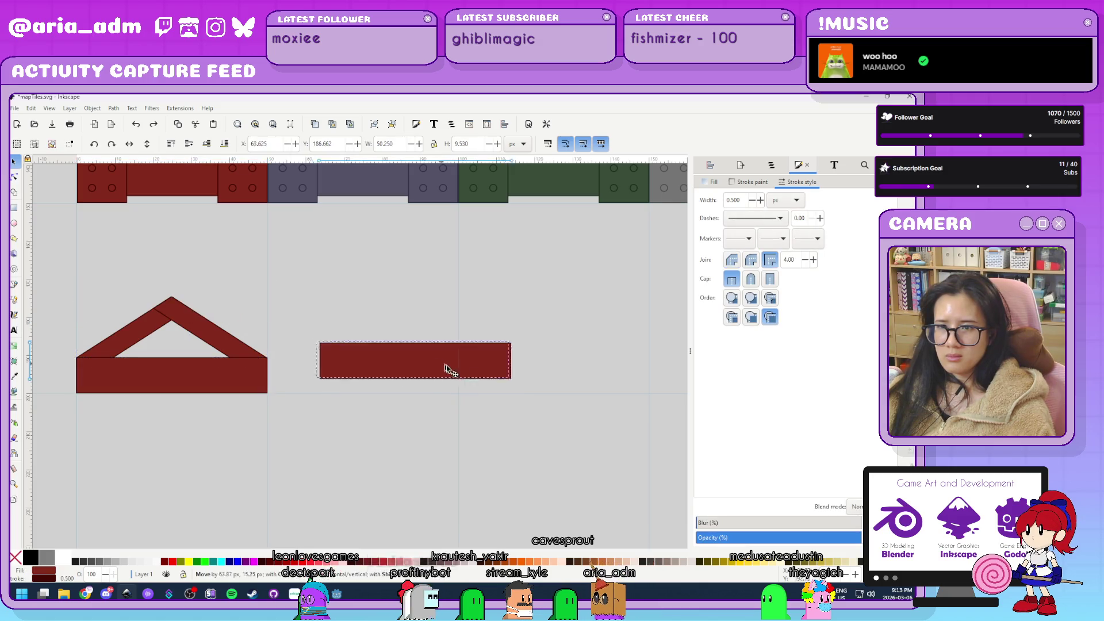
pyautogui.hotkey('ctrl', 'z')
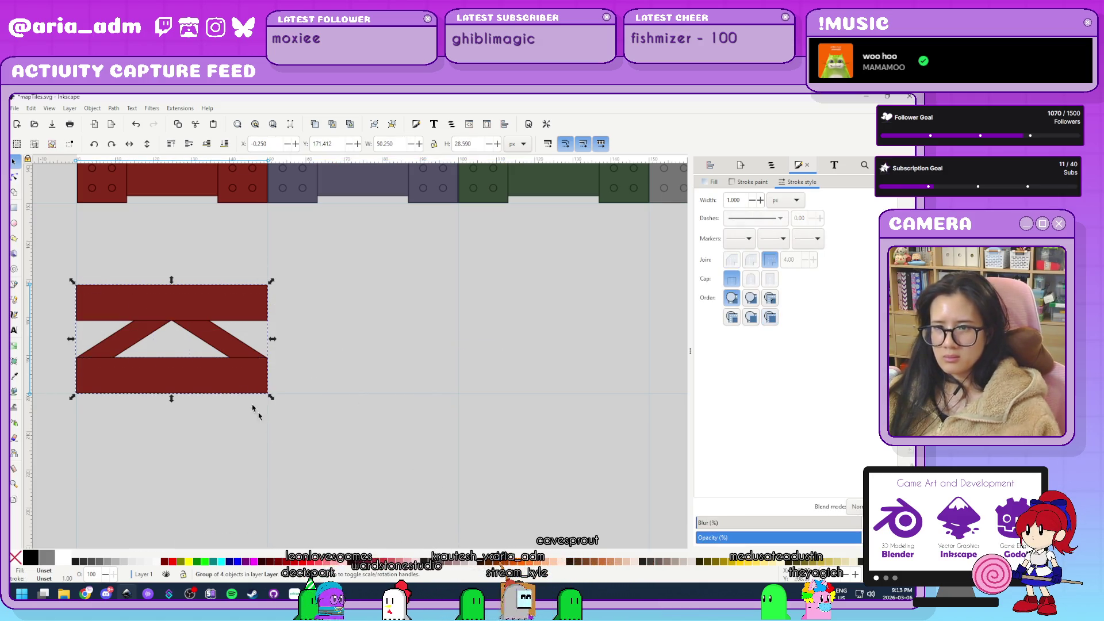
# Duplicate the truss tile, then the pair, snapping copies right into a row of four.
pyautogui.hotkey('ctrl', 'd')
pyautogui.moveTo(134, 300)
pyautogui.mouseDown()
pyautogui.moveTo(391, 337)
pyautogui.moveTo(326, 302)
pyautogui.moveTo(346, 304)
pyautogui.moveTo(302, 304)
pyautogui.mouseUp()
pyautogui.moveTo(502, 471); pyautogui.dragTo(60, 277)
pyautogui.hotkey('ctrl', 'd')
pyautogui.moveTo(123, 296)
pyautogui.mouseDown()
pyautogui.moveTo(557, 333)
pyautogui.moveTo(550, 313)
pyautogui.mouseUp()
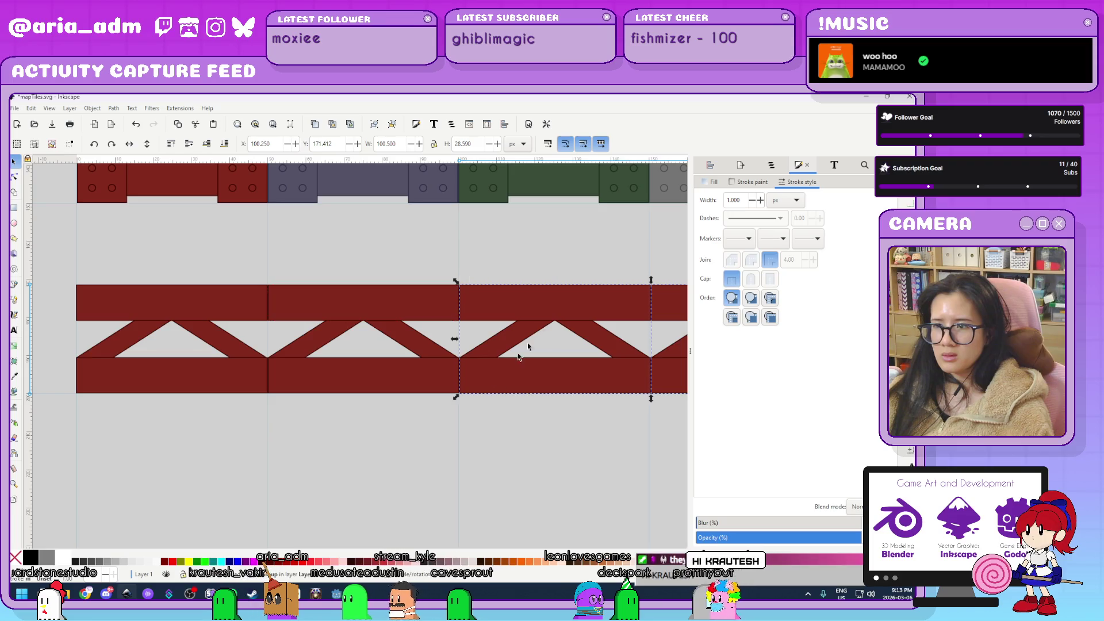
# Select individual segments within the new truss row.
pyautogui.scroll(-2, 383, 460)
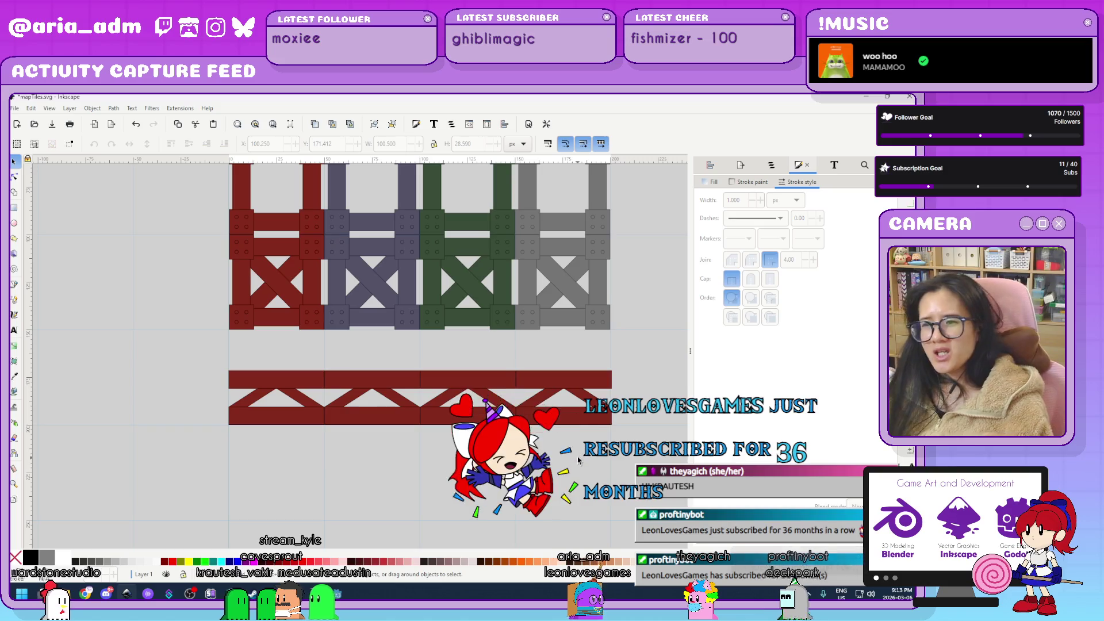
pyautogui.click(581, 411)
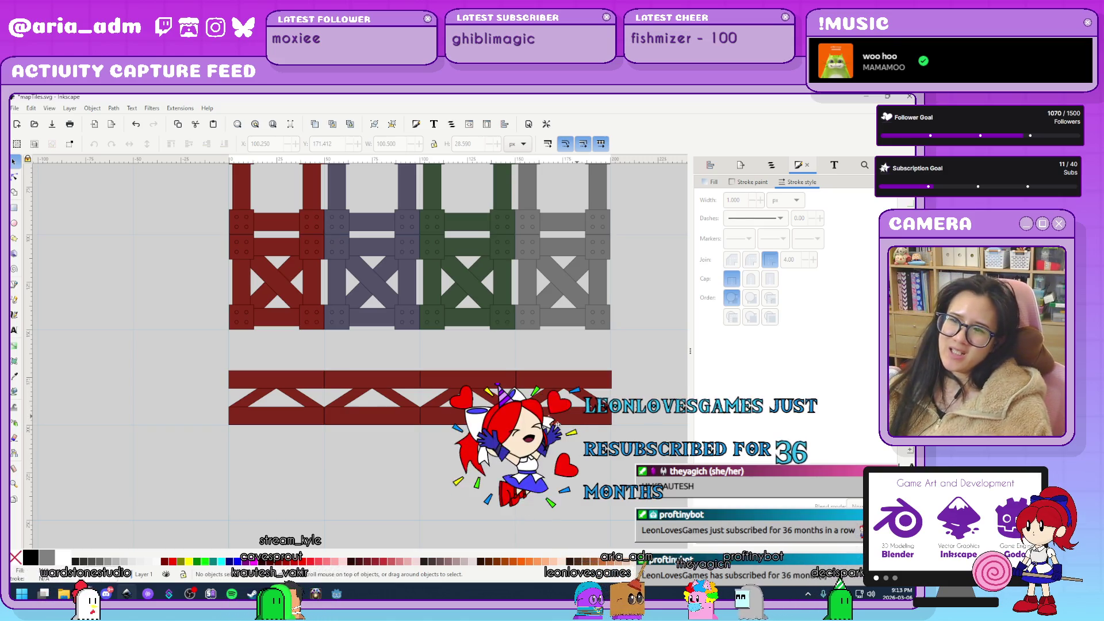
pyautogui.keyDown('shift'); pyautogui.click(364, 424); pyautogui.keyUp('shift')
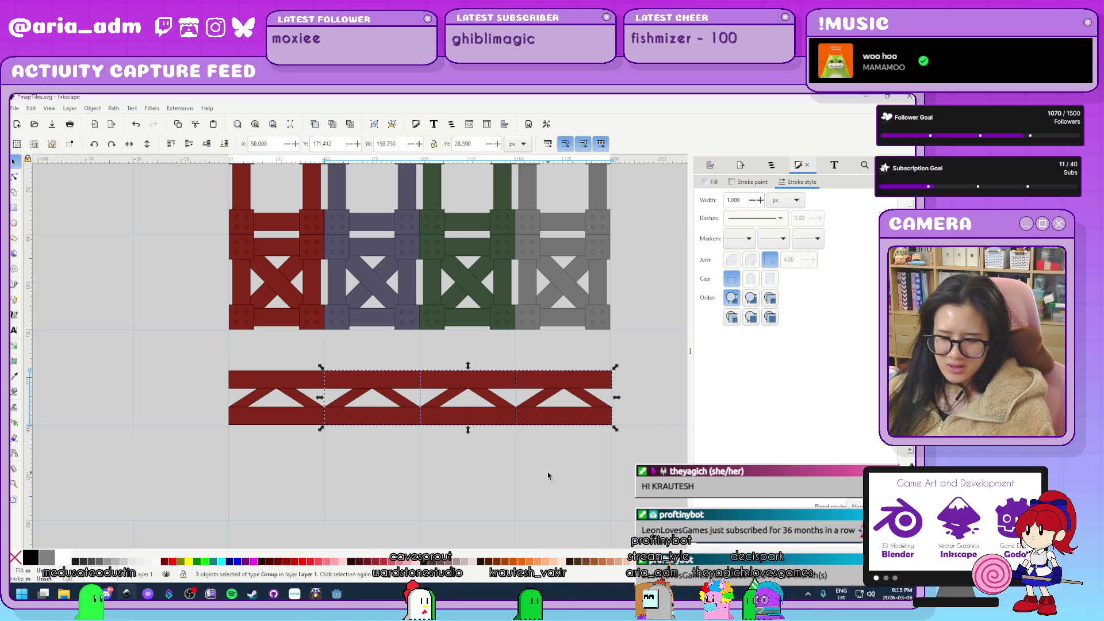
pyautogui.moveTo(646, 451); pyautogui.dragTo(127, 348)
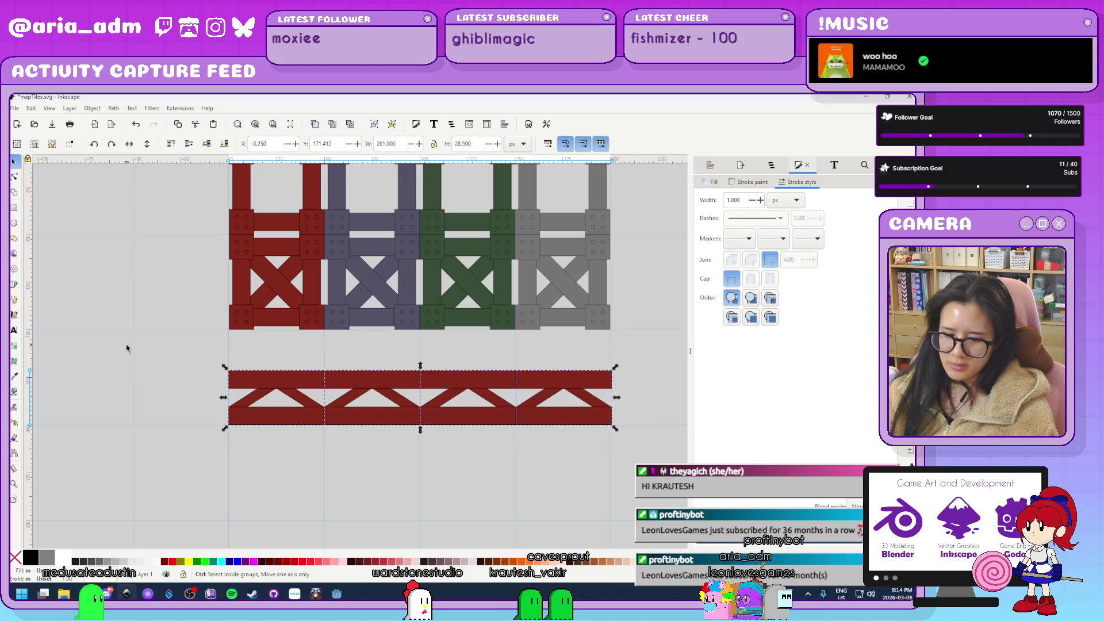
pyautogui.click(284, 450)
pyautogui.scroll(1, 369, 417)
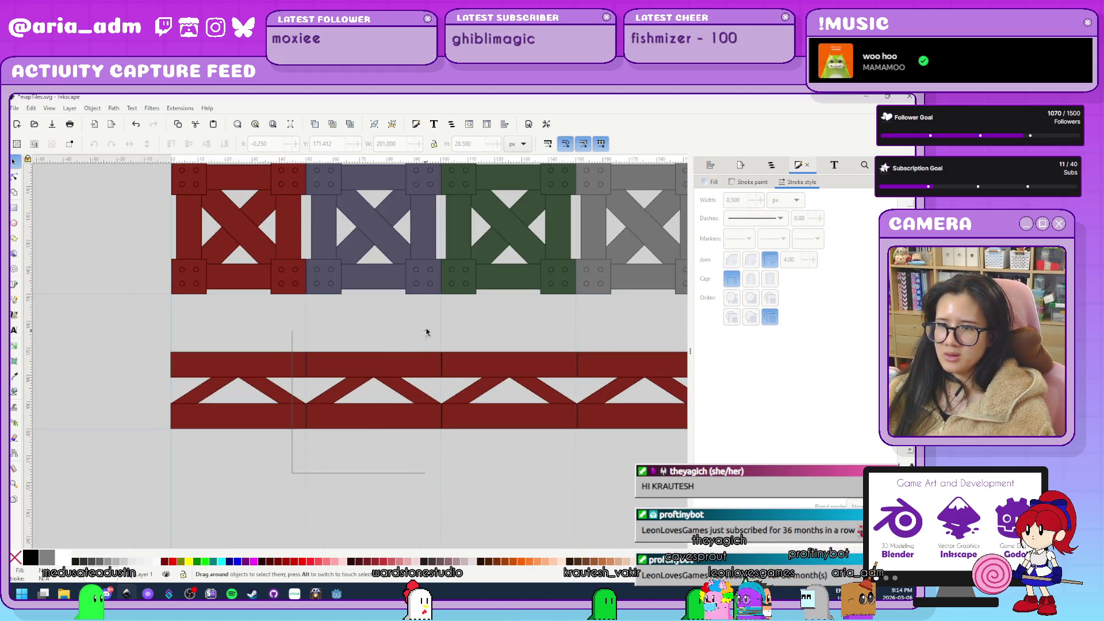
pyautogui.moveTo(455, 320); pyautogui.dragTo(455, 322)
pyautogui.scroll(3, 463, 345)
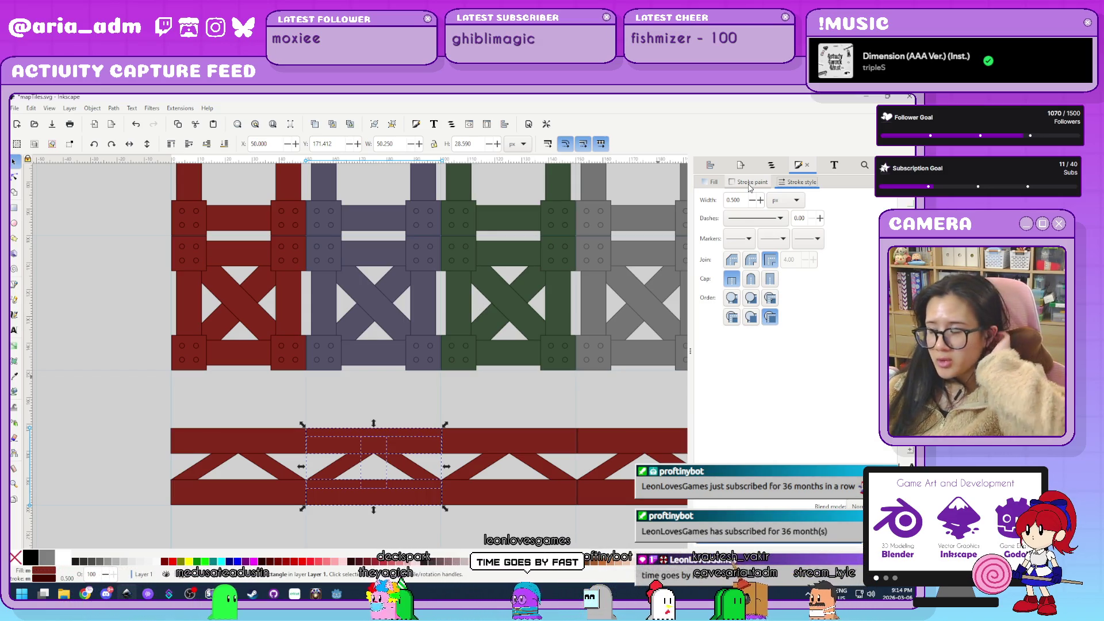
# Give the second girder tile the slate-purple fill and dark slate outline from the upper tile.
pyautogui.click(712, 182)
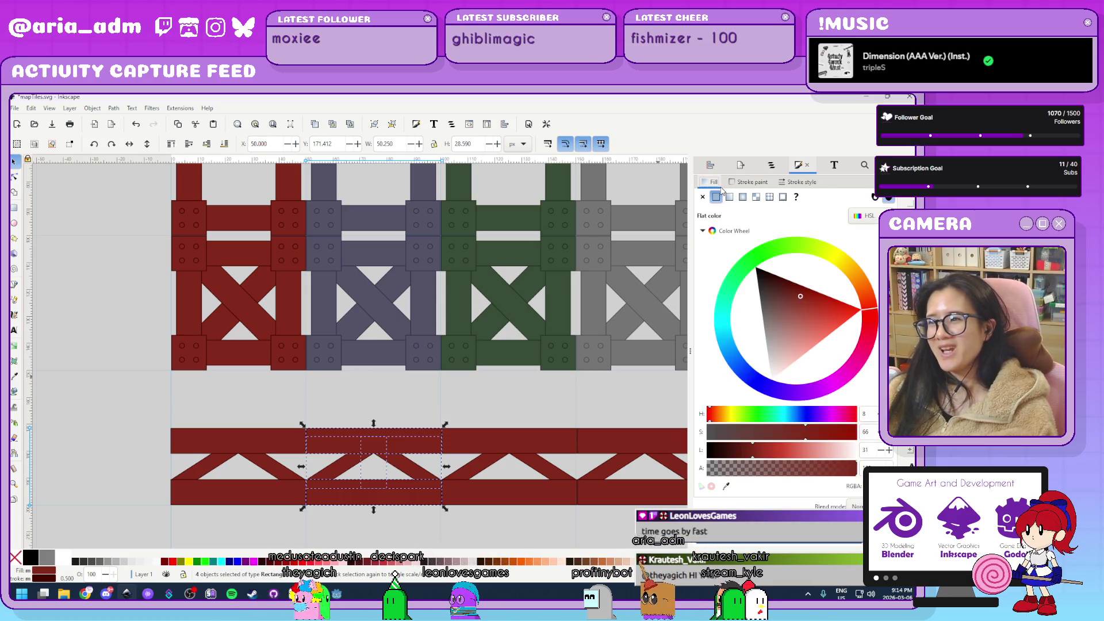
pyautogui.click(725, 486)
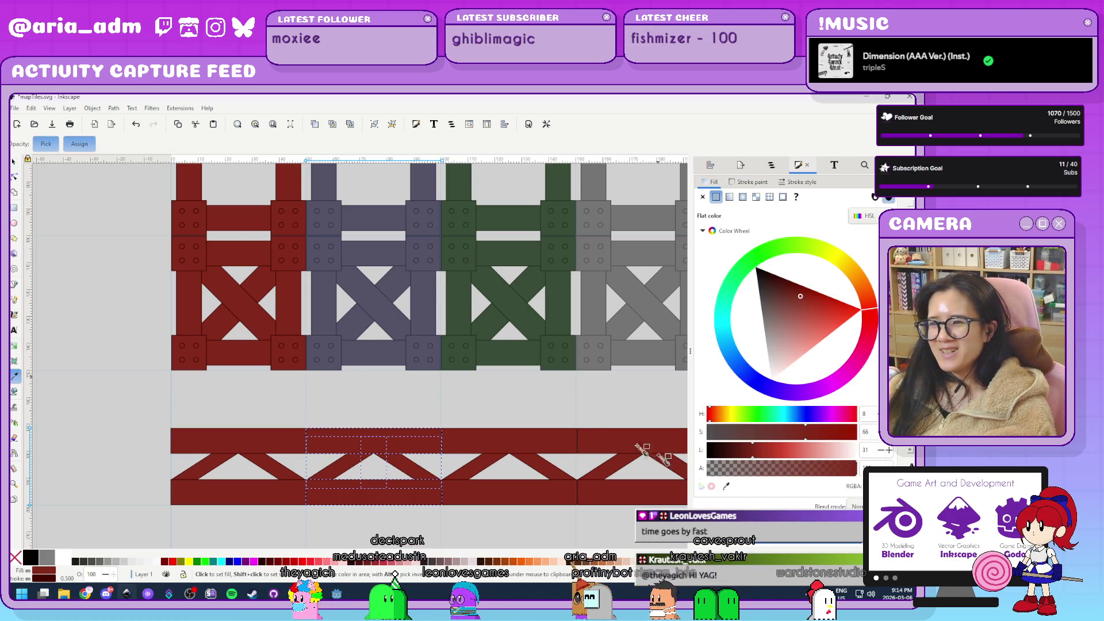
pyautogui.click(387, 352)
pyautogui.scroll(3, 324, 390)
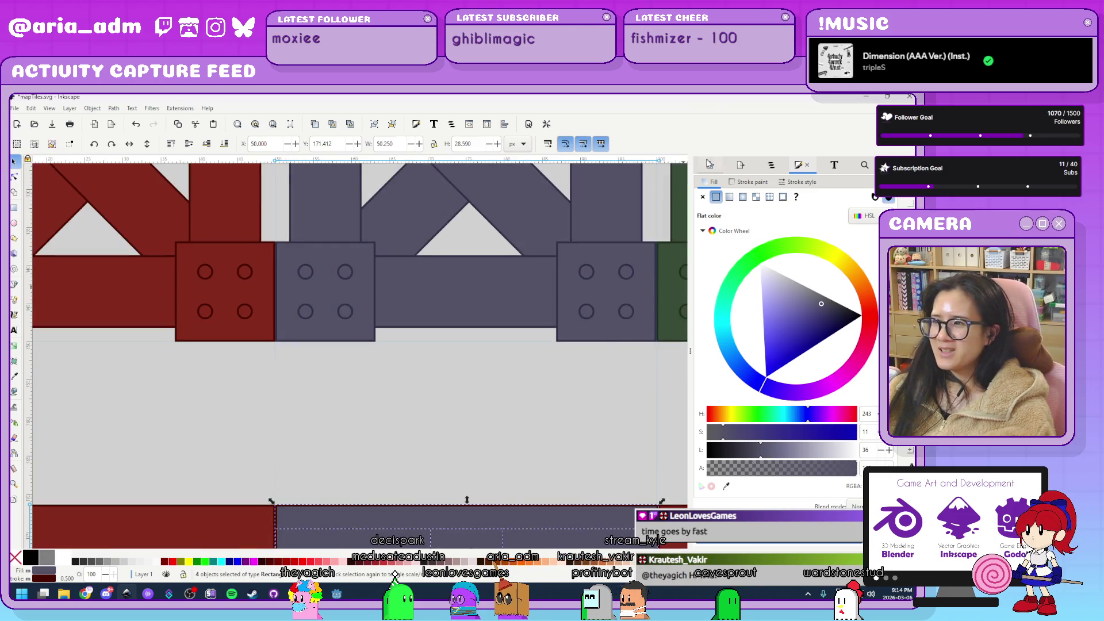
pyautogui.click(735, 181)
pyautogui.scroll(-5, 585, 396)
pyautogui.scroll(5, 461, 464)
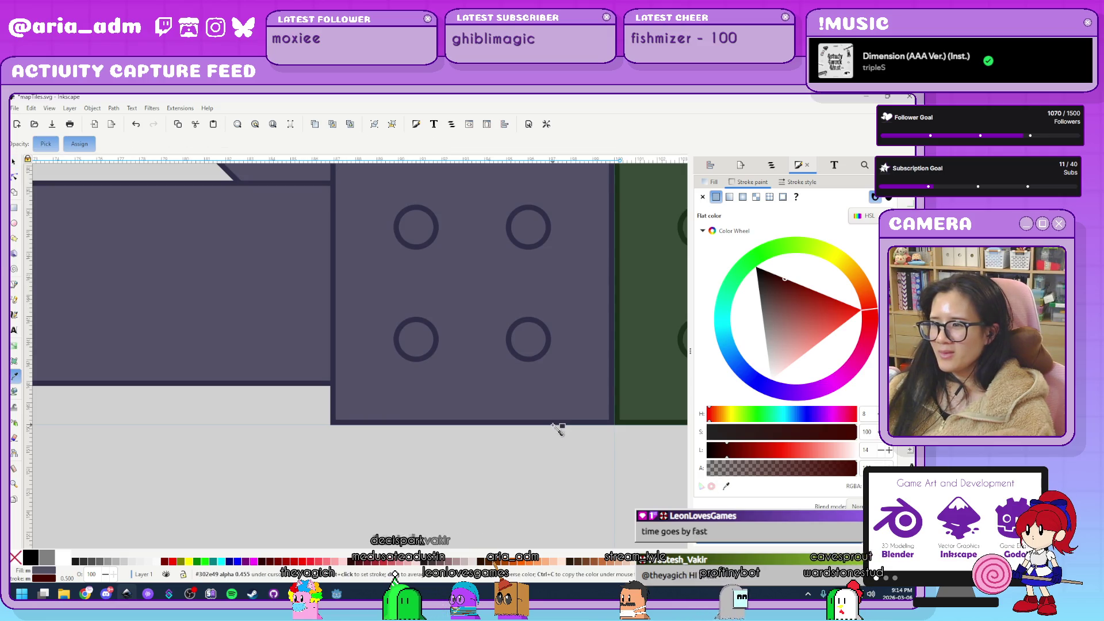
pyautogui.keyDown('shift'); pyautogui.click(561, 427); pyautogui.keyUp('shift')
pyautogui.scroll(-7, 264, 457)
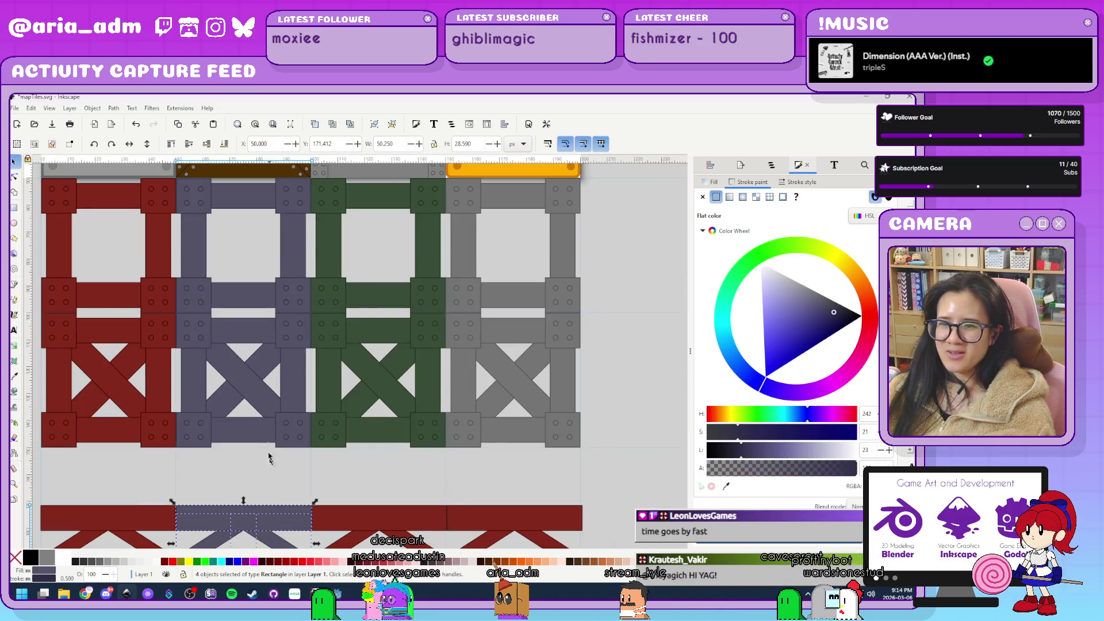
# Select the third girder tile and give it the dark green outline from the green tile.
pyautogui.moveTo(270, 467); pyautogui.dragTo(201, 315)
pyautogui.click(234, 469)
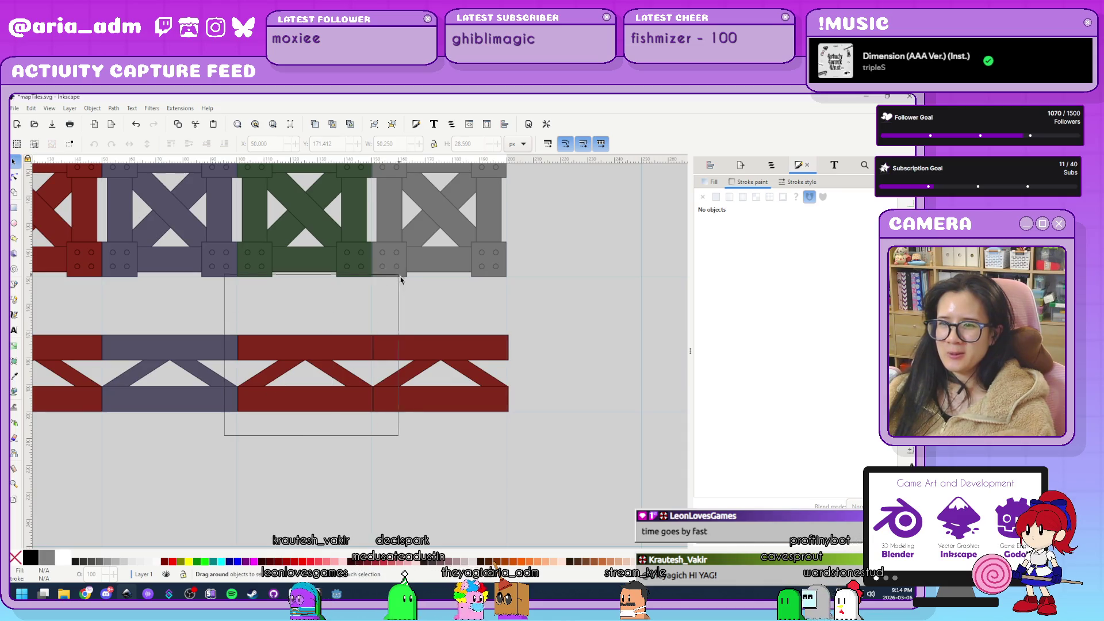
pyautogui.moveTo(392, 296); pyautogui.dragTo(391, 296)
pyautogui.scroll(2, 330, 297)
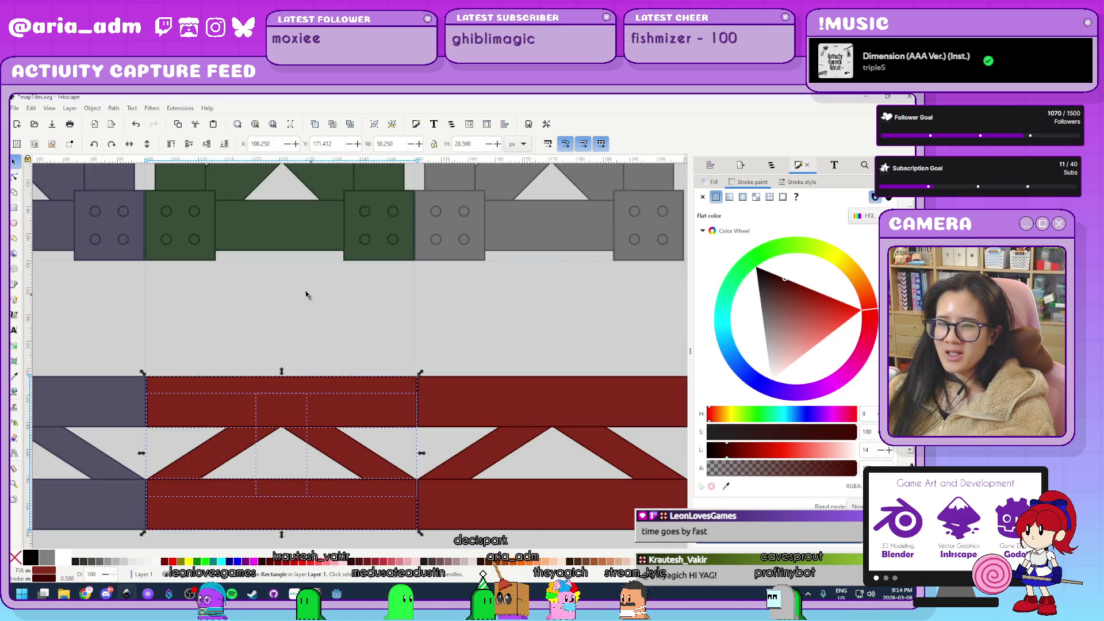
pyautogui.scroll(2, 309, 298)
pyautogui.scroll(5, 308, 395)
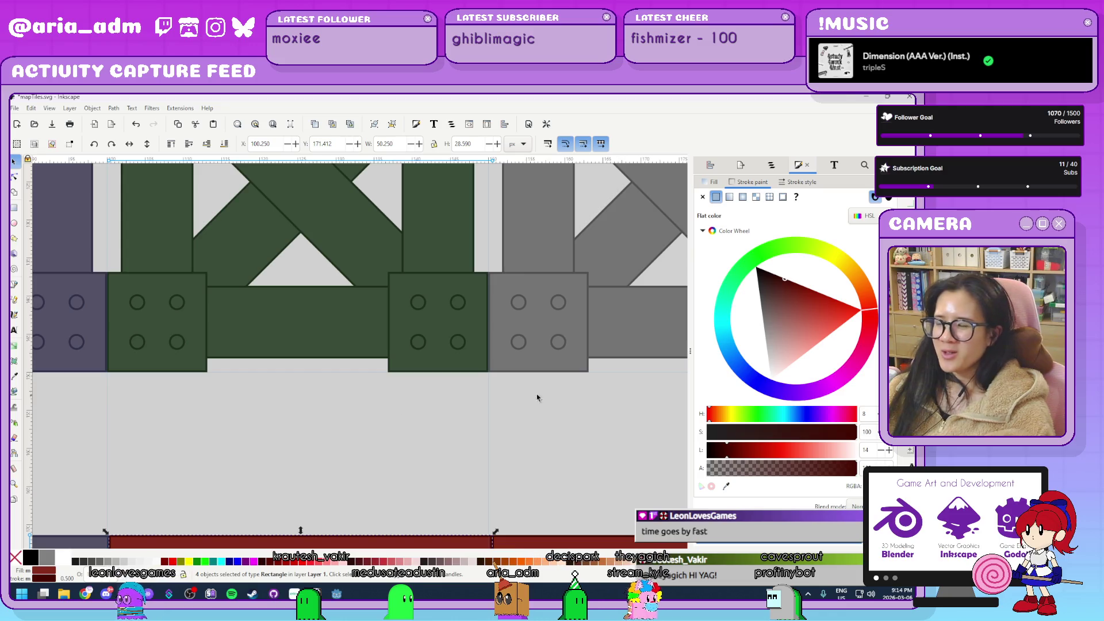
pyautogui.click(726, 488)
pyautogui.click(309, 329)
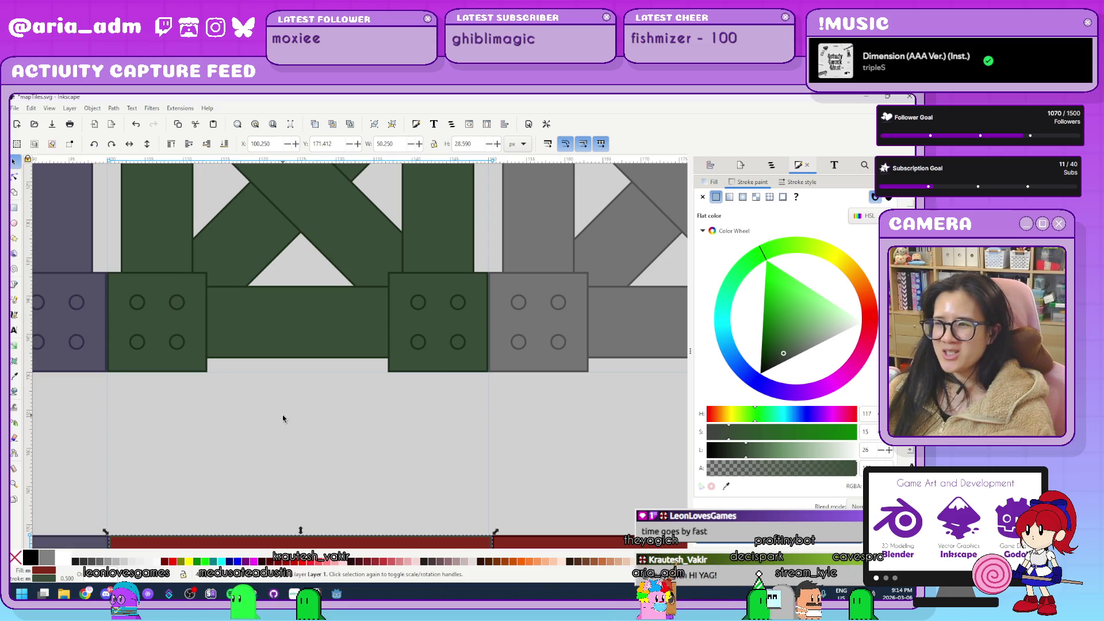
pyautogui.hotkey('ctrl', 'z')
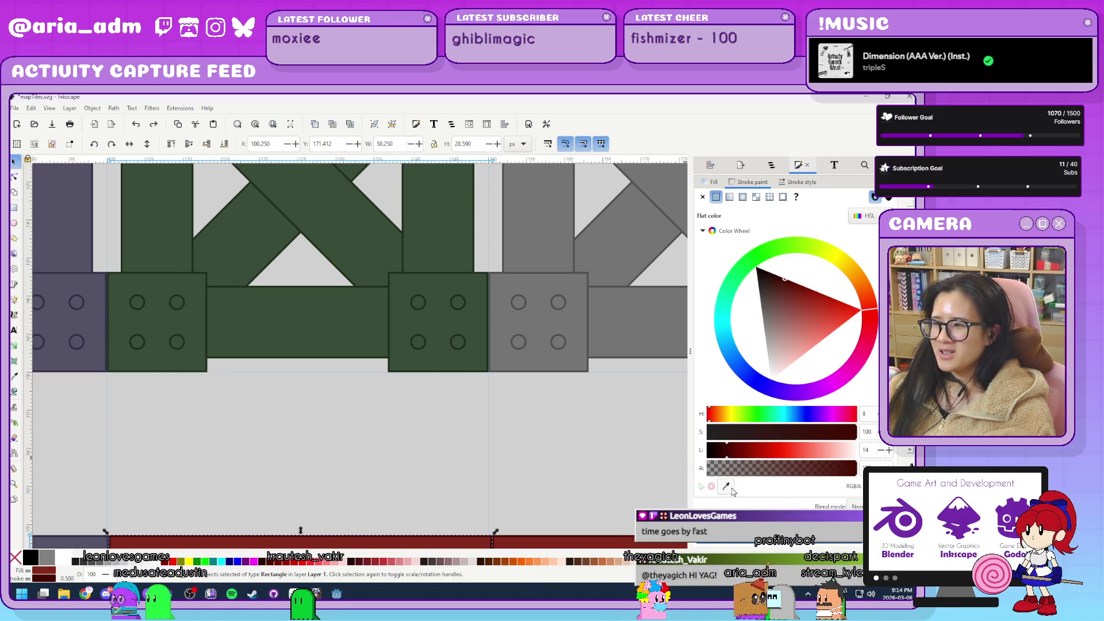
pyautogui.click(728, 488)
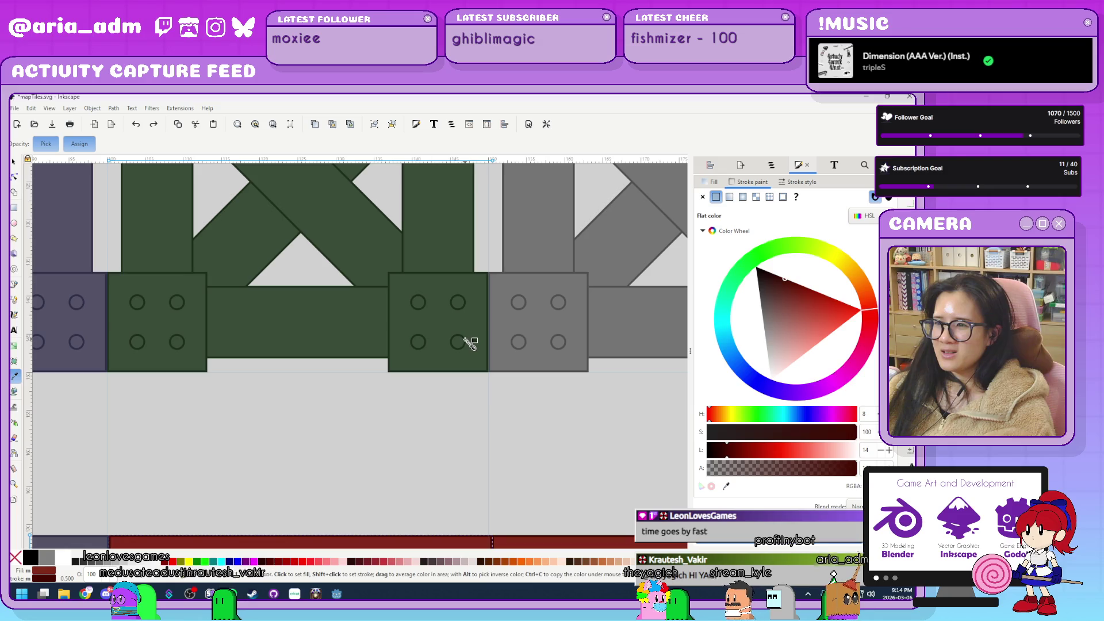
pyautogui.click(467, 343)
# Resample the third tile's outline from a green bolt circle and fill it with the upper green.
pyautogui.keyDown('ctrl'); pyautogui.scroll(4, 467, 384); pyautogui.keyUp('ctrl')
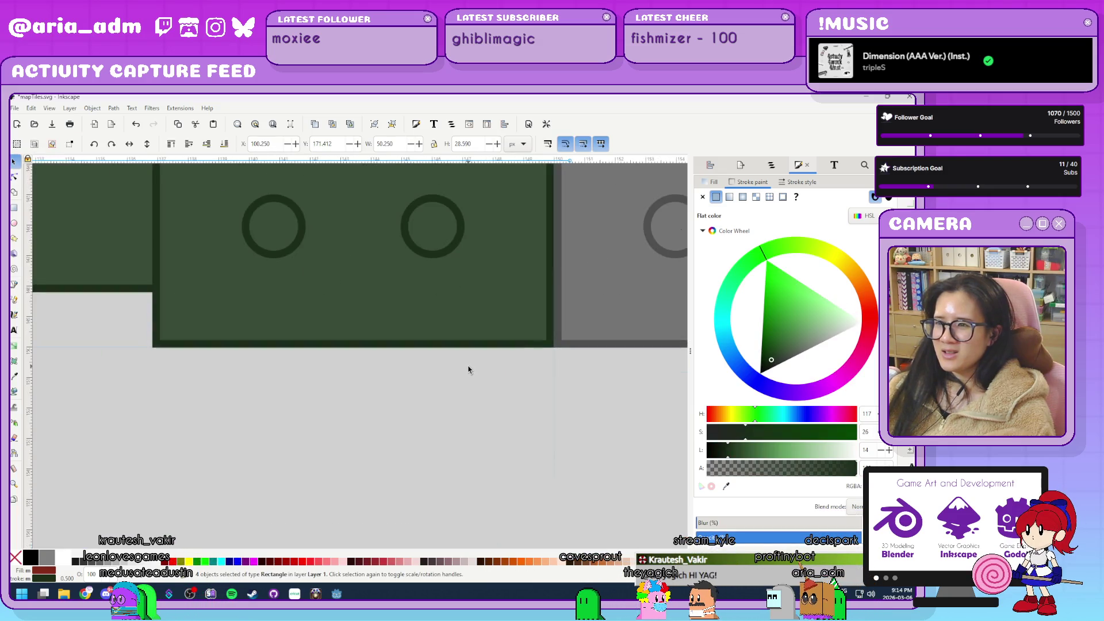
pyautogui.click(727, 486)
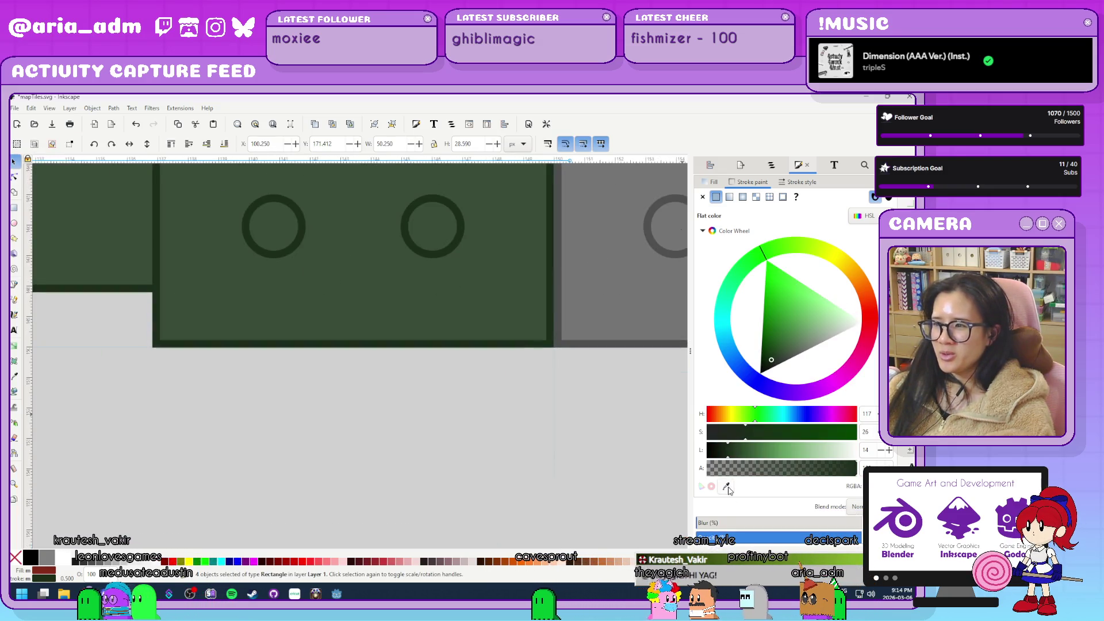
pyautogui.click(454, 246)
pyautogui.keyDown('ctrl'); pyautogui.scroll(-6, 419, 414); pyautogui.keyUp('ctrl')
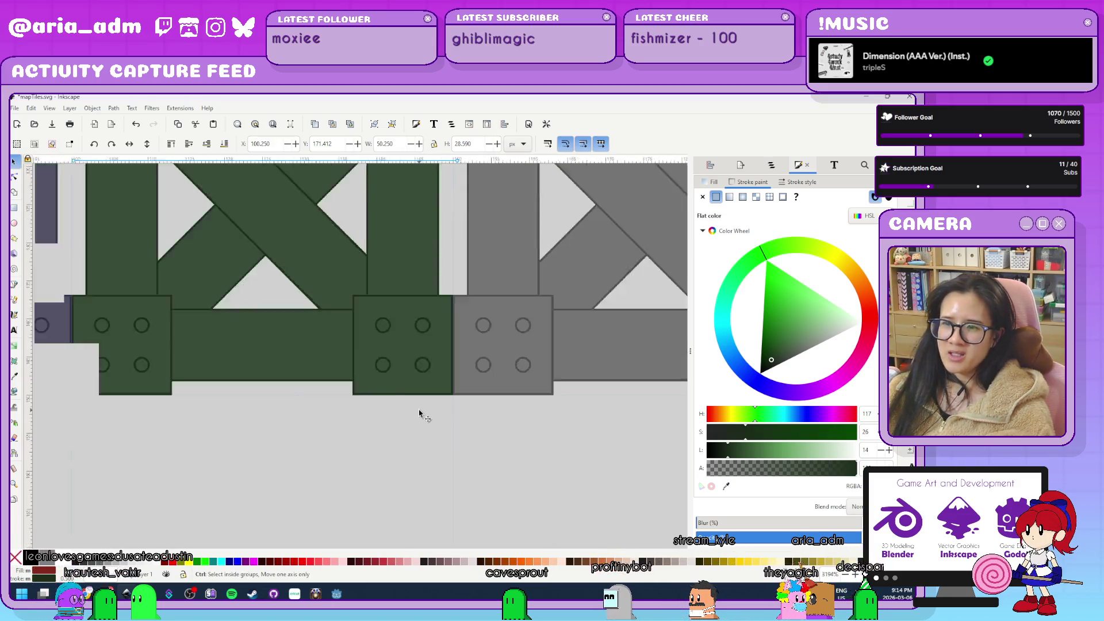
pyautogui.keyDown('ctrl'); pyautogui.scroll(2, 423, 420); pyautogui.keyUp('ctrl')
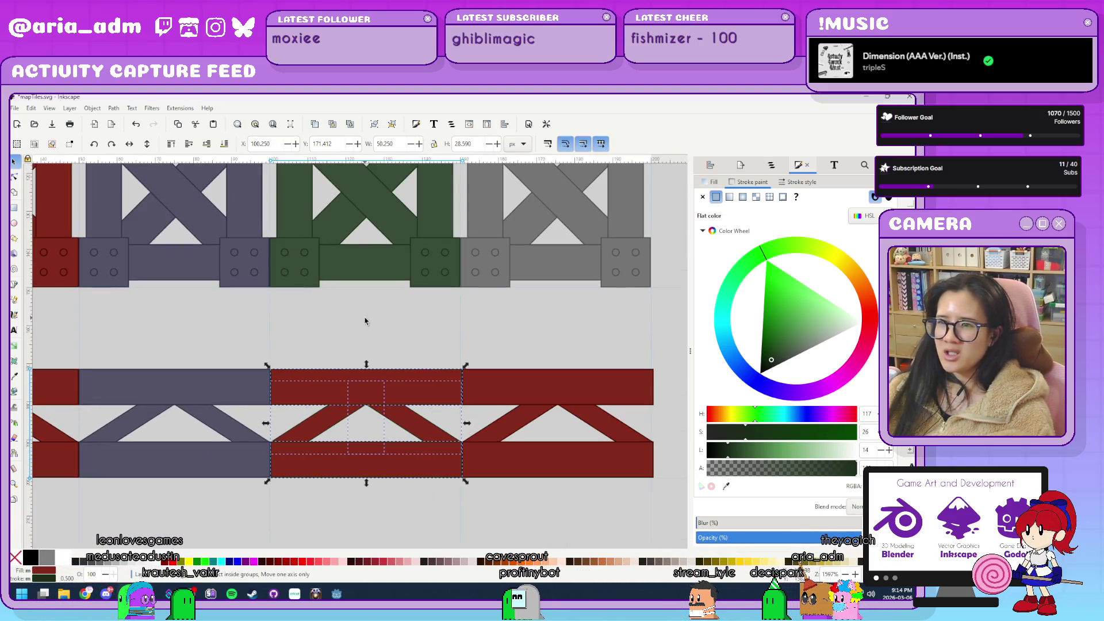
pyautogui.click(710, 187)
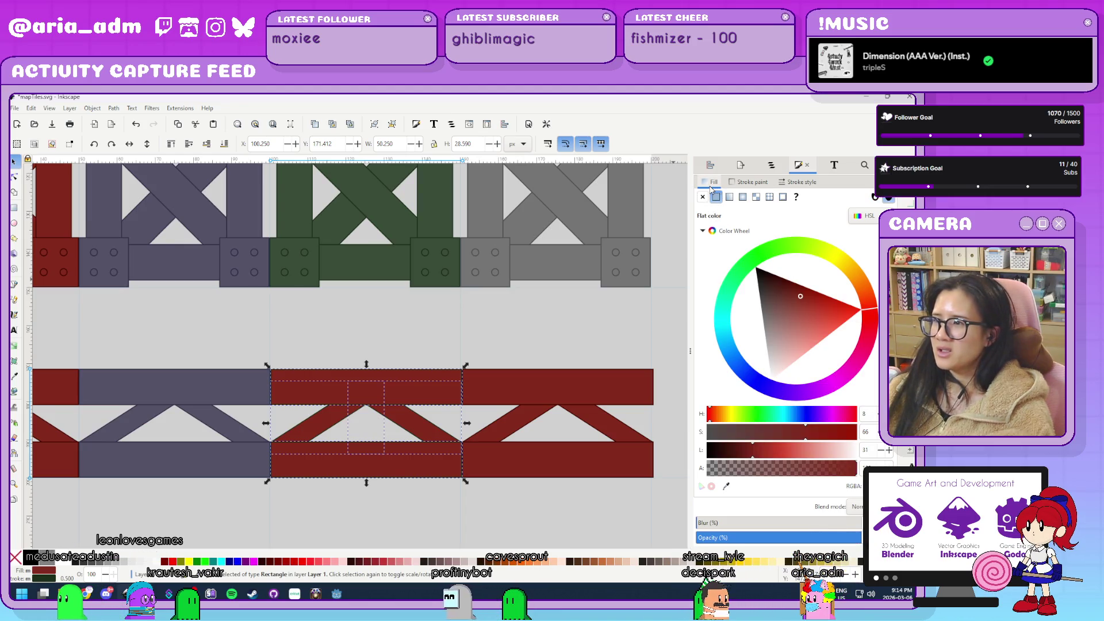
pyautogui.click(725, 488)
pyautogui.click(420, 267)
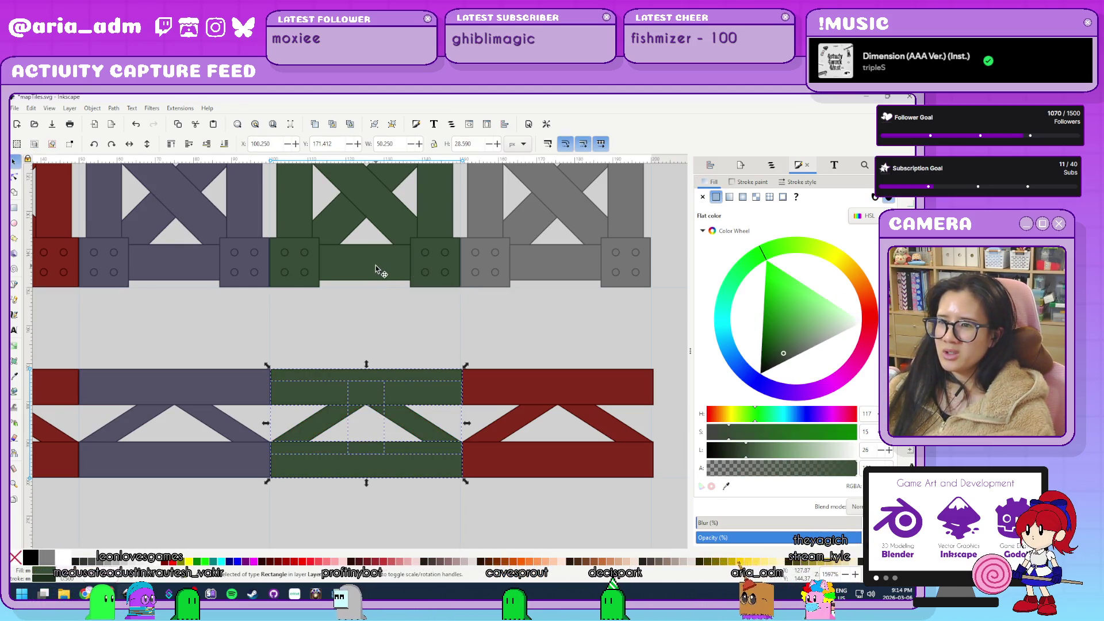
pyautogui.click(547, 337)
# Select the last girder tile and fill it with the gray from the upper gray tile.
pyautogui.hscroll(5, 515, 469)
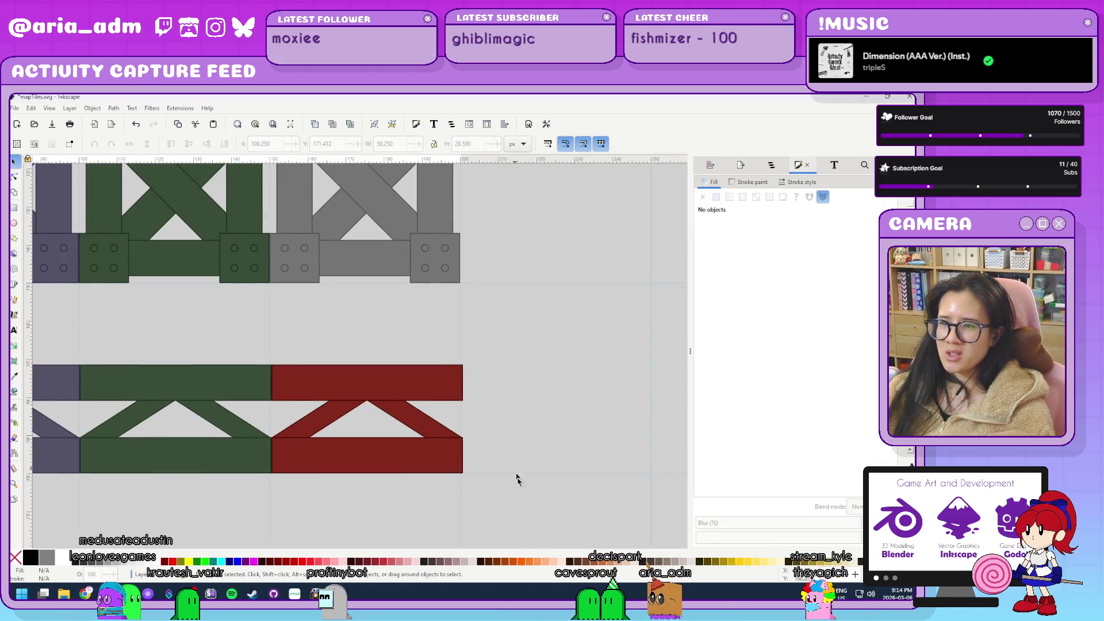
pyautogui.moveTo(259, 337); pyautogui.dragTo(468, 478)
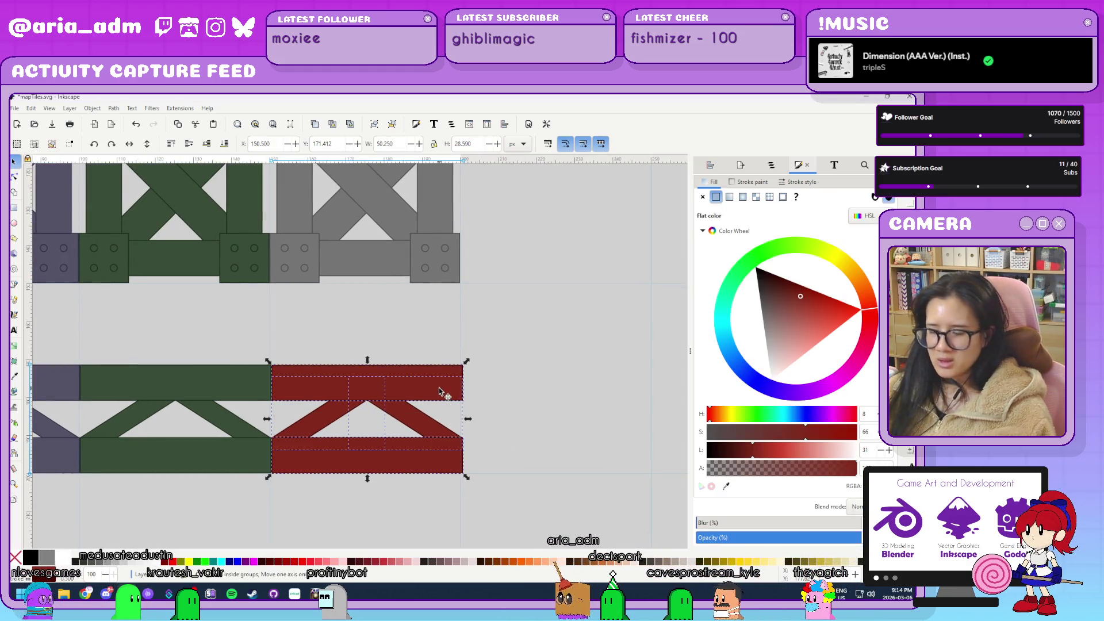
pyautogui.scroll(3, 374, 325)
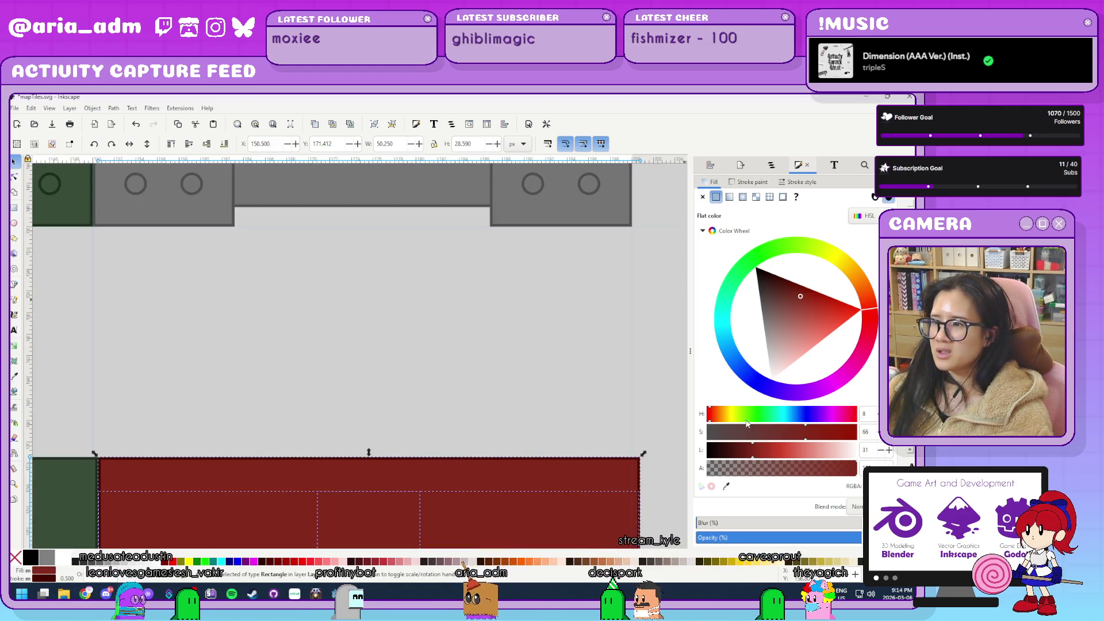
pyautogui.click(727, 487)
pyautogui.click(571, 202)
pyautogui.scroll(3, 592, 291)
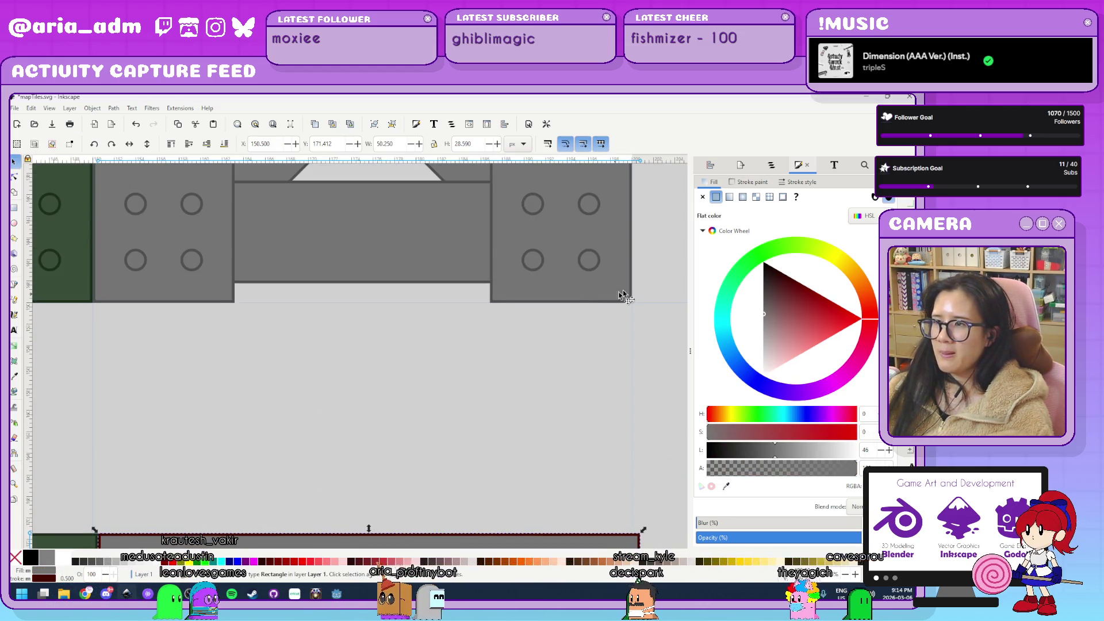
# Give the last girder tile the gray outline sampled from a bolt circle.
pyautogui.click(745, 181)
pyautogui.press('d')
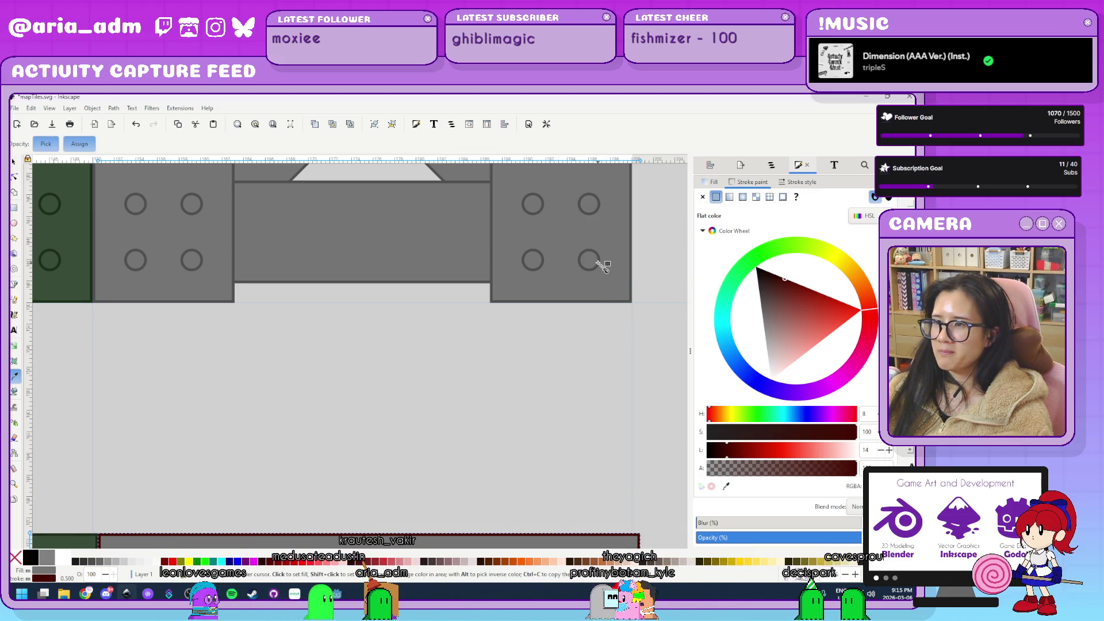
pyautogui.scroll(5, 614, 261)
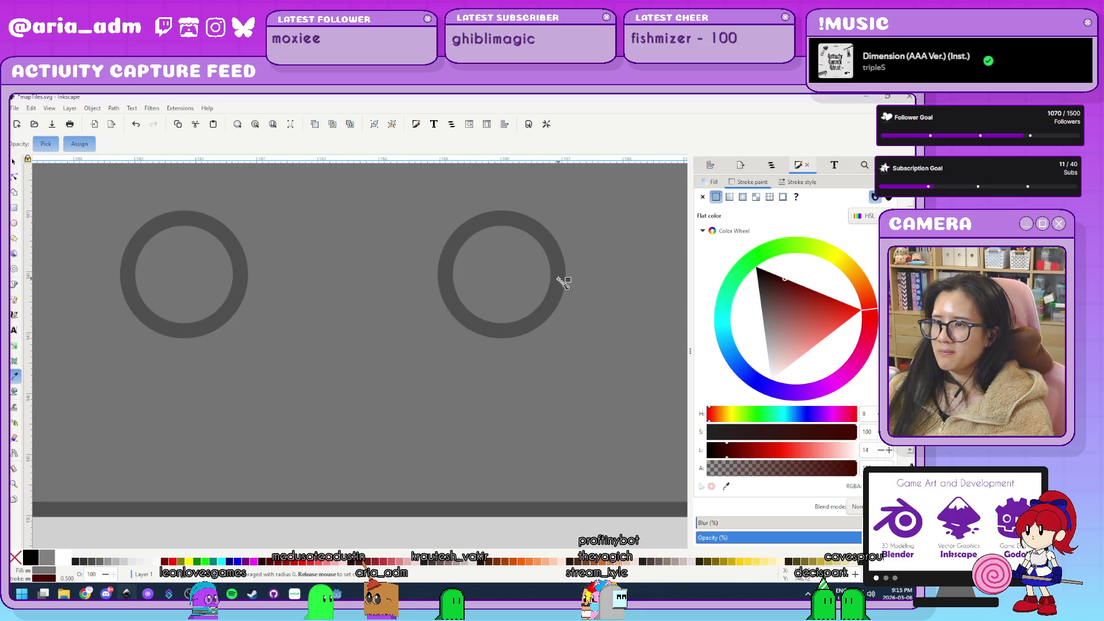
pyautogui.click(558, 279)
pyautogui.scroll(-5, 564, 276)
pyautogui.press('s')
pyautogui.click(616, 377)
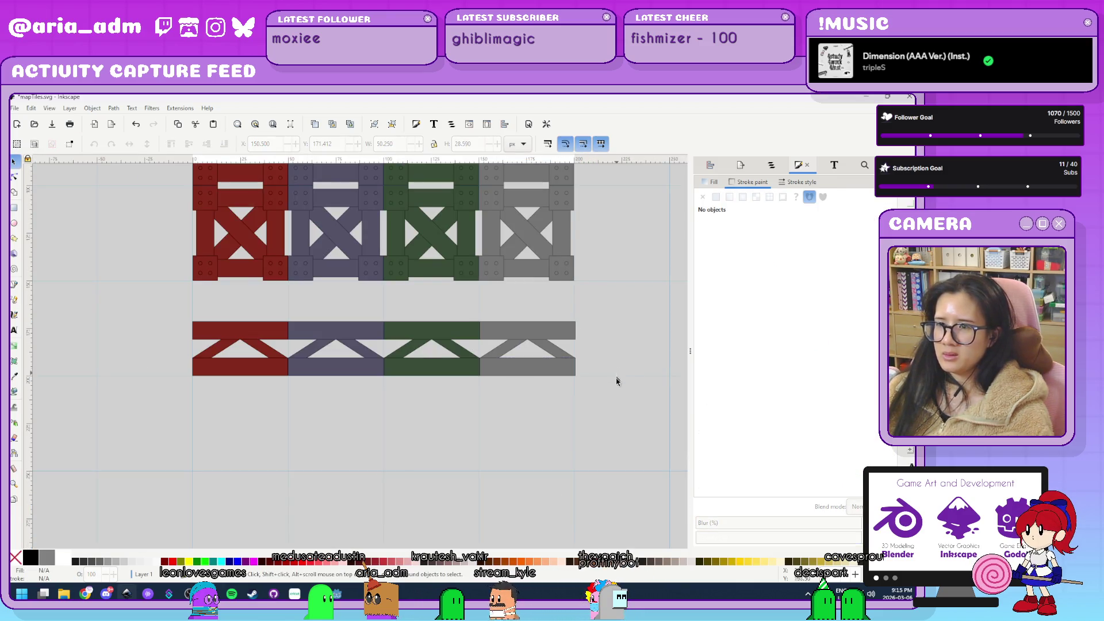
pyautogui.scroll(-3, 616, 379)
pyautogui.scroll(2, 618, 405)
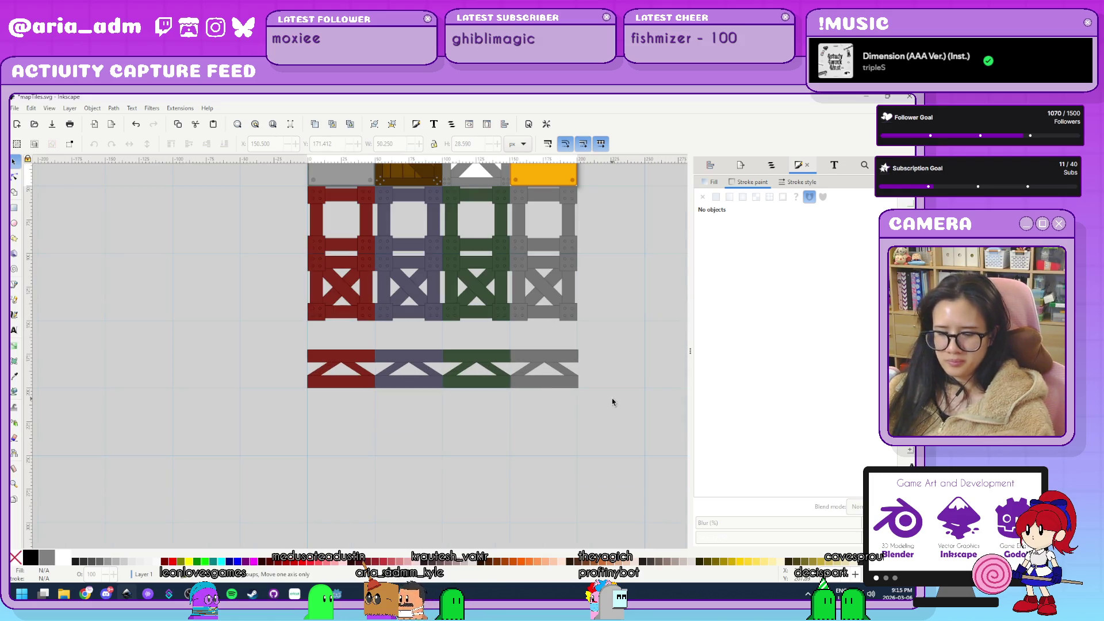
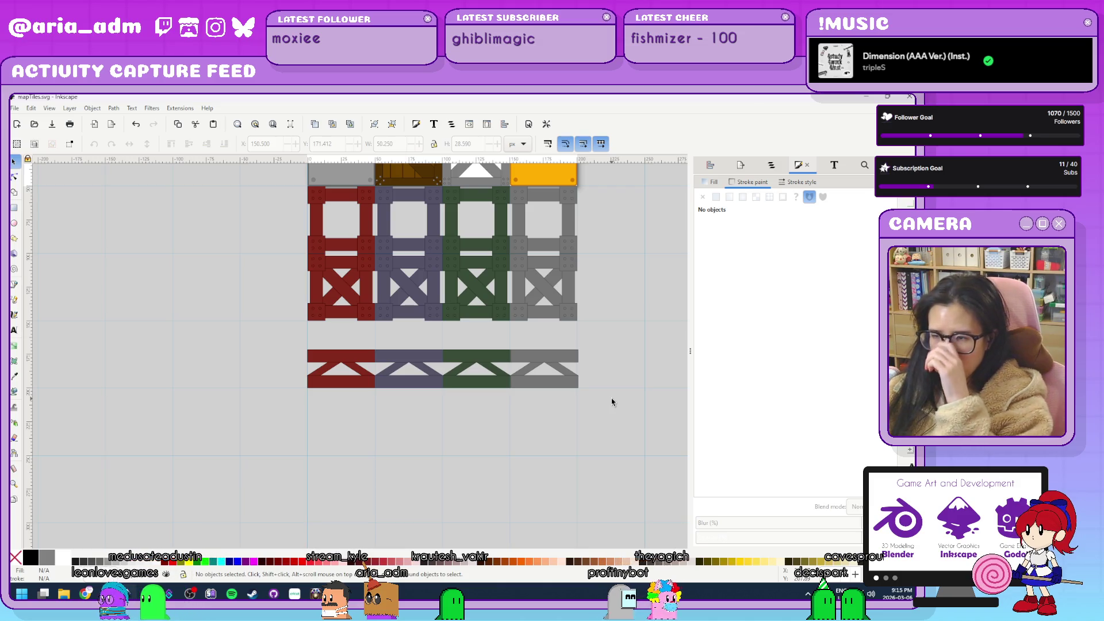
# Select the four truss top bars and fill them bright yellow (hue 49).
pyautogui.click(577, 360)
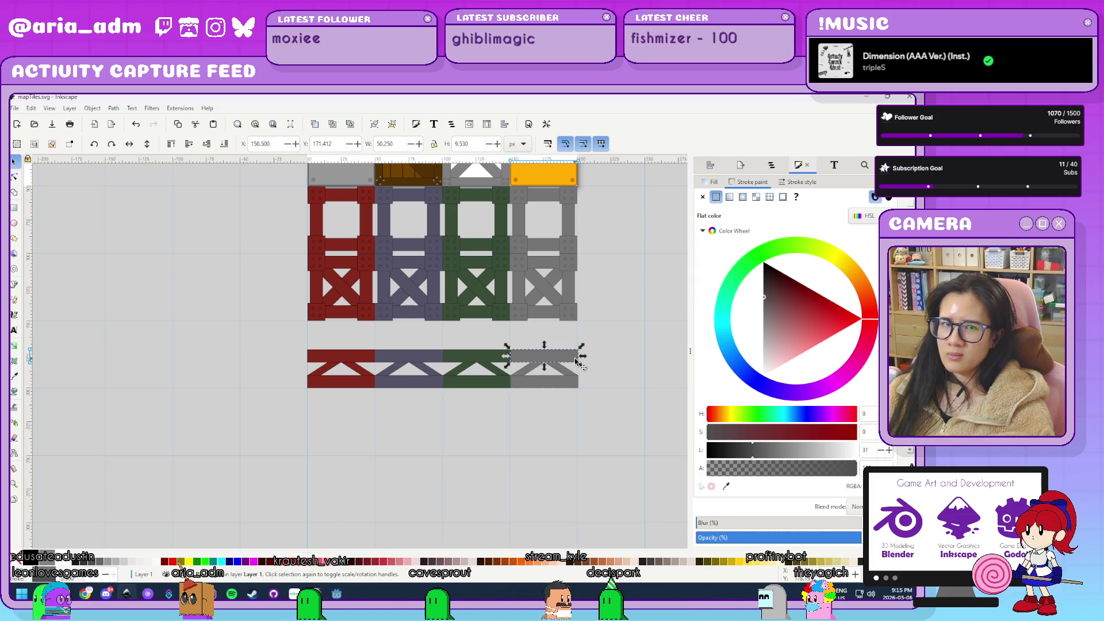
pyautogui.scroll(4, 577, 359)
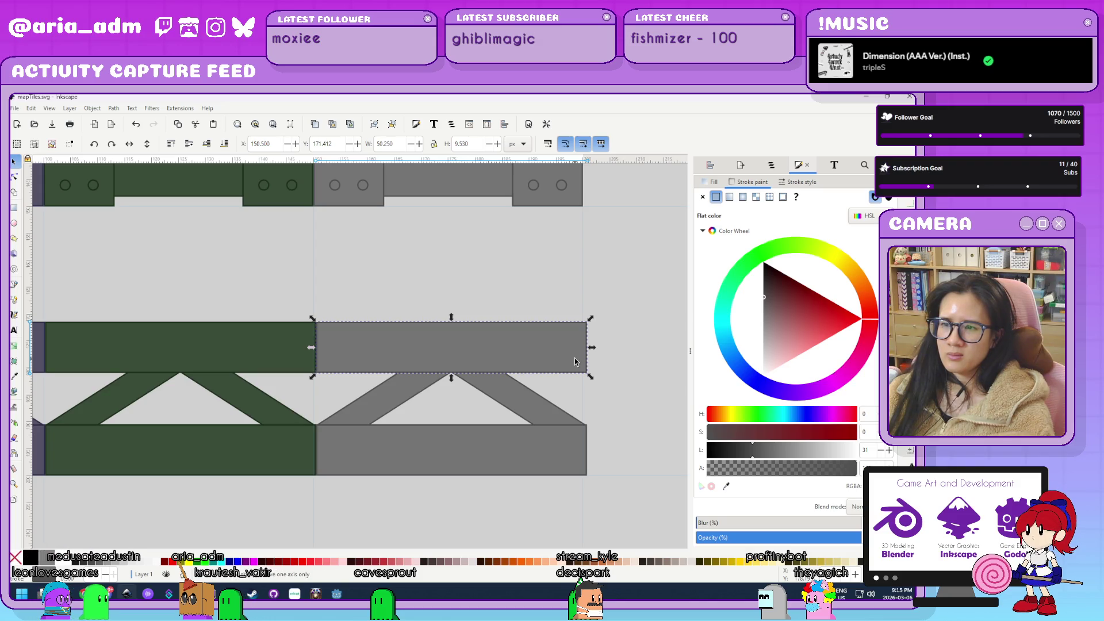
pyautogui.scroll(-3, 574, 357)
pyautogui.keyDown('shift'); pyautogui.click(422, 359); pyautogui.keyUp('shift')
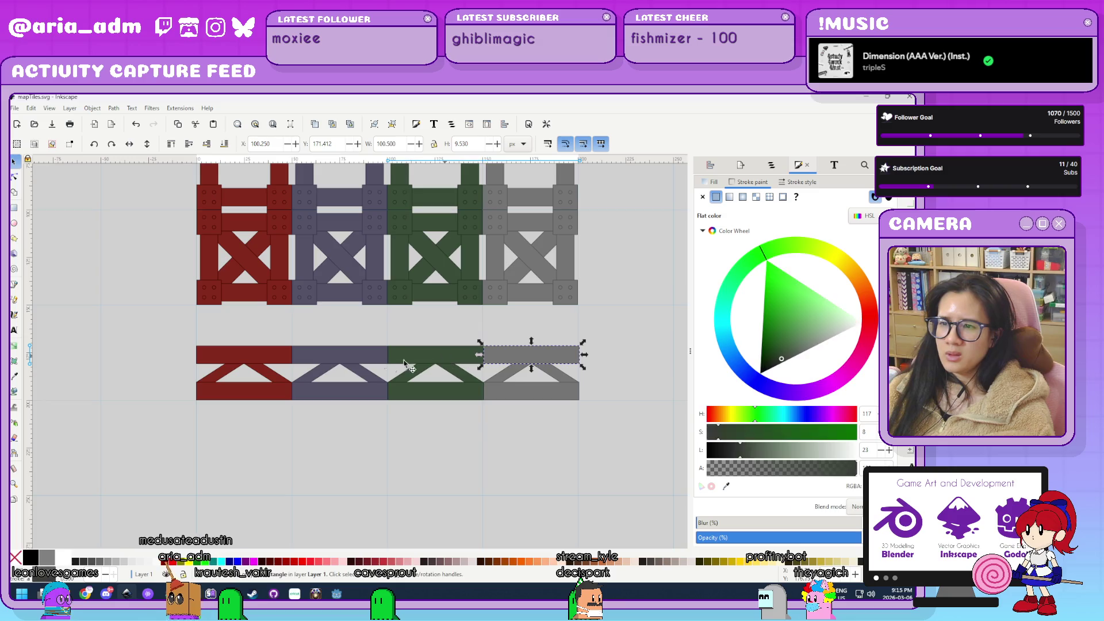
pyautogui.keyDown('shift'); pyautogui.click(344, 359); pyautogui.keyUp('shift')
pyautogui.keyDown('shift'); pyautogui.click(244, 354); pyautogui.keyUp('shift')
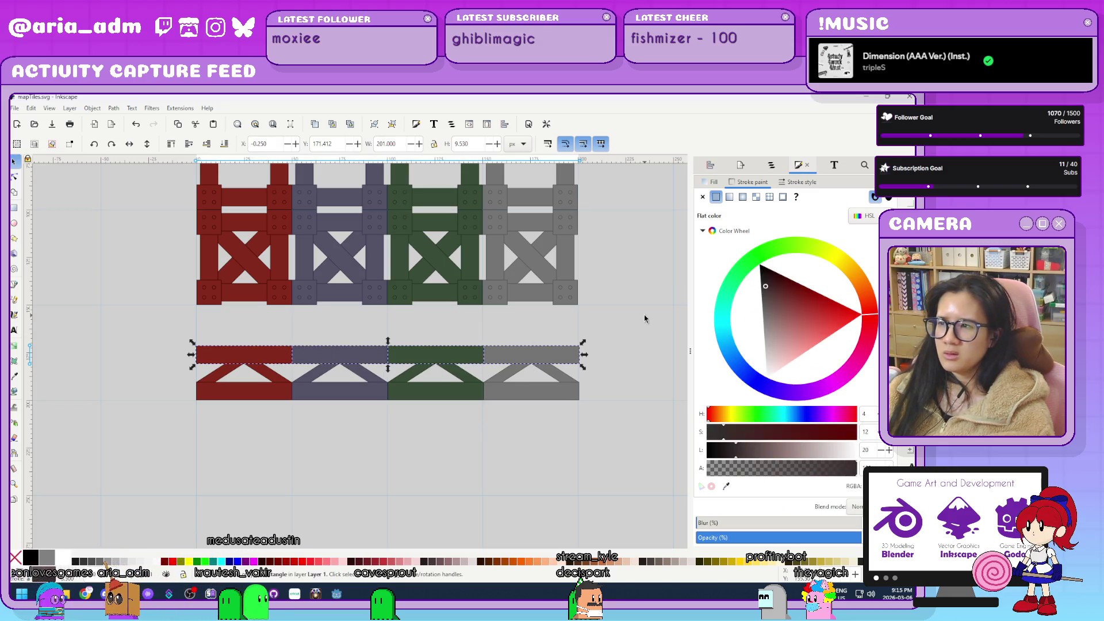
pyautogui.click(836, 261)
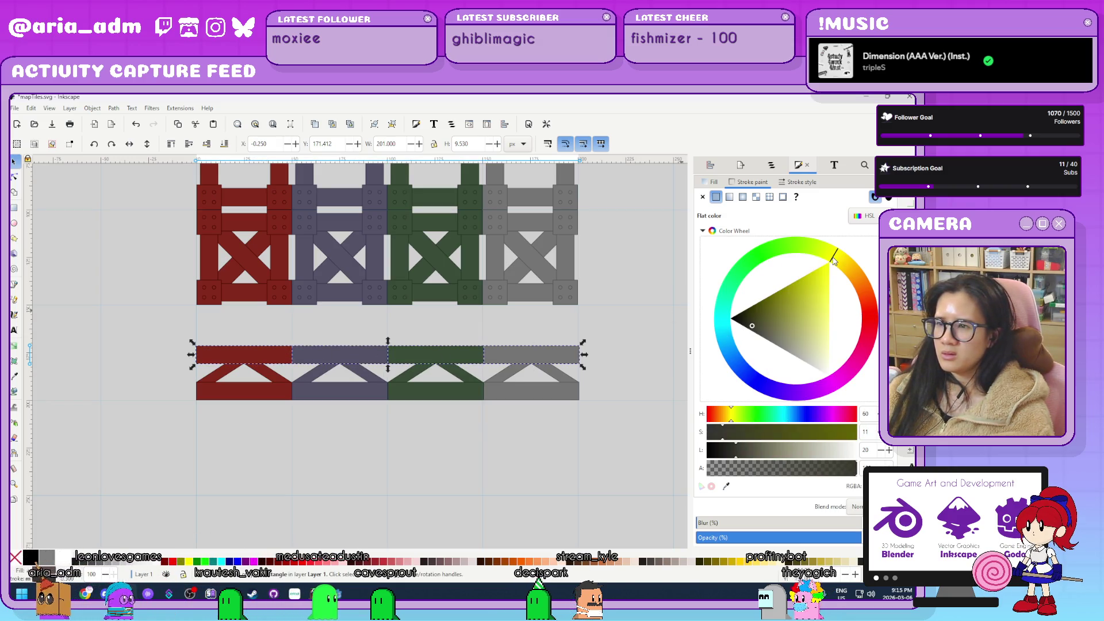
pyautogui.click(802, 300)
pyautogui.hotkey('ctrl', 'z')
pyautogui.hotkey('ctrl', 'z')
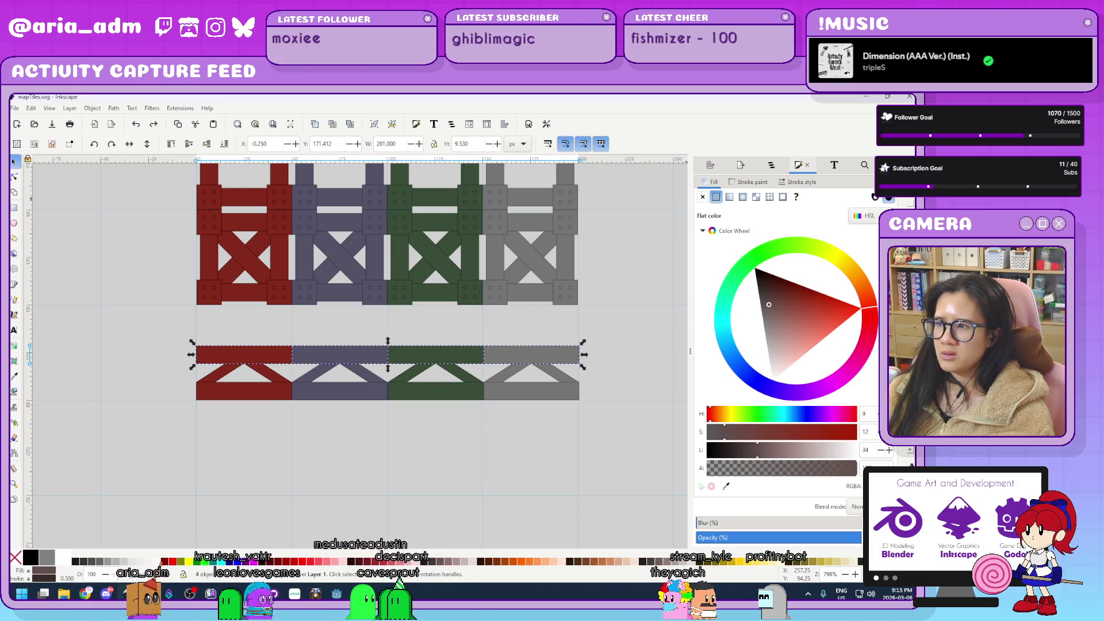
pyautogui.click(834, 261)
pyautogui.click(830, 263)
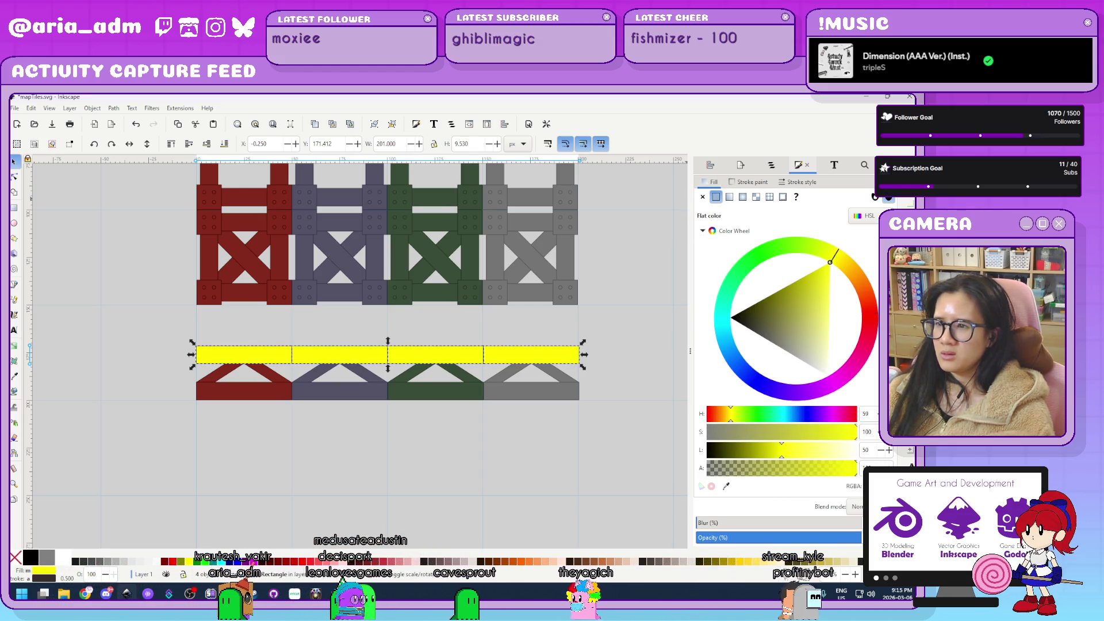
# Reselect the four yellow bars and shift their colour to golden yellow.
pyautogui.click(591, 385)
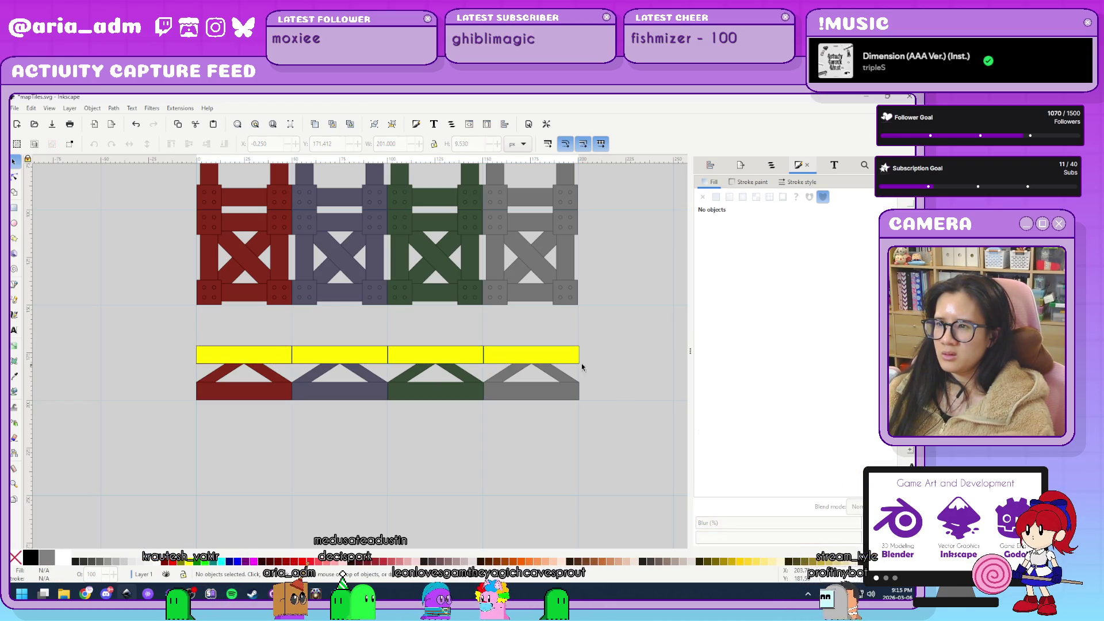
pyautogui.moveTo(616, 330); pyautogui.dragTo(233, 375)
pyautogui.moveTo(153, 371); pyautogui.dragTo(153, 371)
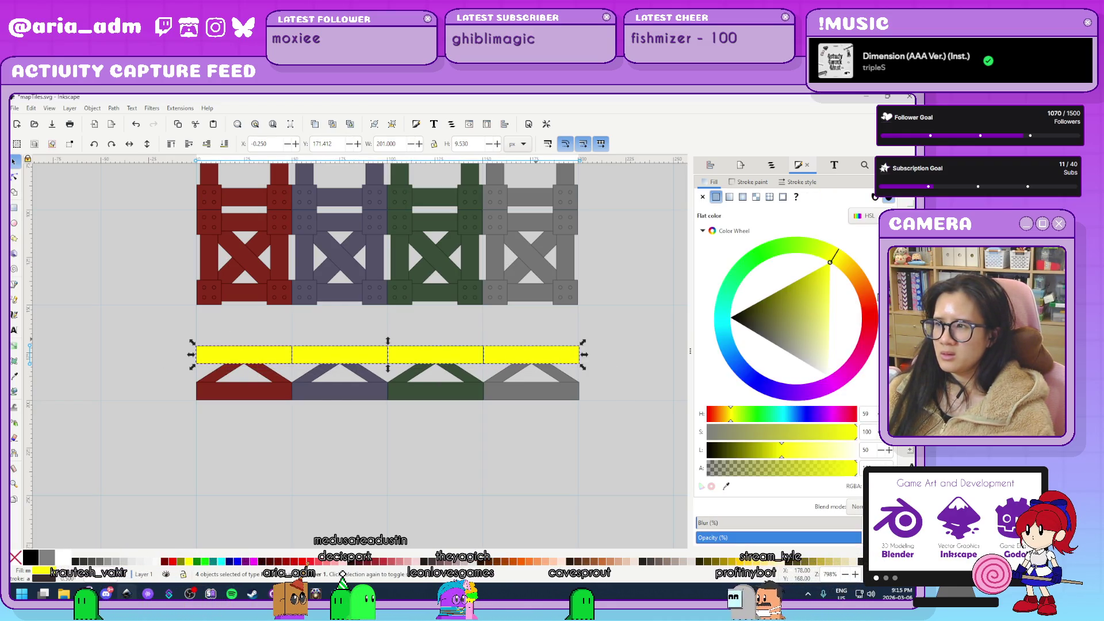
pyautogui.moveTo(837, 253); pyautogui.dragTo(852, 260)
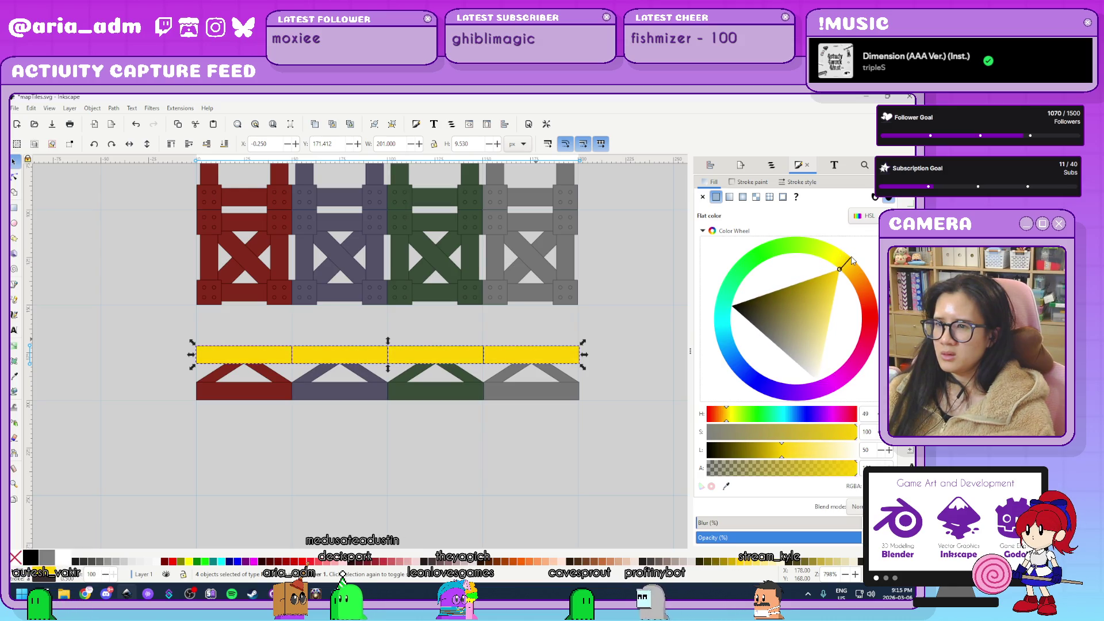
# Delete the rightmost yellow bar above the grey truss.
pyautogui.click(629, 369)
pyautogui.click(565, 357)
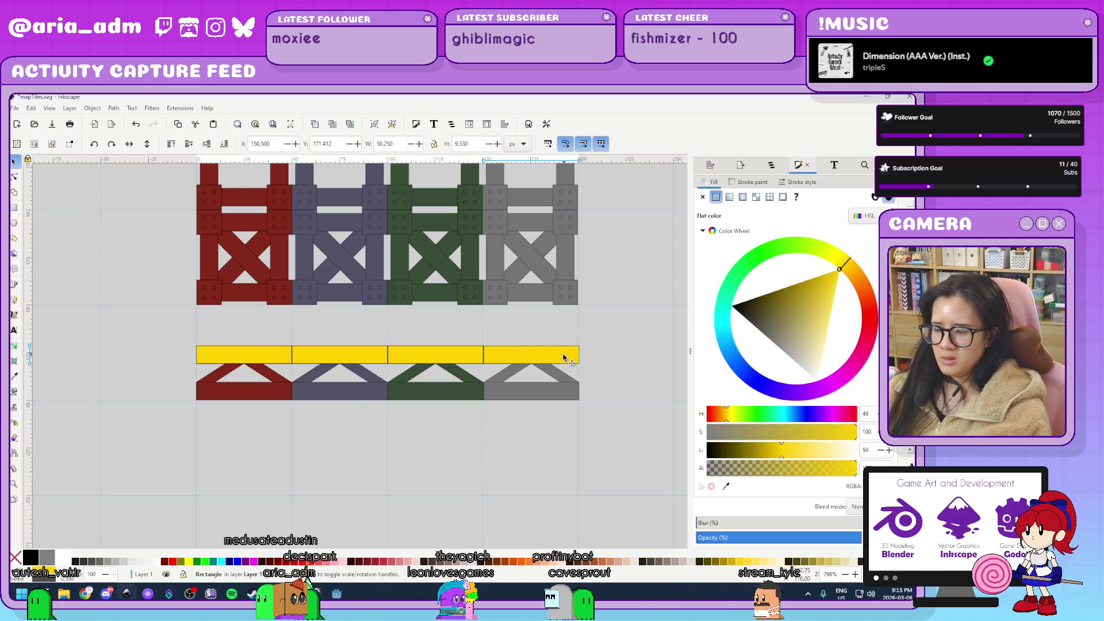
pyautogui.press('Delete')
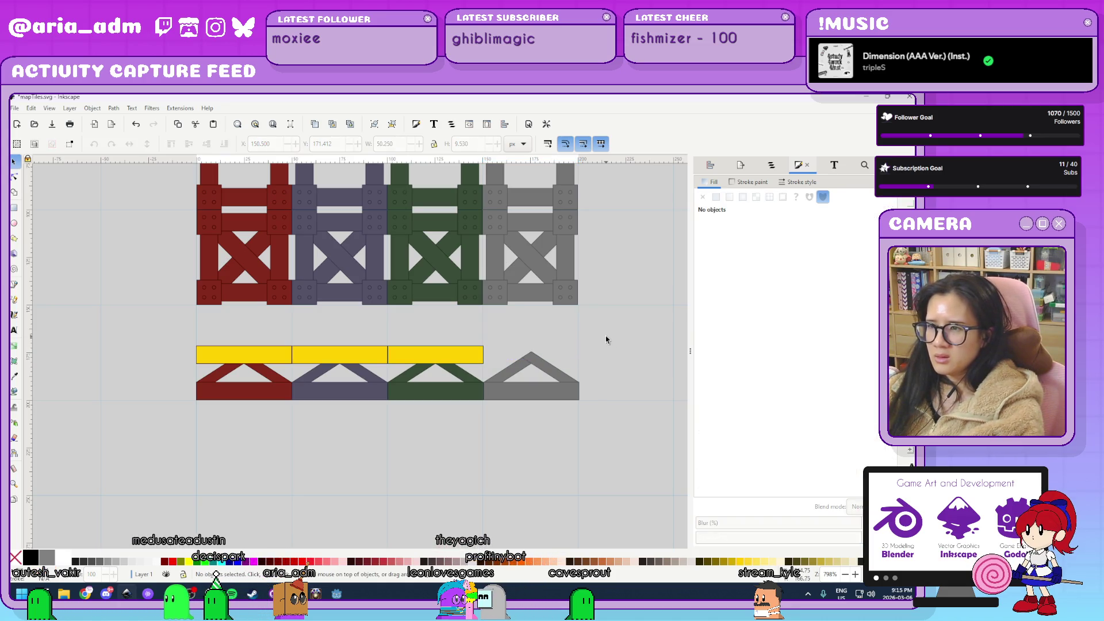
# Delete the second and third yellow top bars.
pyautogui.moveTo(345, 329); pyautogui.dragTo(280, 366)
pyautogui.press('Delete')
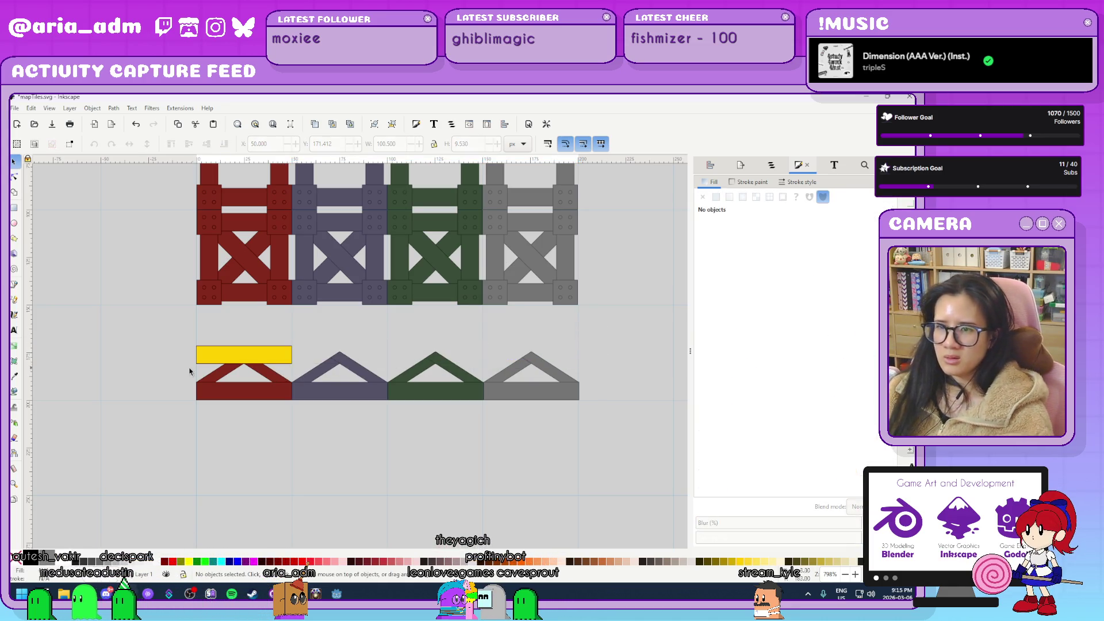
pyautogui.scroll(3, 192, 358)
pyautogui.scroll(2, 191, 358)
# Give the remaining yellow bar an orange outline.
pyautogui.click(300, 357)
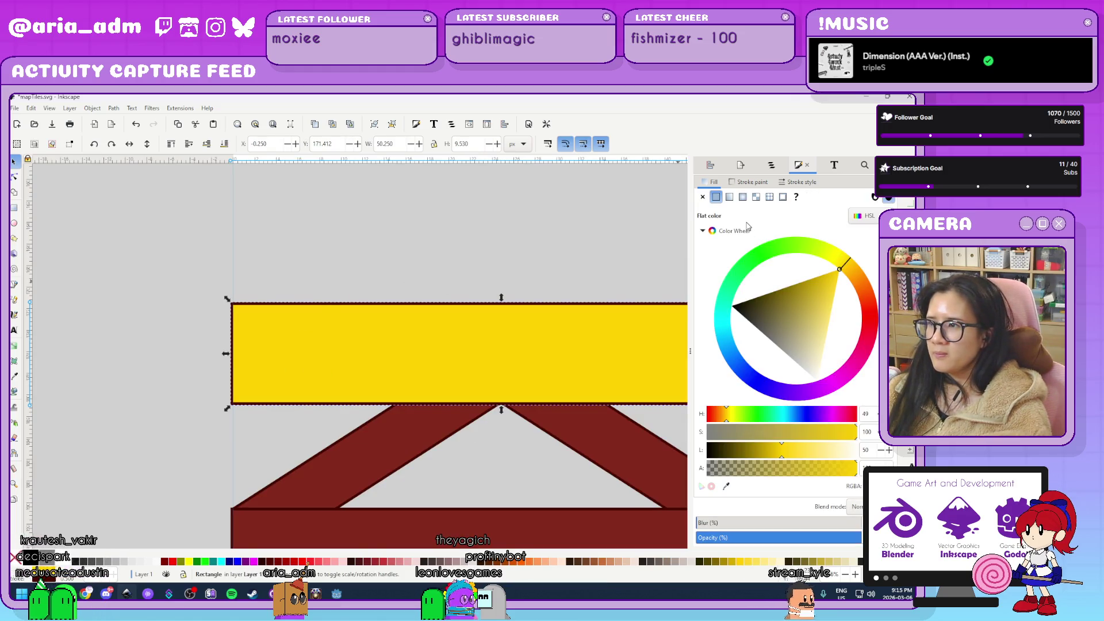
pyautogui.click(748, 182)
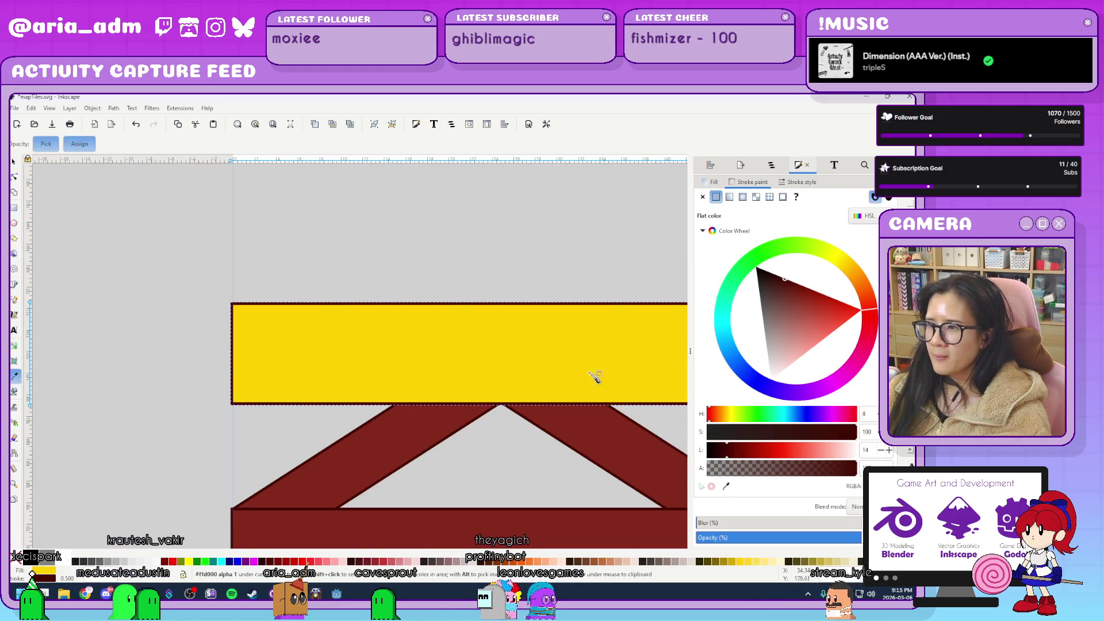
pyautogui.click(846, 270)
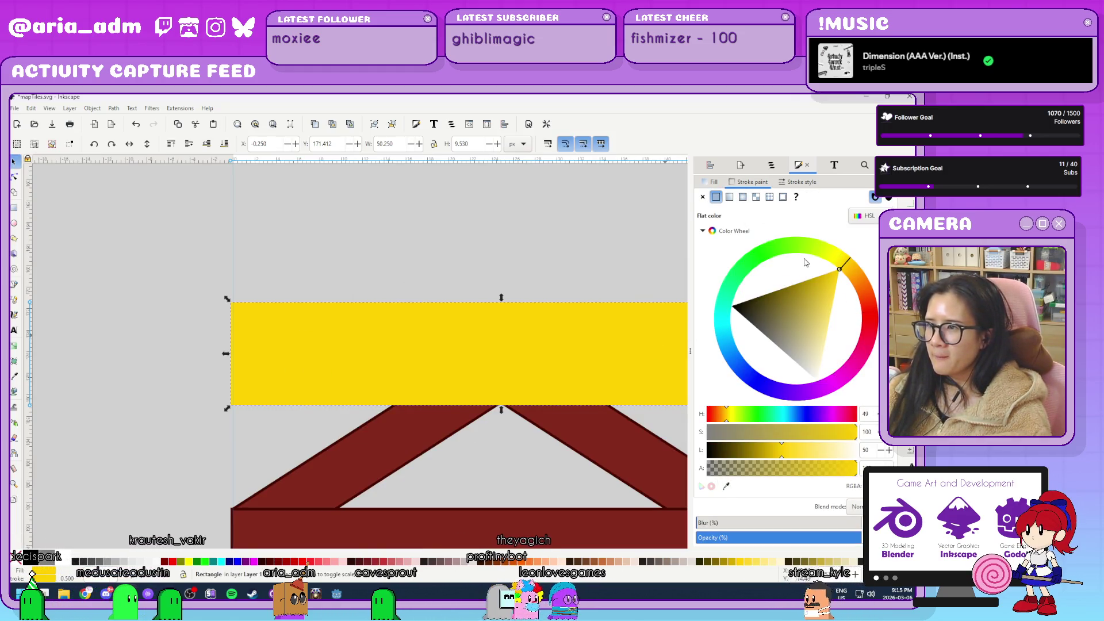
pyautogui.click(862, 274)
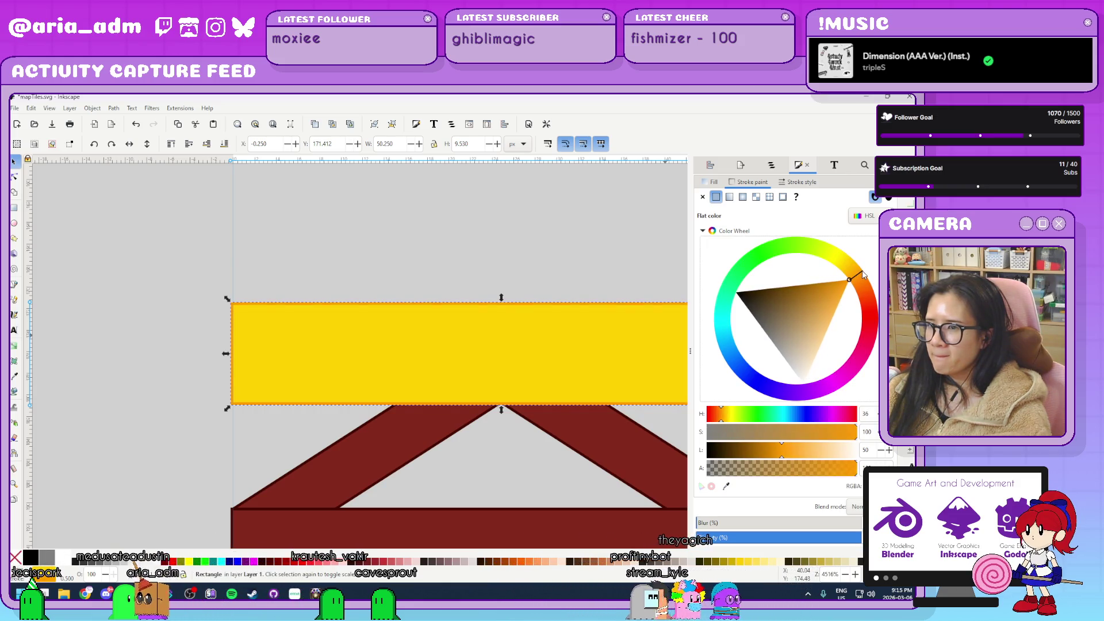
pyautogui.click(336, 261)
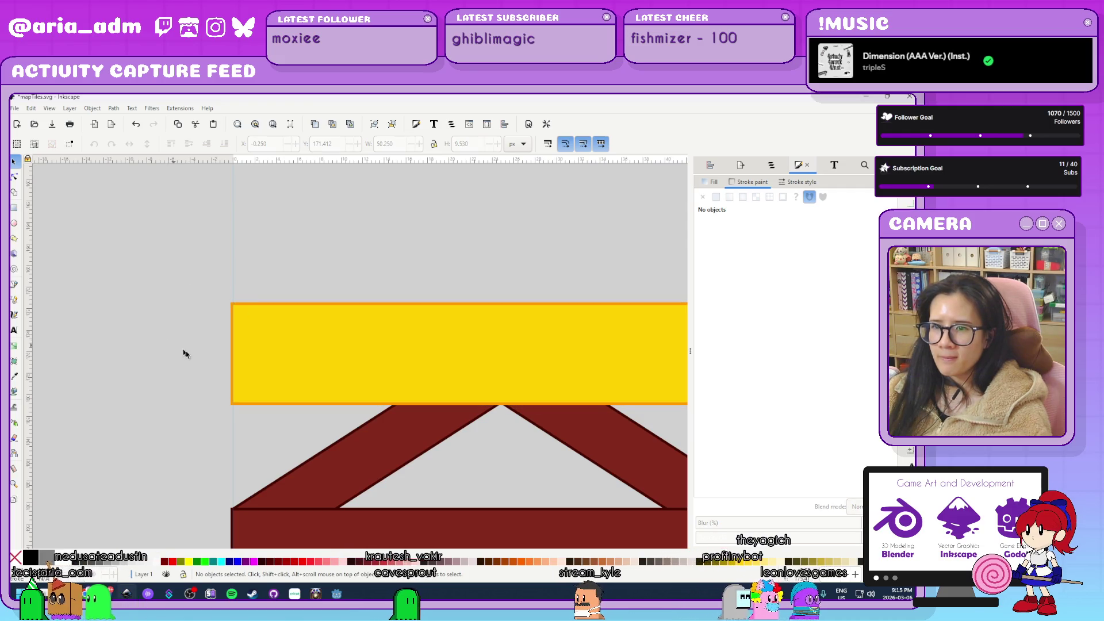
# Delete the purple, green and grey truss tiles, keeping only the red truss.
pyautogui.scroll(-3, 182, 363)
pyautogui.scroll(3, 172, 377)
pyautogui.scroll(-3, 103, 369)
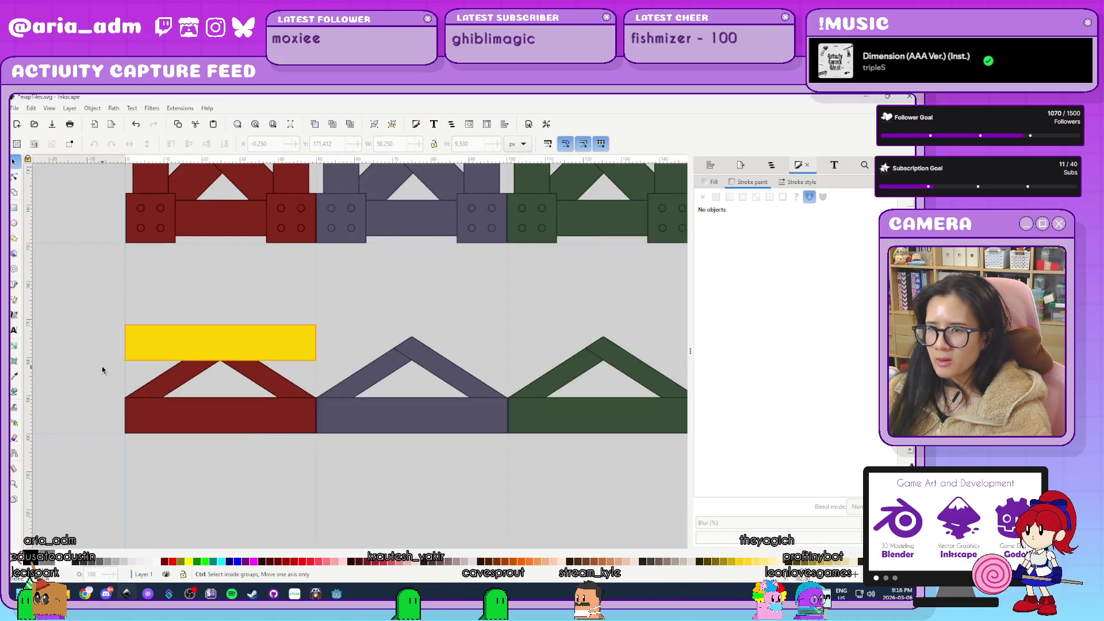
pyautogui.hscroll(10, 380, 494)
pyautogui.moveTo(605, 453); pyautogui.dragTo(218, 338)
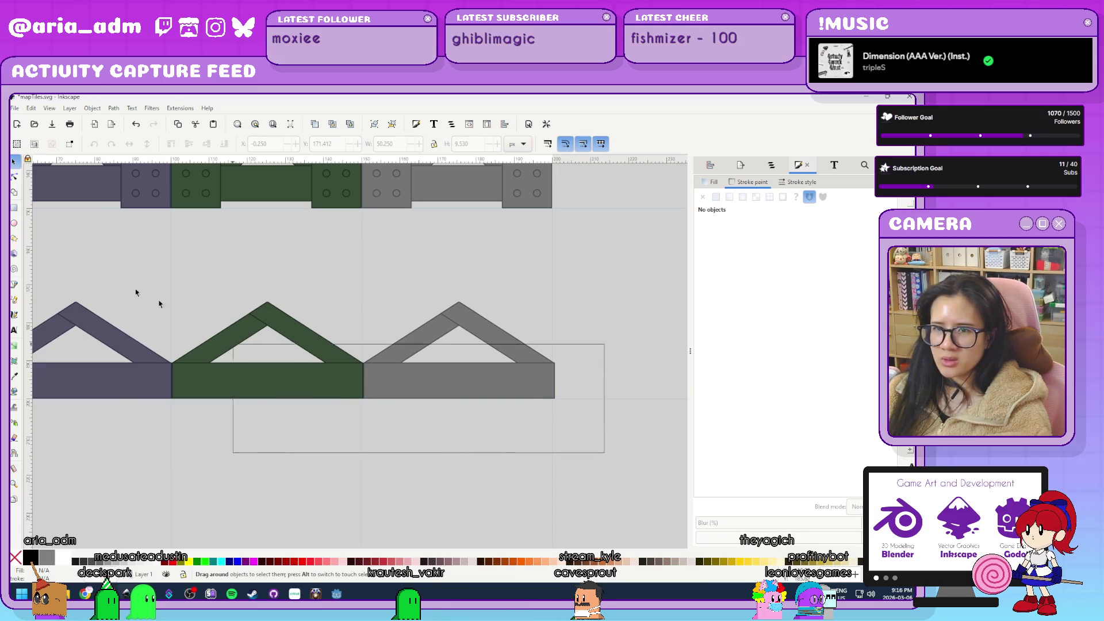
pyautogui.moveTo(102, 321); pyautogui.dragTo(101, 321)
pyautogui.hscroll(-3, 230, 345)
pyautogui.scroll(-2, 345, 403)
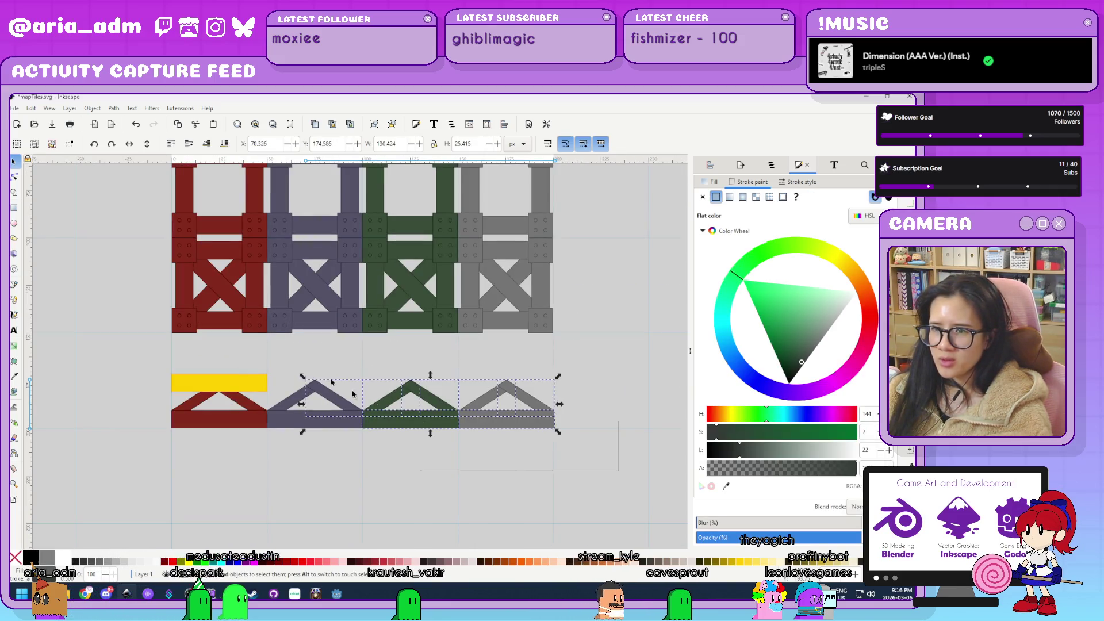
pyautogui.press('Delete')
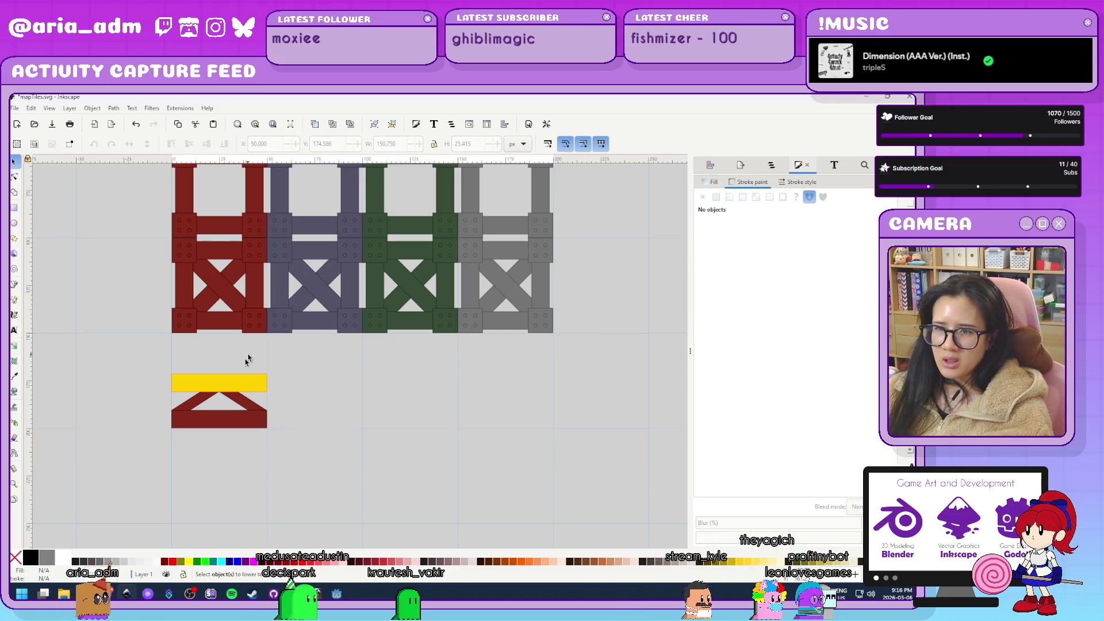
pyautogui.scroll(4, 182, 394)
pyautogui.scroll(4, 140, 506)
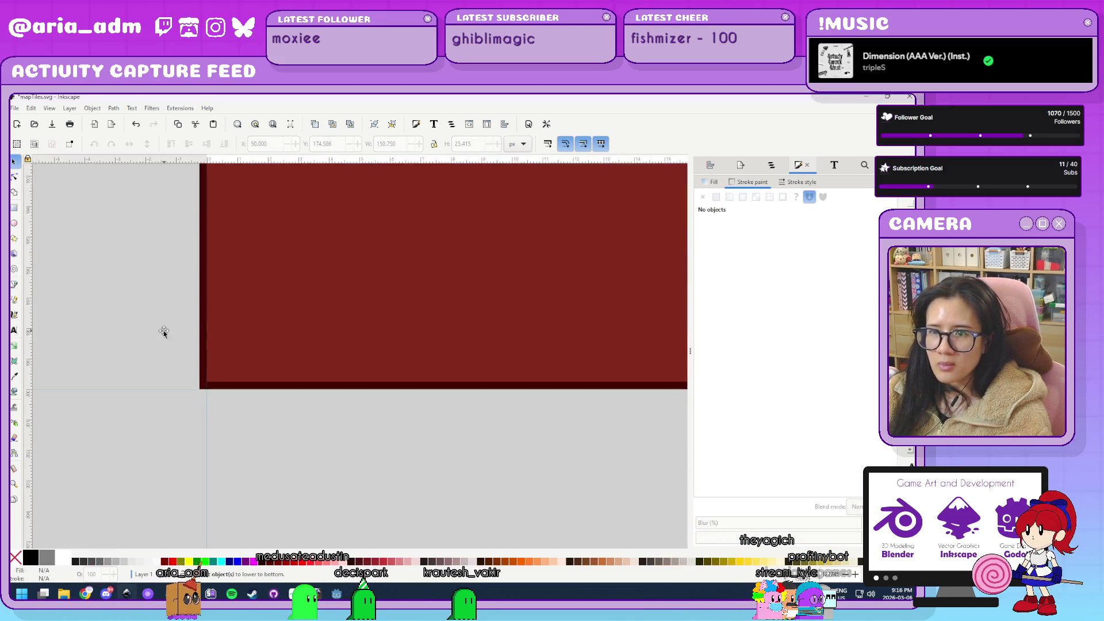
# Align the red truss's bottom rectangle's left edge to X 0.
pyautogui.click(222, 374)
pyautogui.scroll(5, 224, 407)
pyautogui.moveTo(159, 362)
pyautogui.mouseDown()
pyautogui.moveTo(180, 363)
pyautogui.moveTo(166, 363)
pyautogui.mouseUp()
pyautogui.scroll(4, 144, 377)
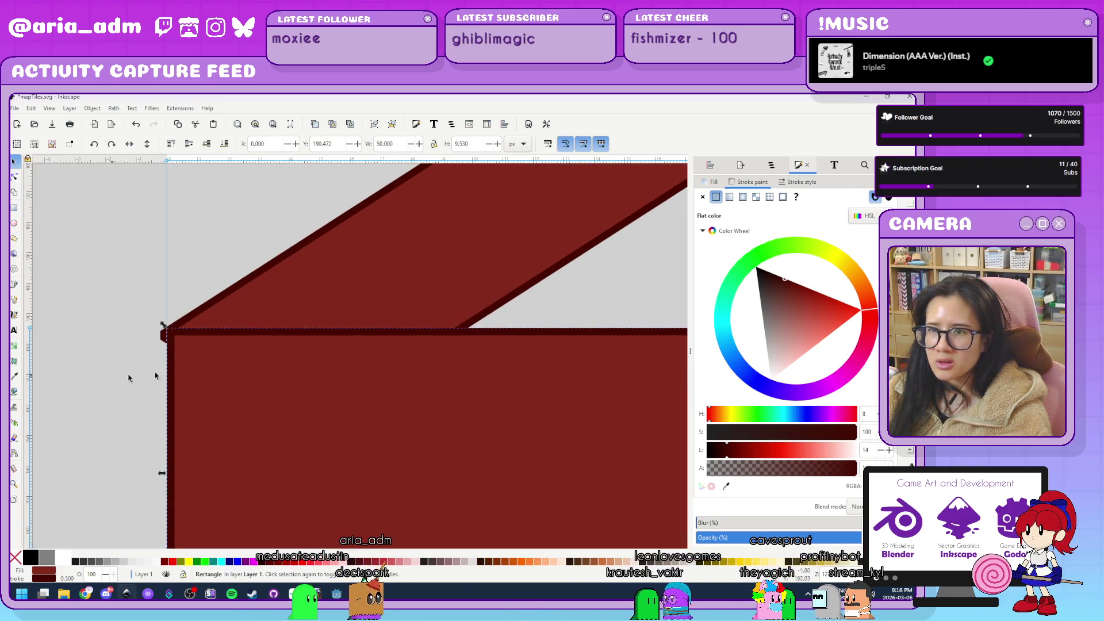
pyautogui.scroll(-3, 65, 395)
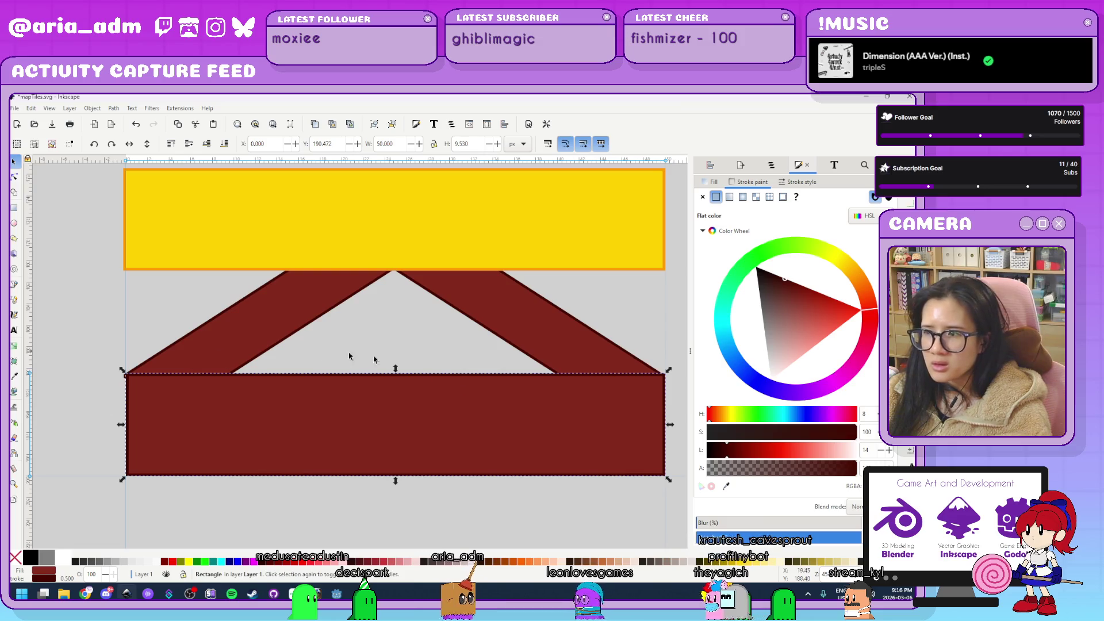
pyautogui.click(494, 523)
# Narrow the wider truss rectangle to a width of exactly 50.
pyautogui.click(264, 320)
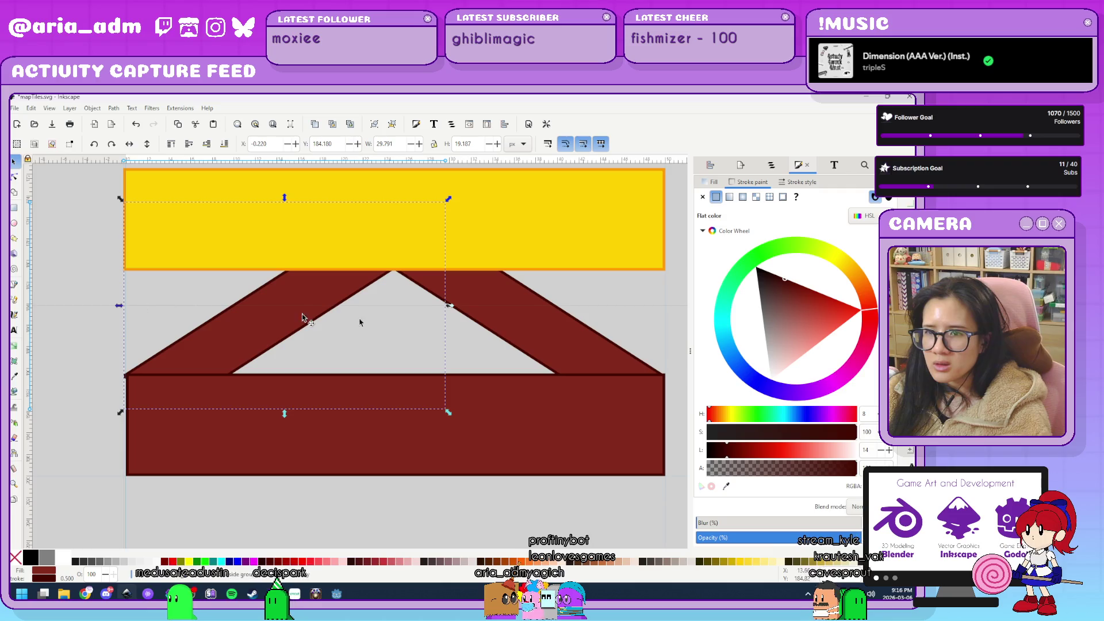
pyautogui.click(545, 327)
pyautogui.scroll(2, 133, 300)
pyautogui.moveTo(121, 256)
pyautogui.mouseDown()
pyautogui.moveTo(152, 256)
pyautogui.moveTo(125, 257)
pyautogui.mouseUp()
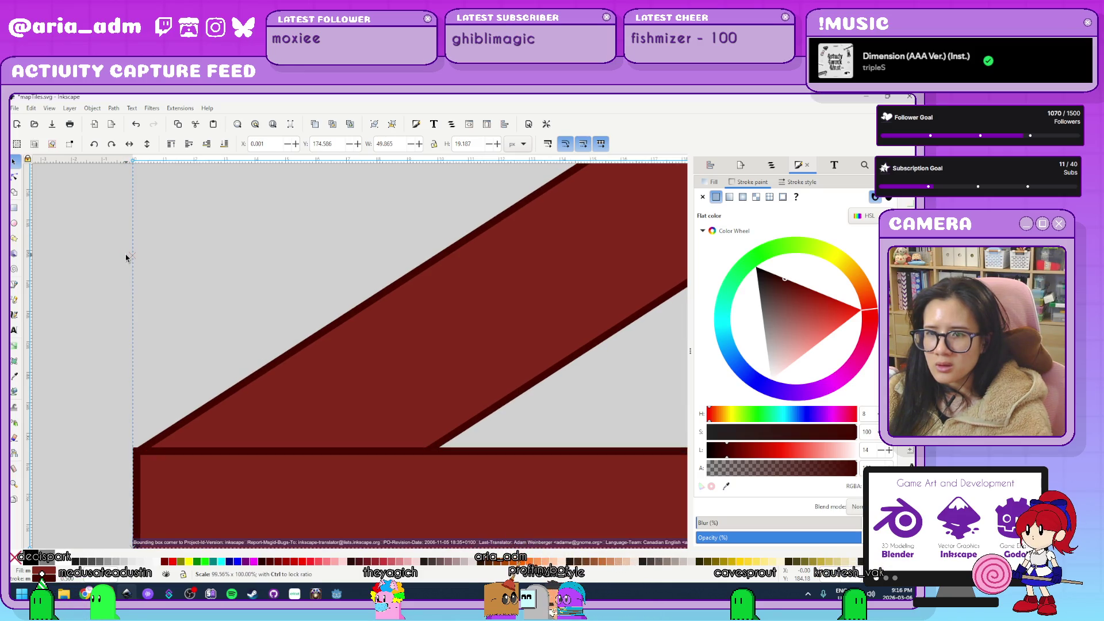
pyautogui.scroll(-4, 211, 302)
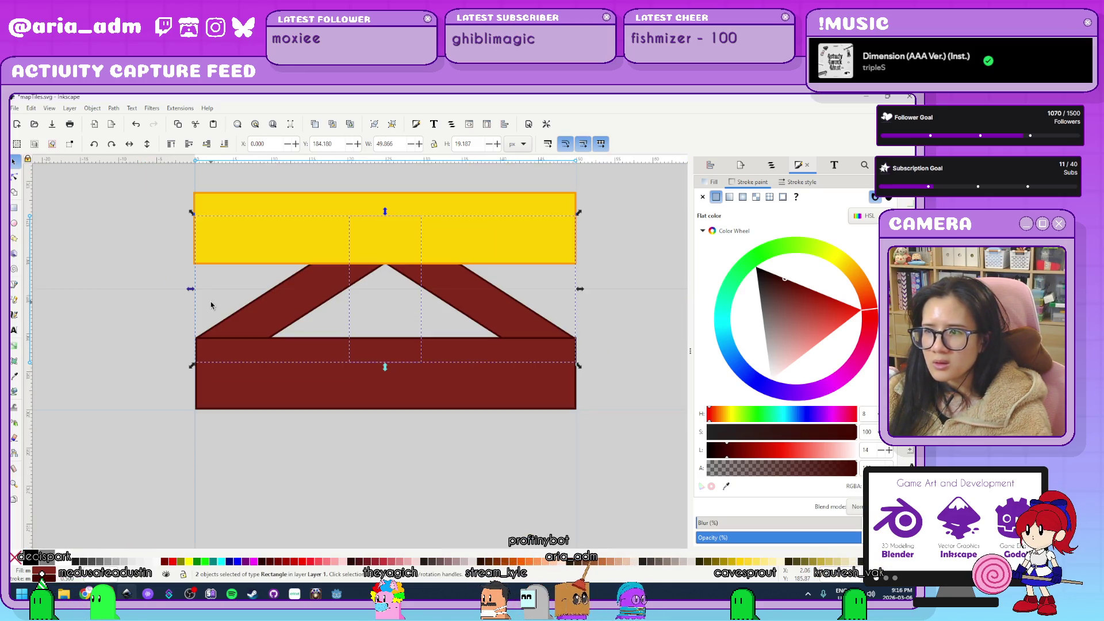
pyautogui.scroll(4, 637, 308)
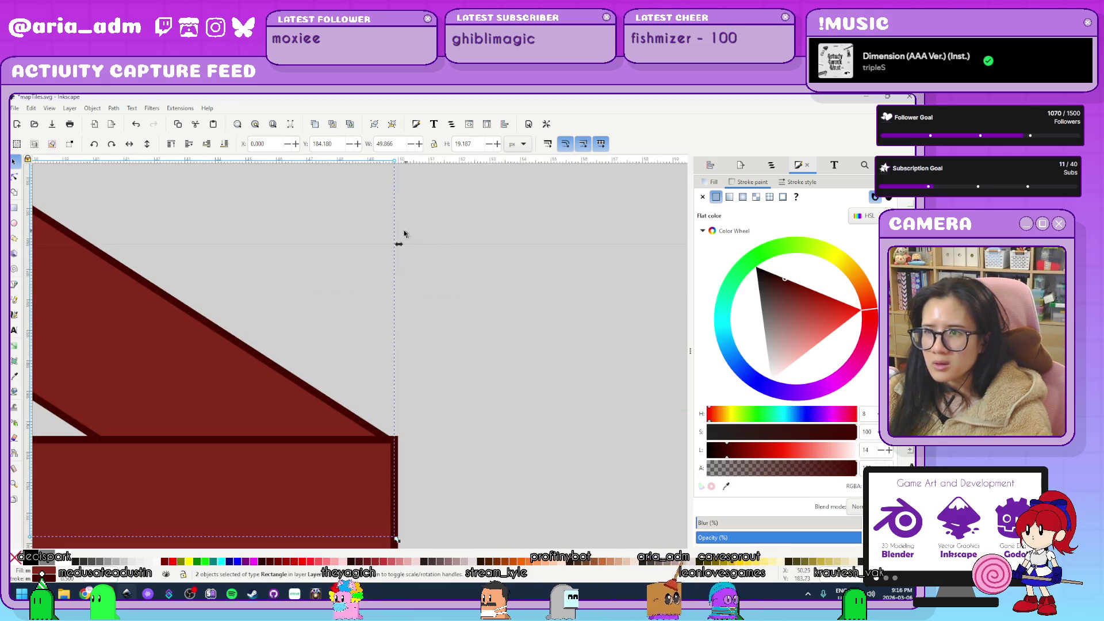
pyautogui.moveTo(399, 246)
pyautogui.mouseDown()
pyautogui.moveTo(427, 243)
pyautogui.moveTo(407, 246)
pyautogui.mouseUp()
pyautogui.press('Escape')
pyautogui.scroll(-4, 533, 368)
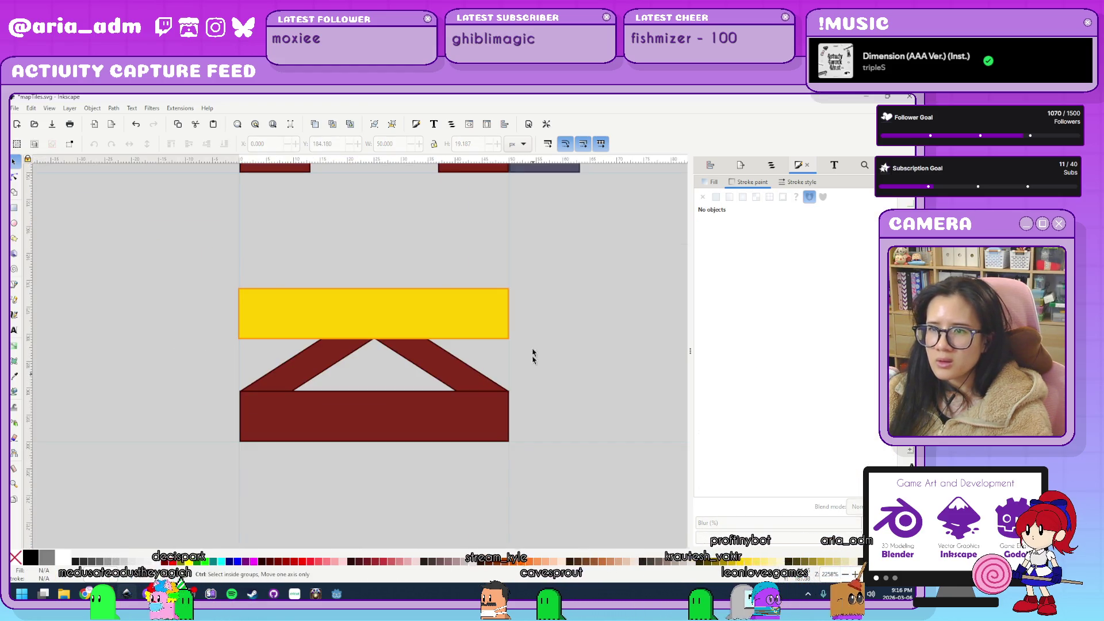
pyautogui.scroll(1, 412, 270)
# Snap the yellow deck's left edge to X 0 so it is 50 wide.
pyautogui.click(180, 292)
pyautogui.scroll(2, 241, 289)
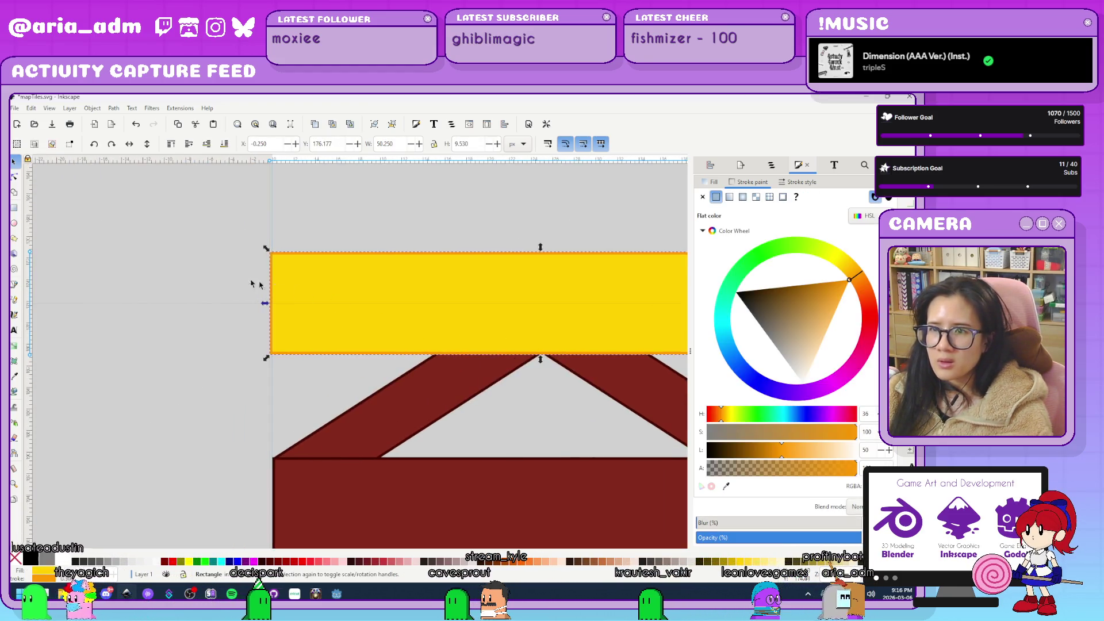
pyautogui.moveTo(313, 323)
pyautogui.mouseDown()
pyautogui.moveTo(345, 323)
pyautogui.moveTo(321, 323)
pyautogui.mouseUp()
pyautogui.click(242, 325)
pyautogui.scroll(-4, 212, 327)
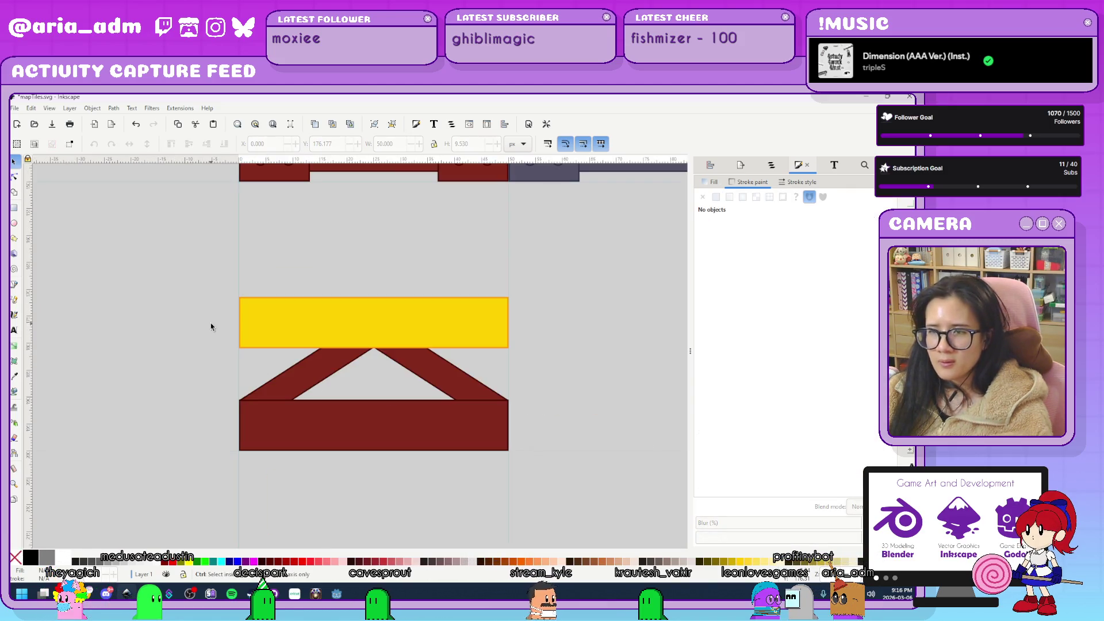
pyautogui.scroll(1, 178, 394)
pyautogui.moveTo(186, 381); pyautogui.dragTo(107, 396)
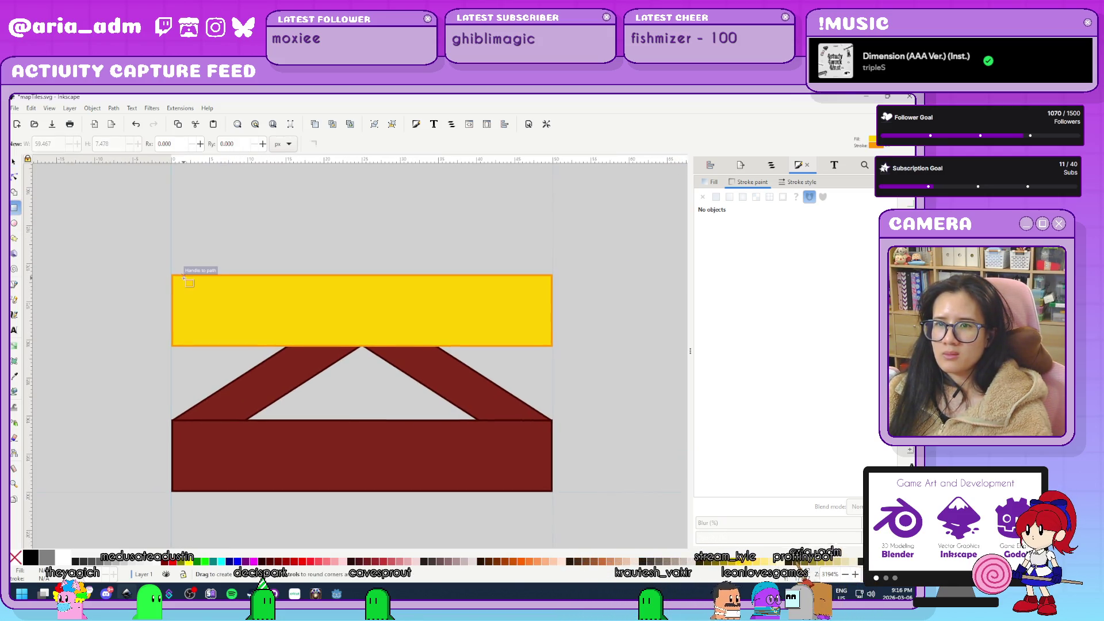
# Draw a rectangular block over the yellow deck's left end.
pyautogui.scroll(2, 204, 332)
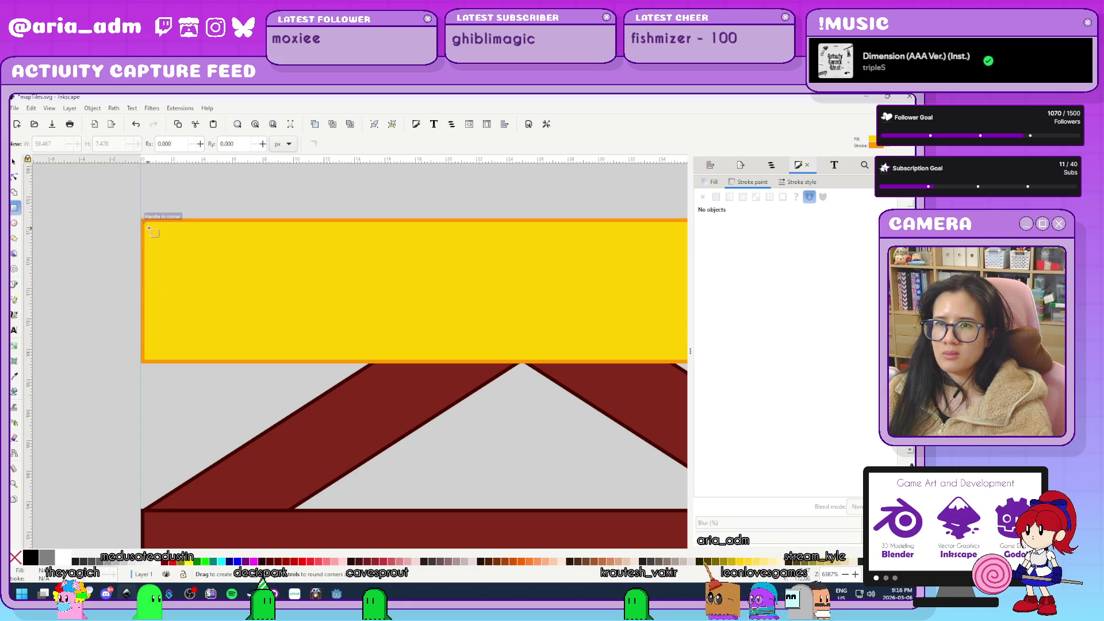
pyautogui.moveTo(148, 229); pyautogui.dragTo(197, 332)
pyautogui.moveTo(220, 363); pyautogui.dragTo(219, 362)
pyautogui.click(32, 558)
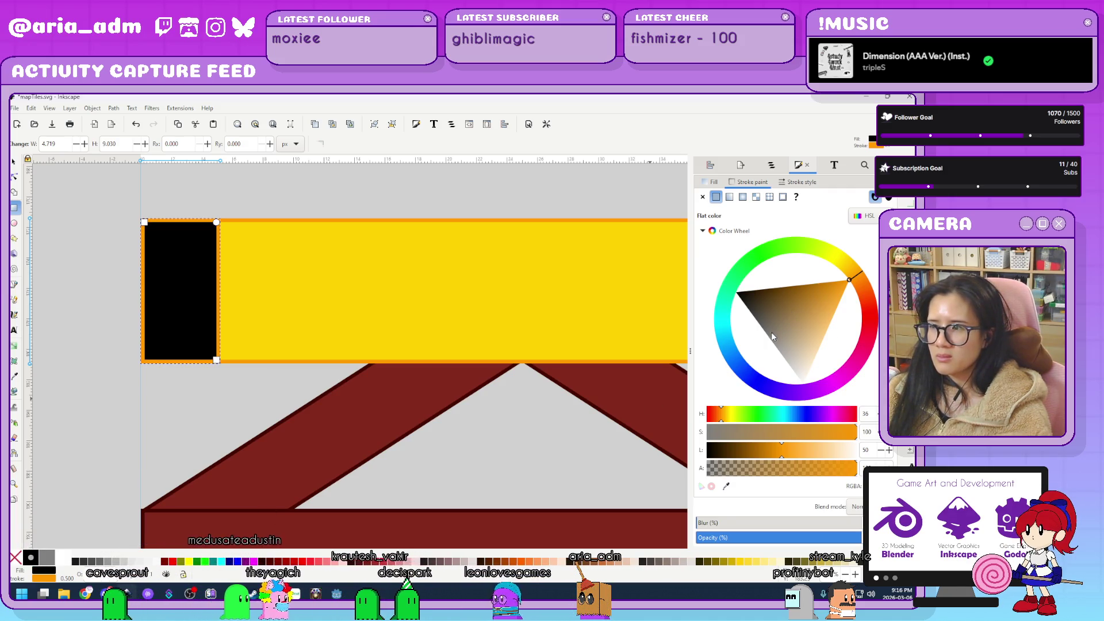
pyautogui.hotkey('ctrl', 'z')
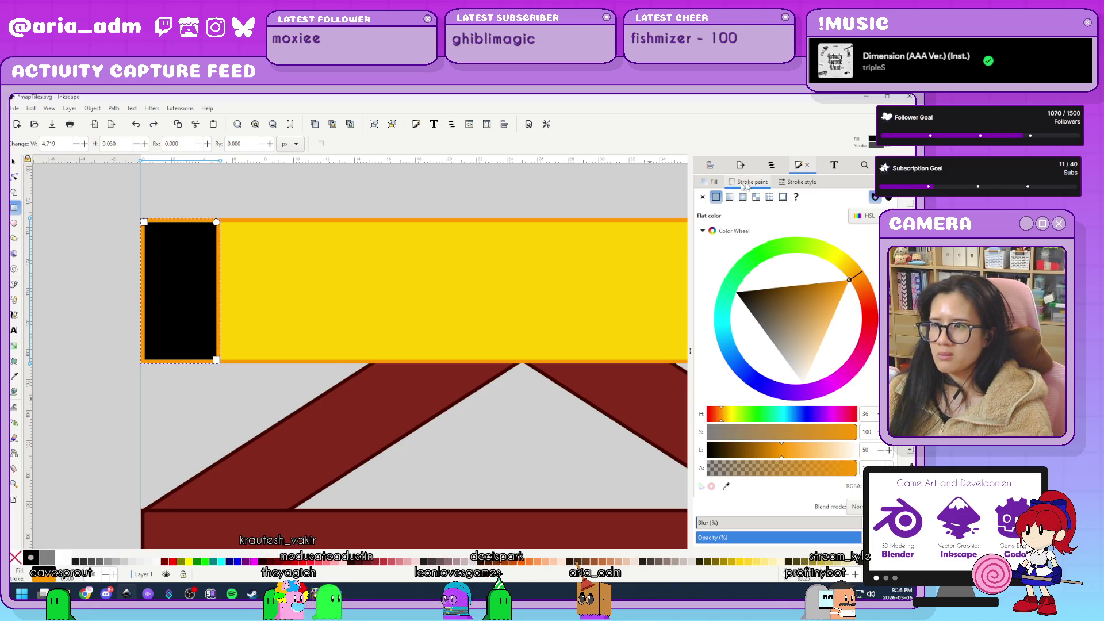
# Give the block no outline and a dark grey fill, then convert it with Stroke to Path.
pyautogui.click(703, 197)
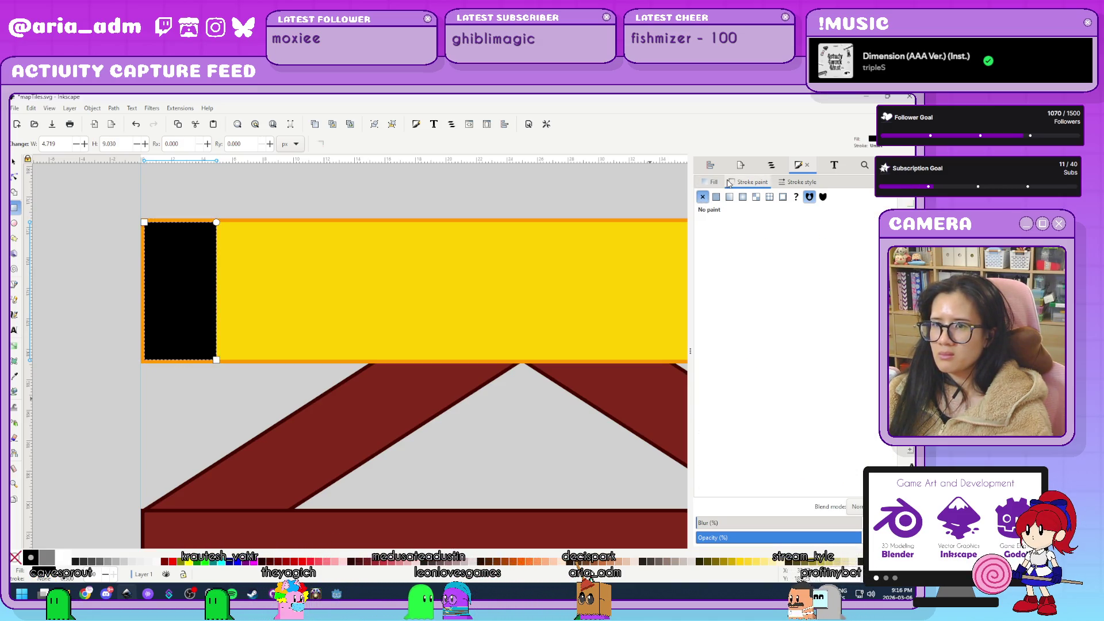
pyautogui.click(716, 197)
pyautogui.moveTo(767, 308); pyautogui.dragTo(761, 289)
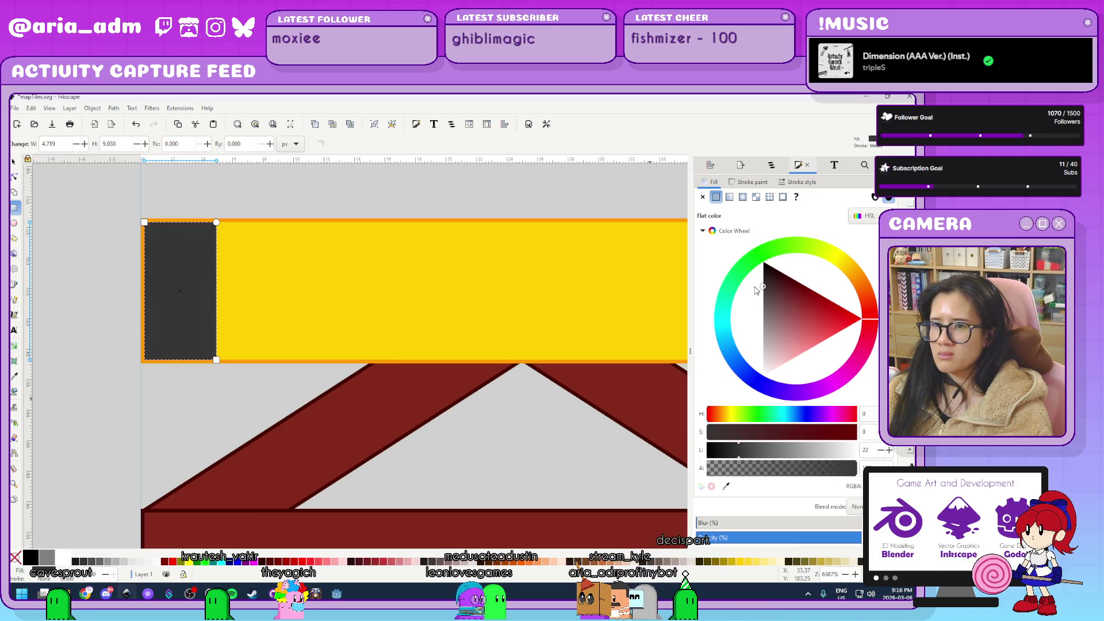
pyautogui.click(15, 163)
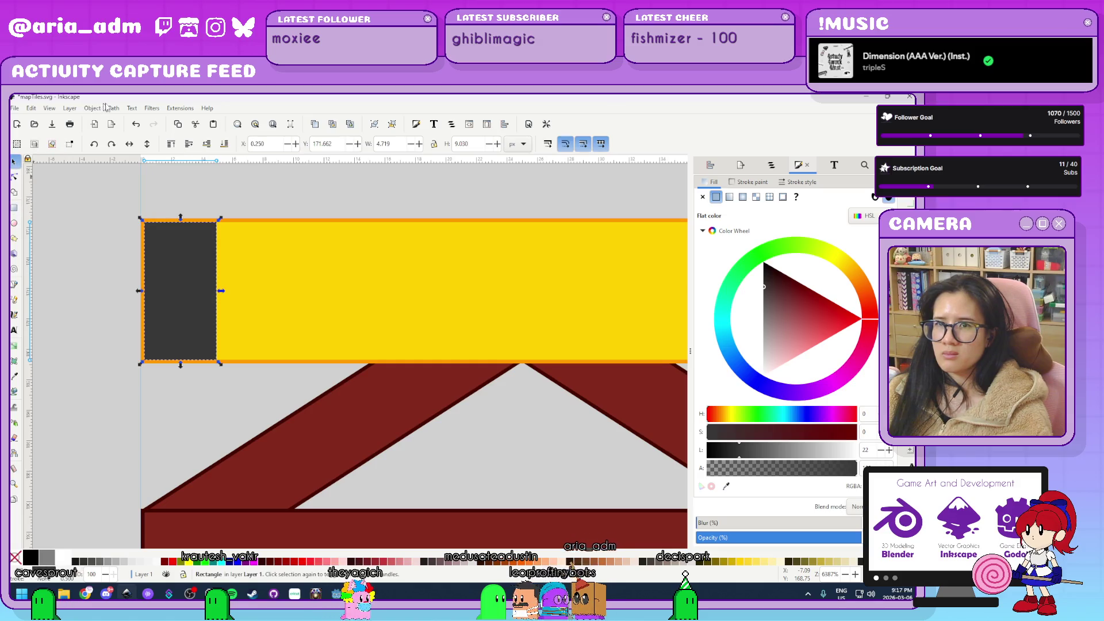
pyautogui.click(114, 108)
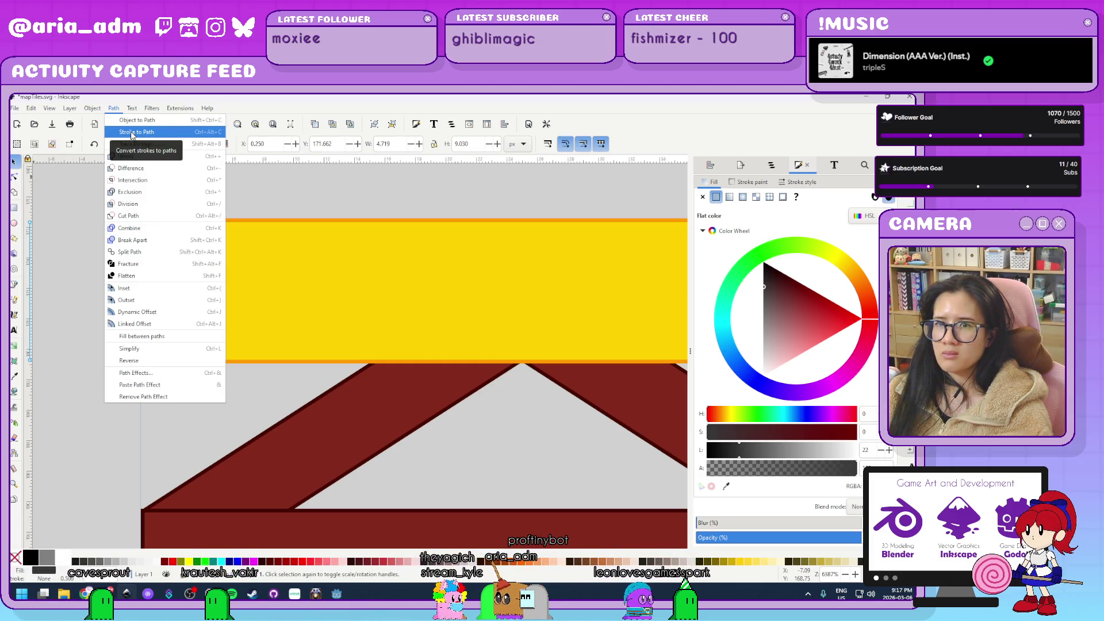
pyautogui.click(136, 133)
pyautogui.click(184, 257)
# Skew the dark block into a parallelogram stripe against the deck's left edge.
pyautogui.moveTo(187, 217); pyautogui.dragTo(223, 217)
pyautogui.keyDown('ctrl'); pyautogui.scroll(-2, 129, 312); pyautogui.keyUp('ctrl')
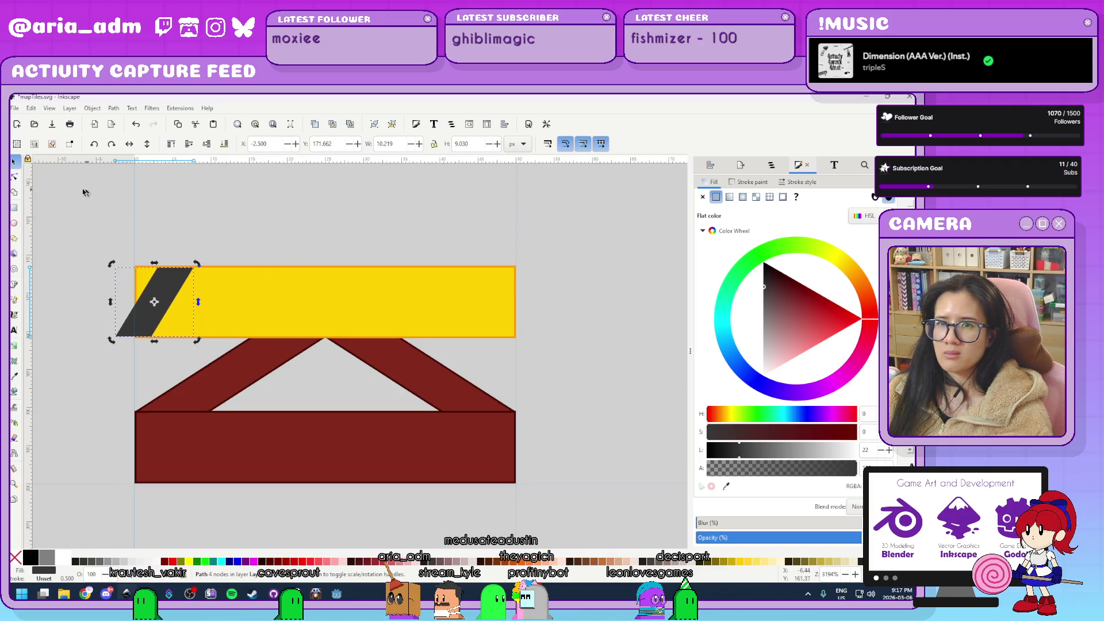
pyautogui.click(209, 237)
pyautogui.scroll(1, 209, 237)
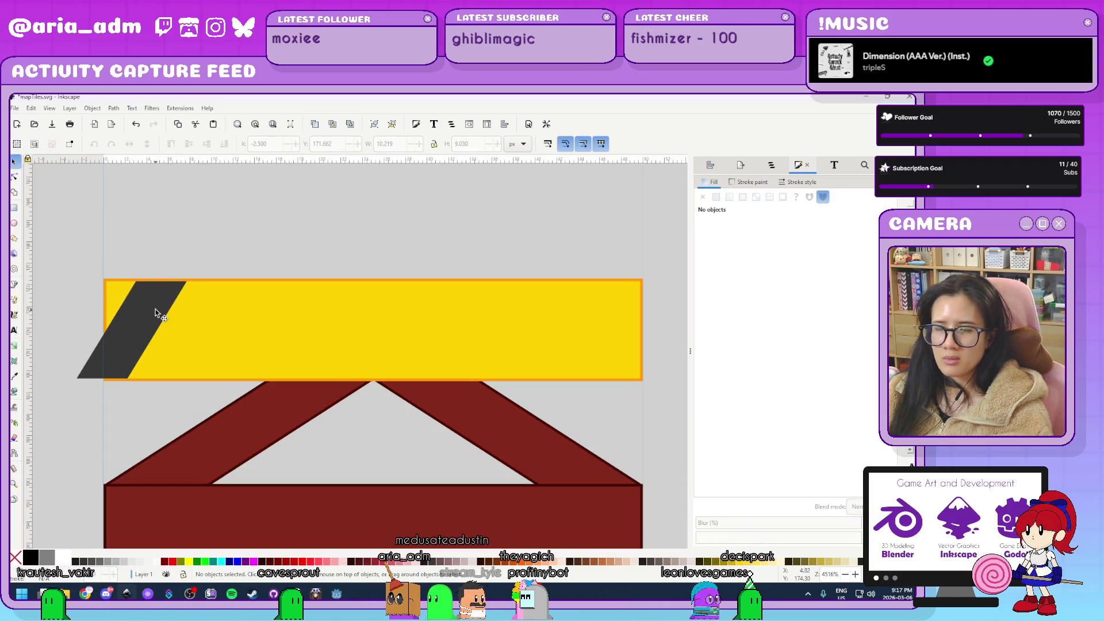
pyautogui.moveTo(147, 319); pyautogui.dragTo(177, 319)
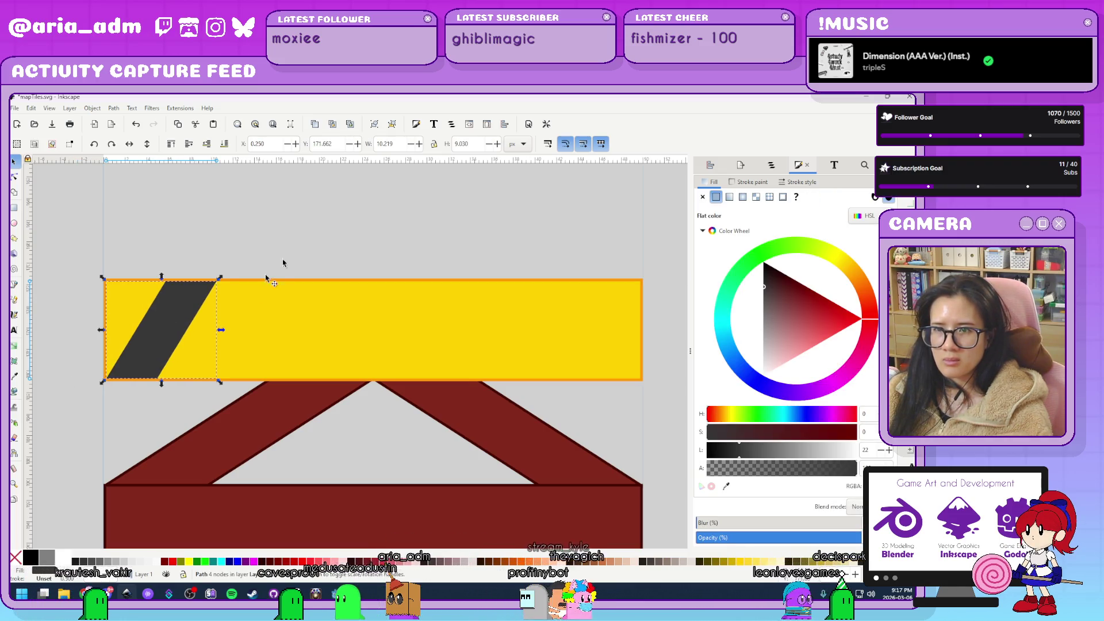
pyautogui.press('Escape')
# Duplicate the stripe repeatedly, nudging each copy right along the deck.
pyautogui.click(161, 351)
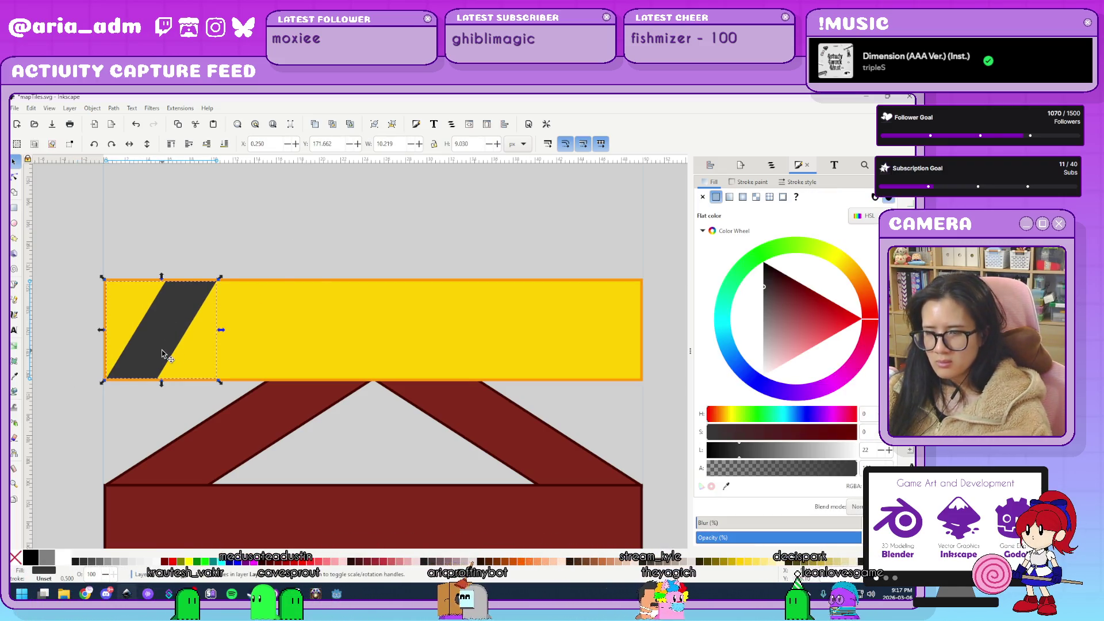
pyautogui.hotkey('ctrl', 'd')
pyautogui.hotkey('shift', 'Right')
pyautogui.hotkey('shift', 'Left')
pyautogui.press('Right')
pyautogui.press('Right')
pyautogui.press('Right')
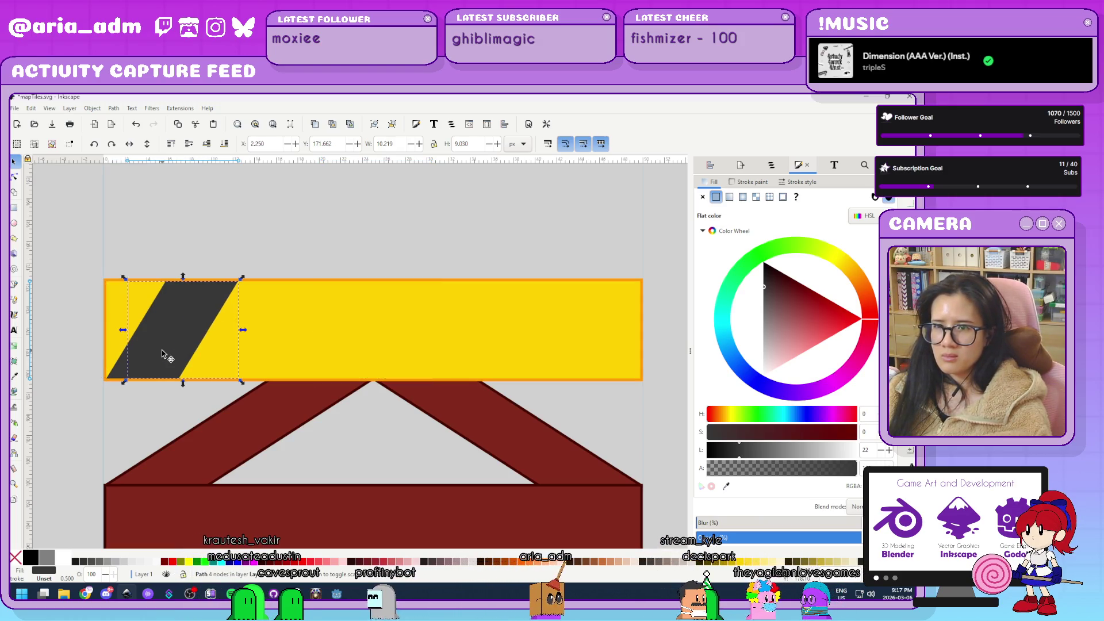
pyautogui.press('Right')
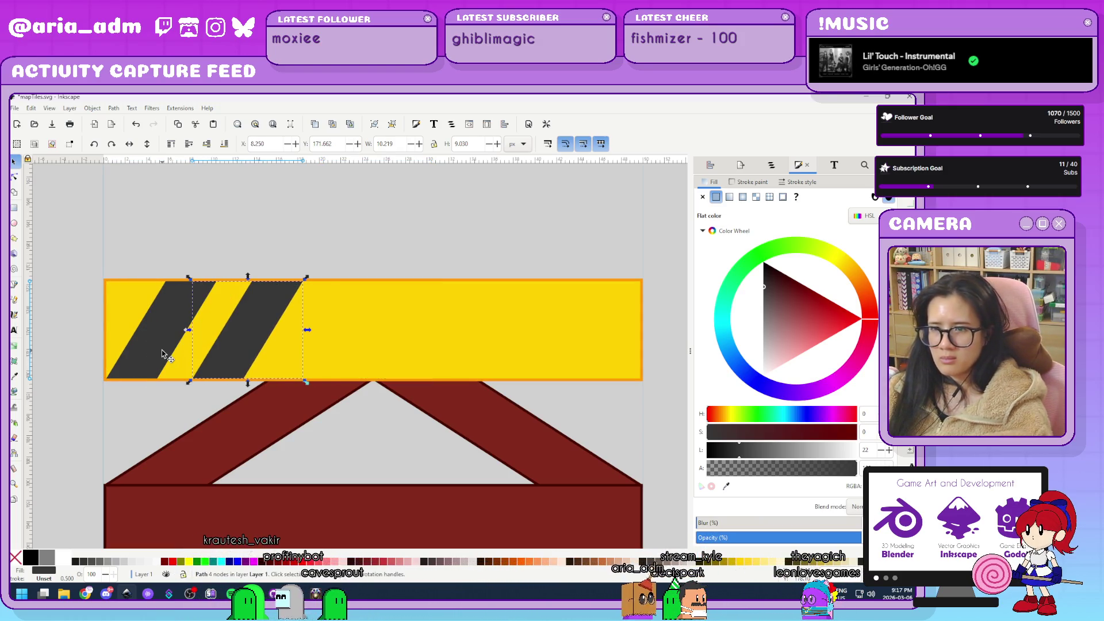
pyautogui.hotkey('ctrl', 'd')
pyautogui.press('Right')
pyautogui.press('Right')
pyautogui.press('Right')
pyautogui.press('Right')
pyautogui.hotkey('ctrl', 'd')
pyautogui.press('Right')
pyautogui.press('Right')
pyautogui.press('Right')
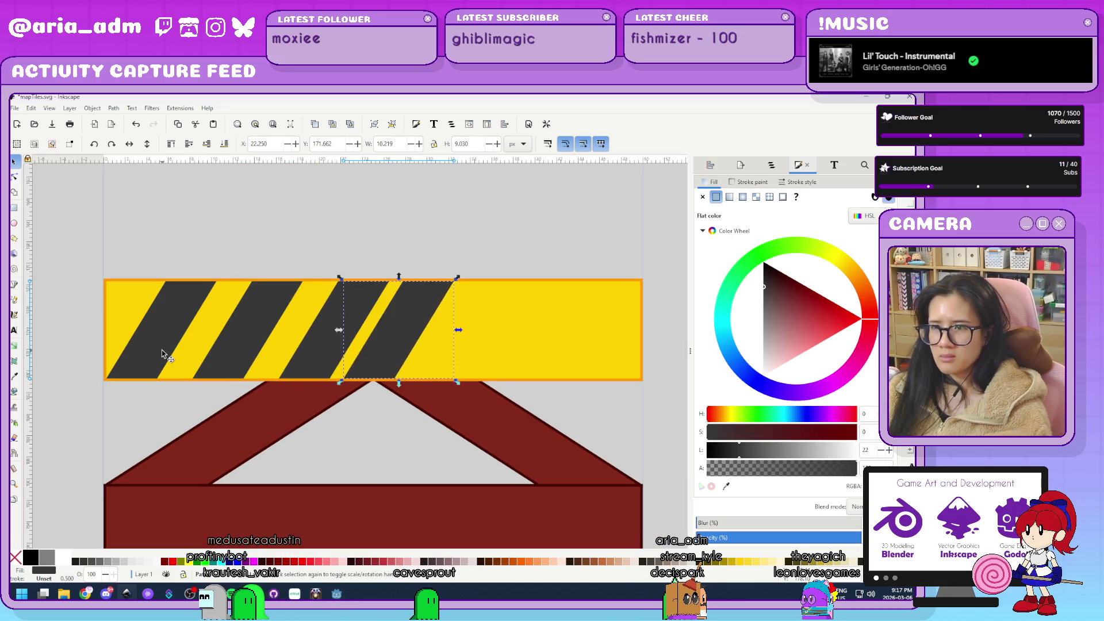
pyautogui.press('Right')
pyautogui.press('Right')
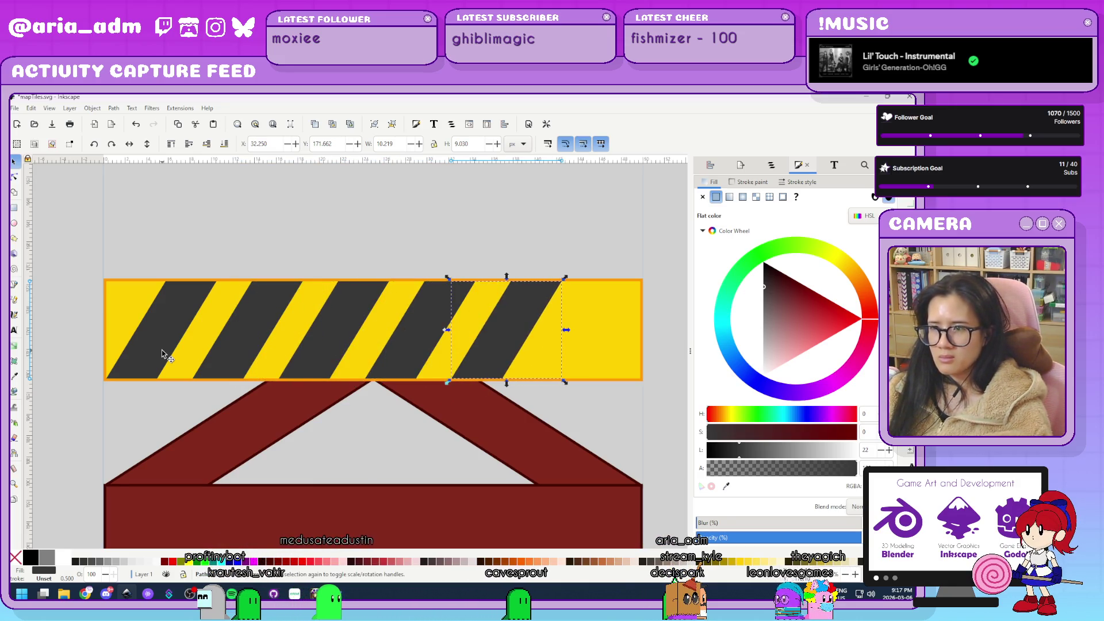
pyautogui.hotkey('ctrl', 'd')
pyautogui.press('Right')
pyautogui.press('Right')
pyautogui.press('Right')
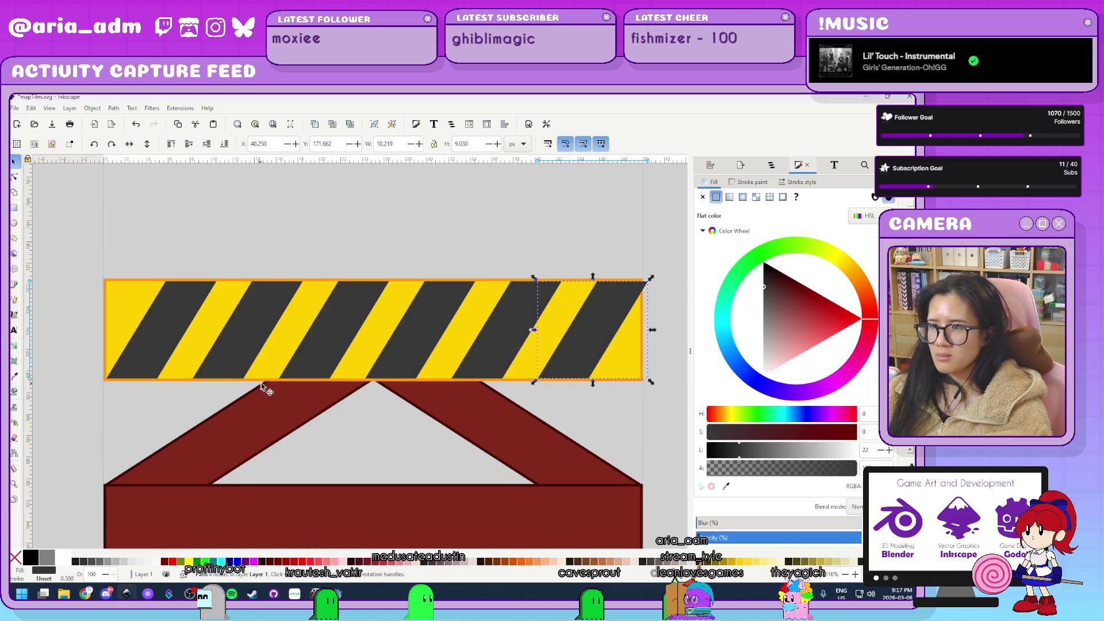
# Snap the last stripe to the yellow deck's right end.
pyautogui.scroll(2, 608, 330)
pyautogui.moveTo(574, 286)
pyautogui.mouseDown()
pyautogui.moveTo(516, 287)
pyautogui.moveTo(530, 288)
pyautogui.mouseUp()
pyautogui.scroll(10, 537, 269)
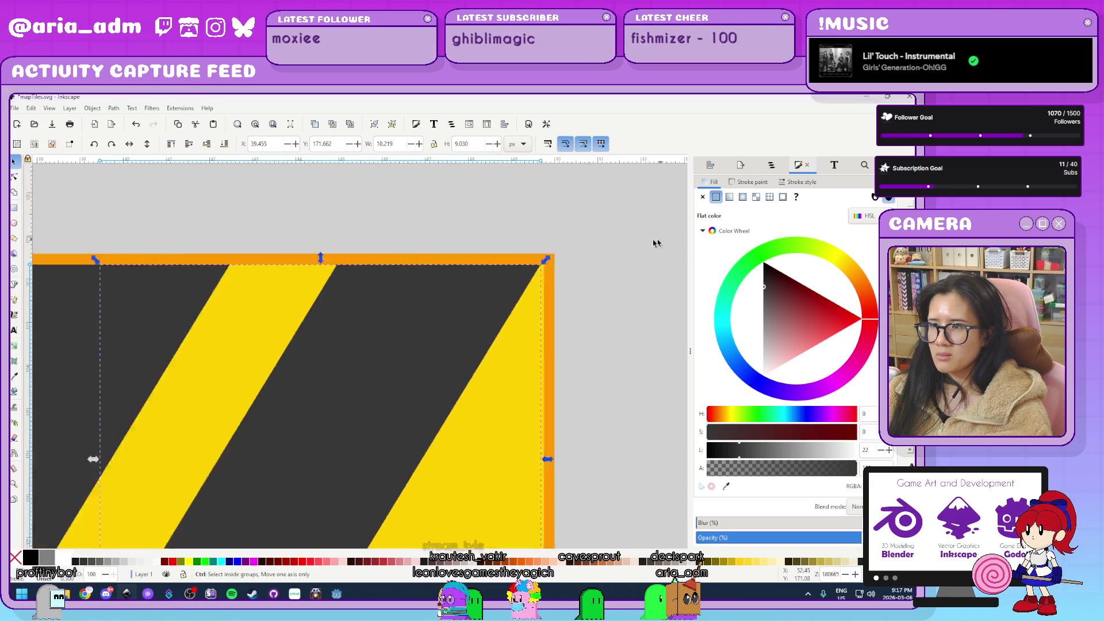
pyautogui.moveTo(317, 335); pyautogui.dragTo(328, 332)
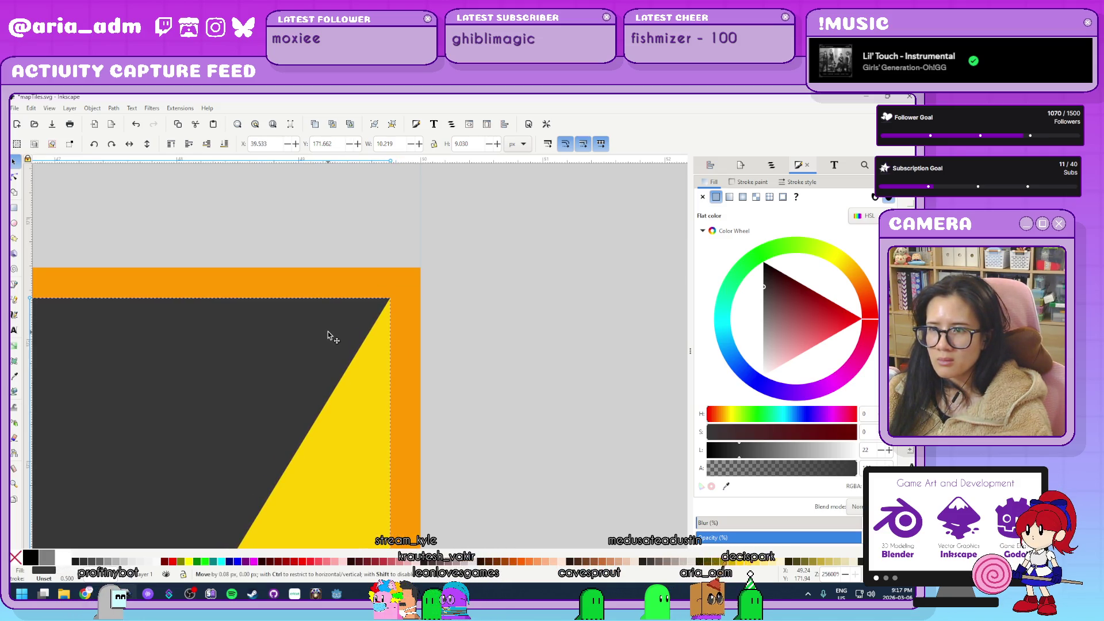
pyautogui.scroll(-6, 550, 312)
# Select all stripes and make their horizontal gaps equal with Align and Distribute.
pyautogui.moveTo(145, 262)
pyautogui.mouseDown()
pyautogui.moveTo(481, 412)
pyautogui.moveTo(547, 401)
pyautogui.mouseUp()
pyautogui.keyDown('shift'); pyautogui.click(522, 336); pyautogui.keyUp('shift')
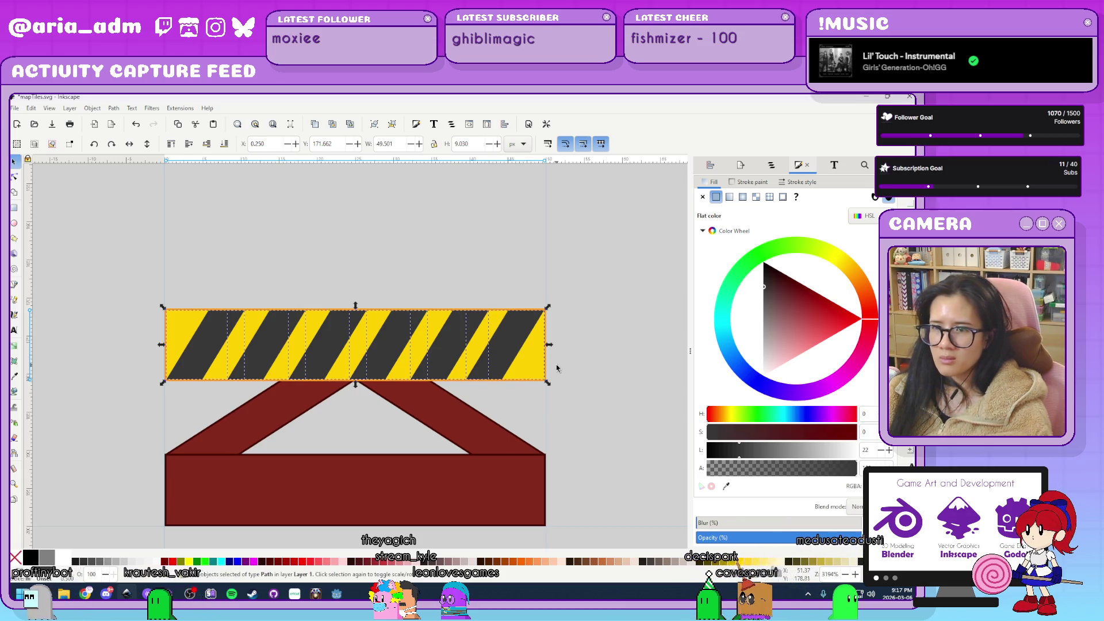
pyautogui.hotkey('ctrl', 'shift', 'a')
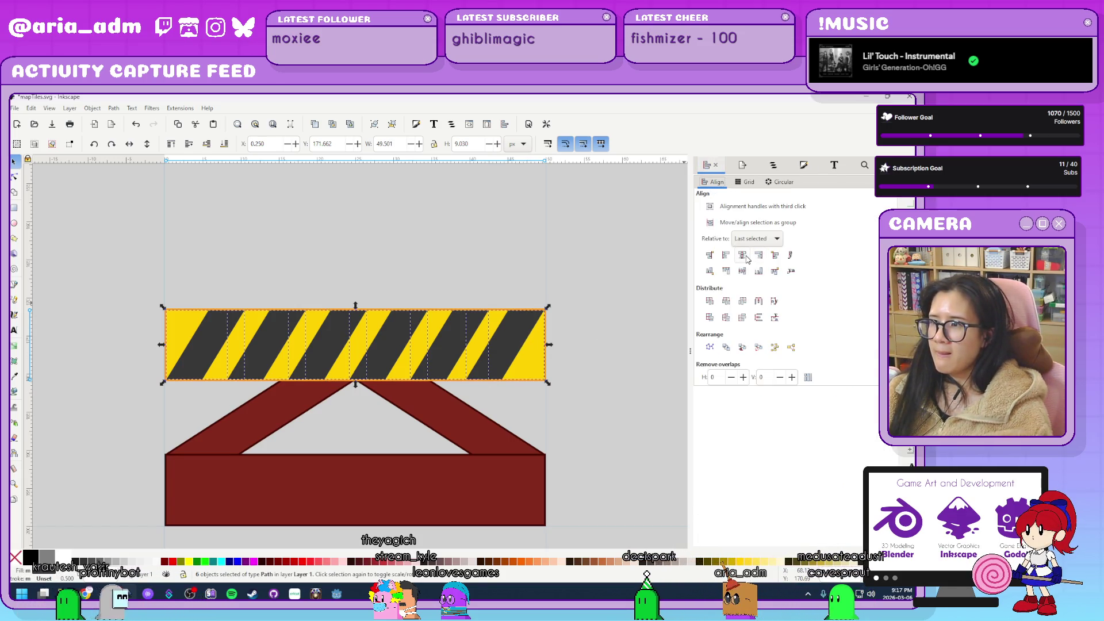
pyautogui.click(760, 303)
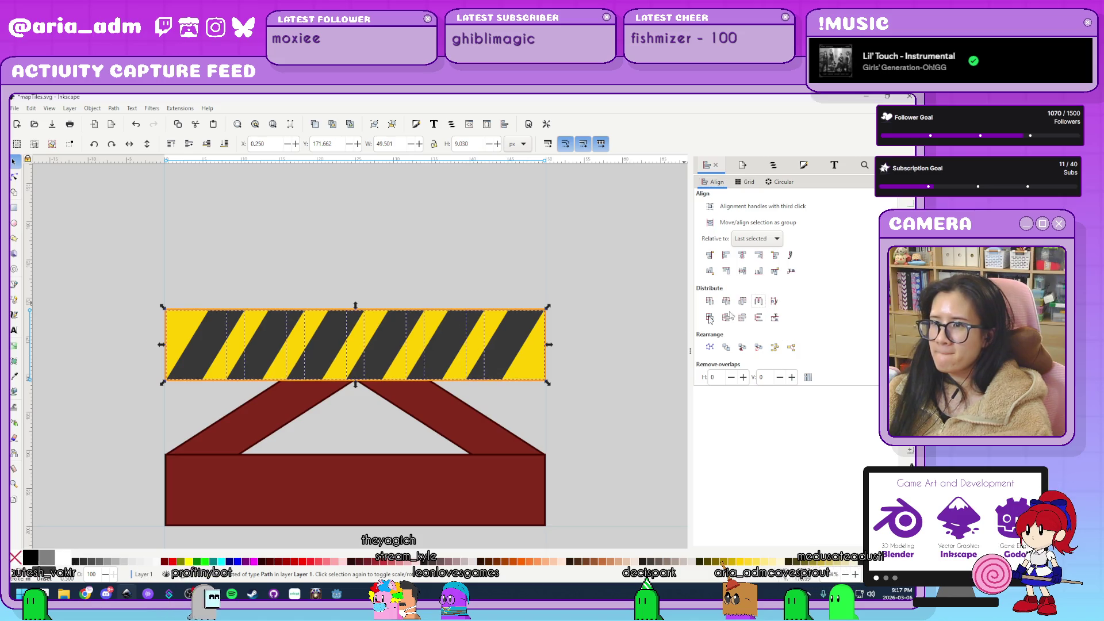
pyautogui.click(605, 352)
# Move the right-hand stripes past the deck's end and raise the deck to the top.
pyautogui.keyDown('ctrl'); pyautogui.scroll(1, 561, 362); pyautogui.keyUp('ctrl')
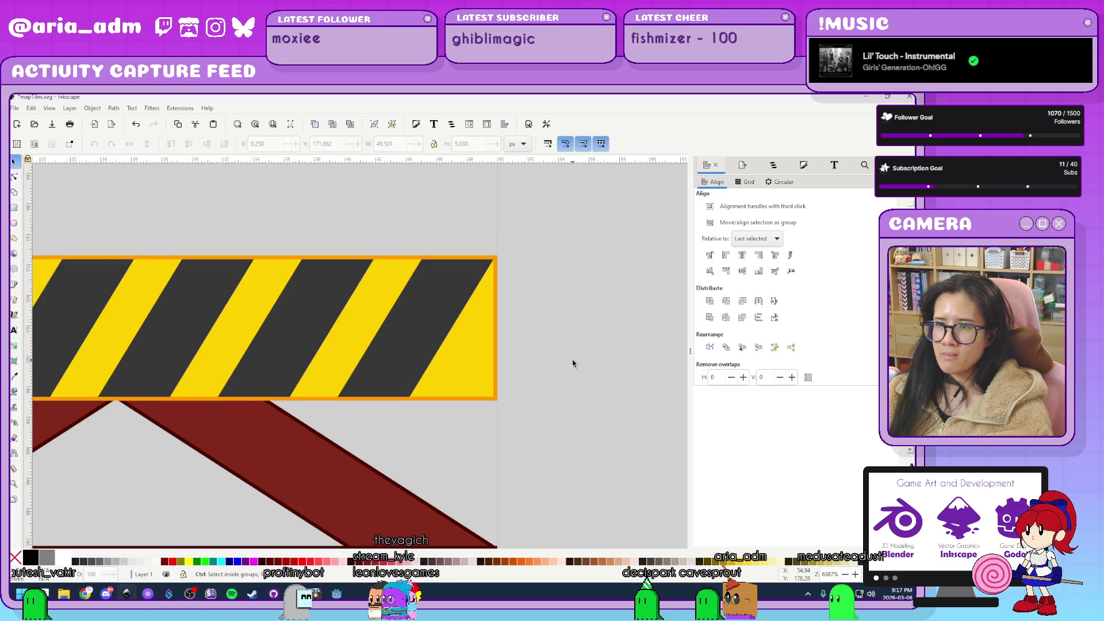
pyautogui.keyDown('ctrl'); pyautogui.scroll(1, 571, 360); pyautogui.keyUp('ctrl')
pyautogui.click(426, 345)
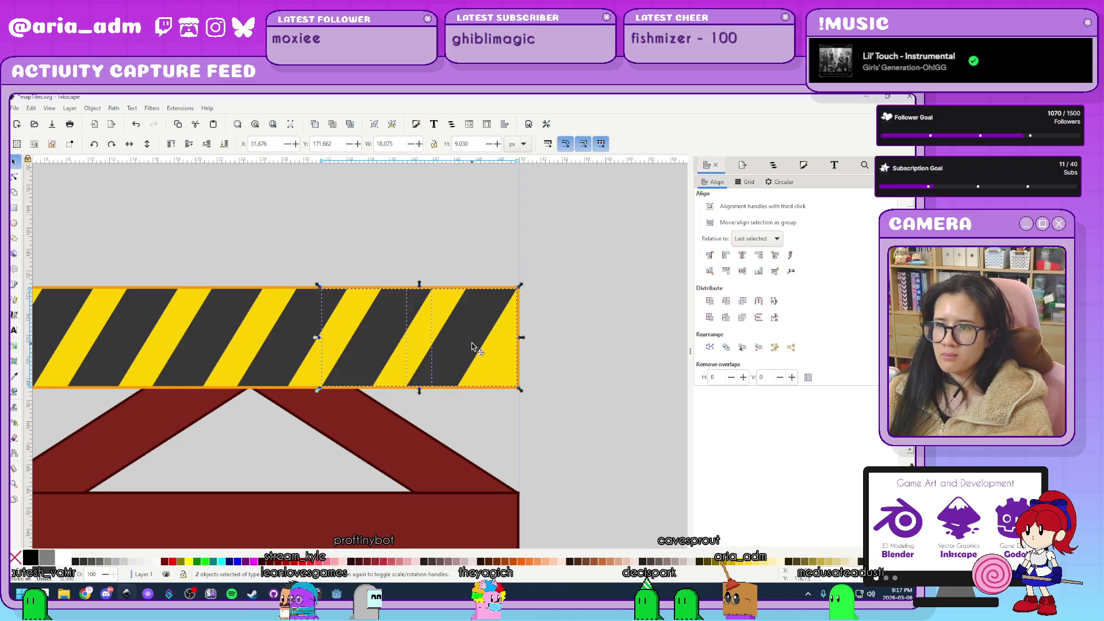
pyautogui.moveTo(406, 345)
pyautogui.mouseDown()
pyautogui.moveTo(501, 350)
pyautogui.moveTo(489, 347)
pyautogui.mouseUp()
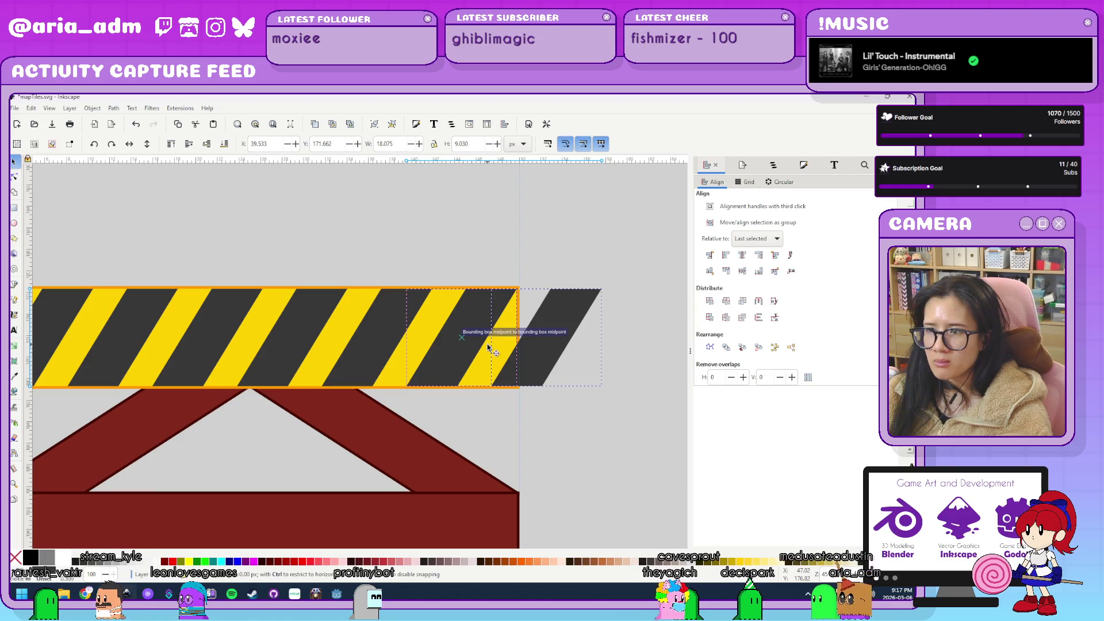
pyautogui.click(498, 351)
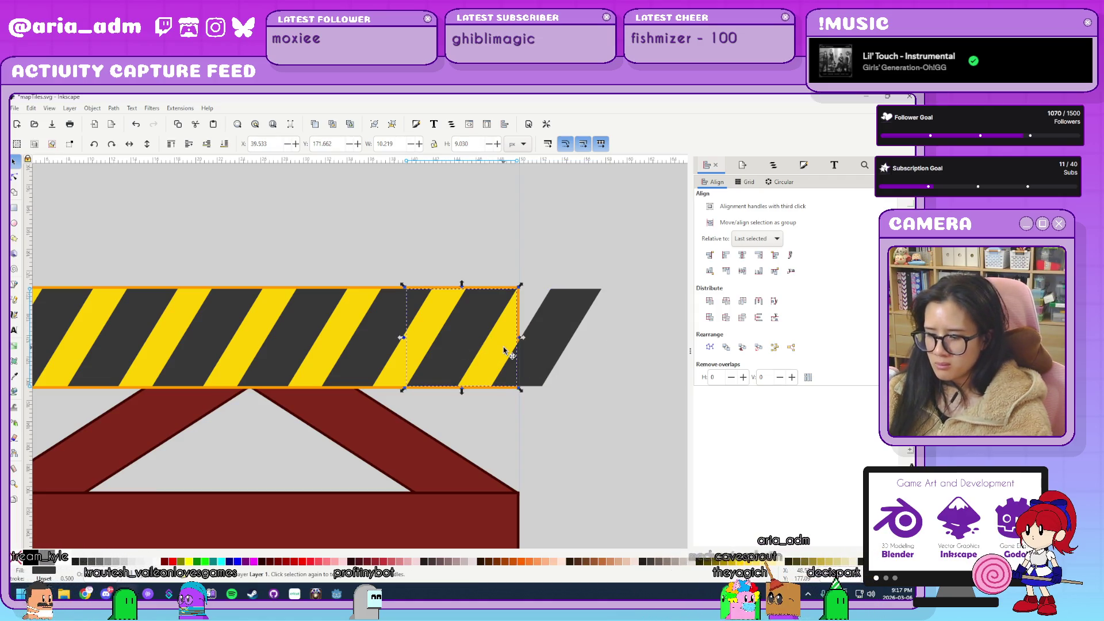
pyautogui.moveTo(506, 350); pyautogui.dragTo(547, 344)
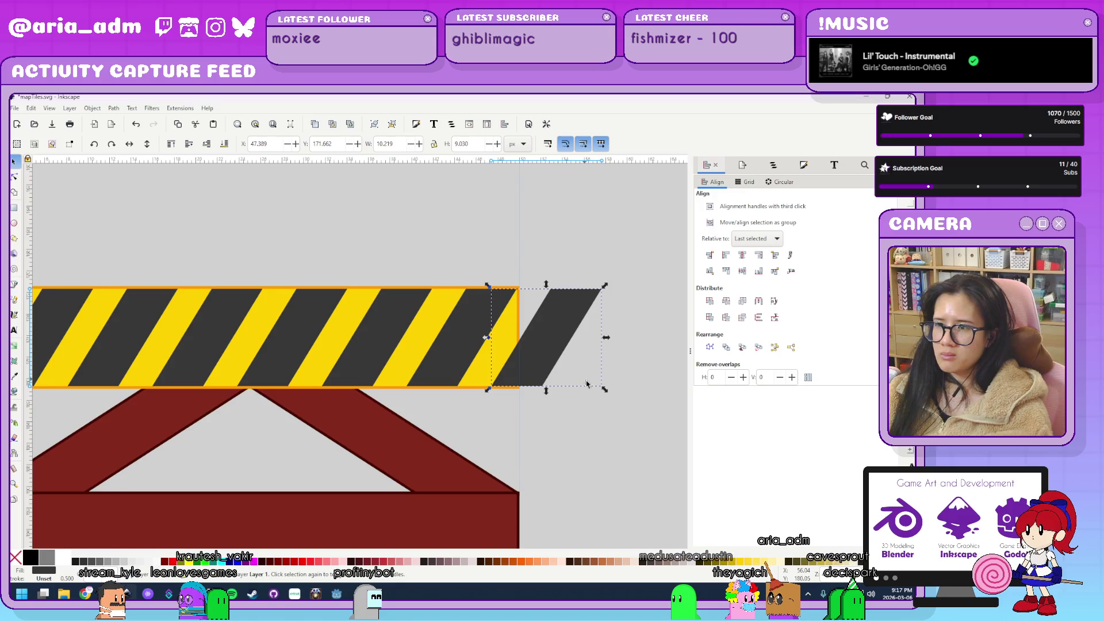
pyautogui.scroll(2, 638, 403)
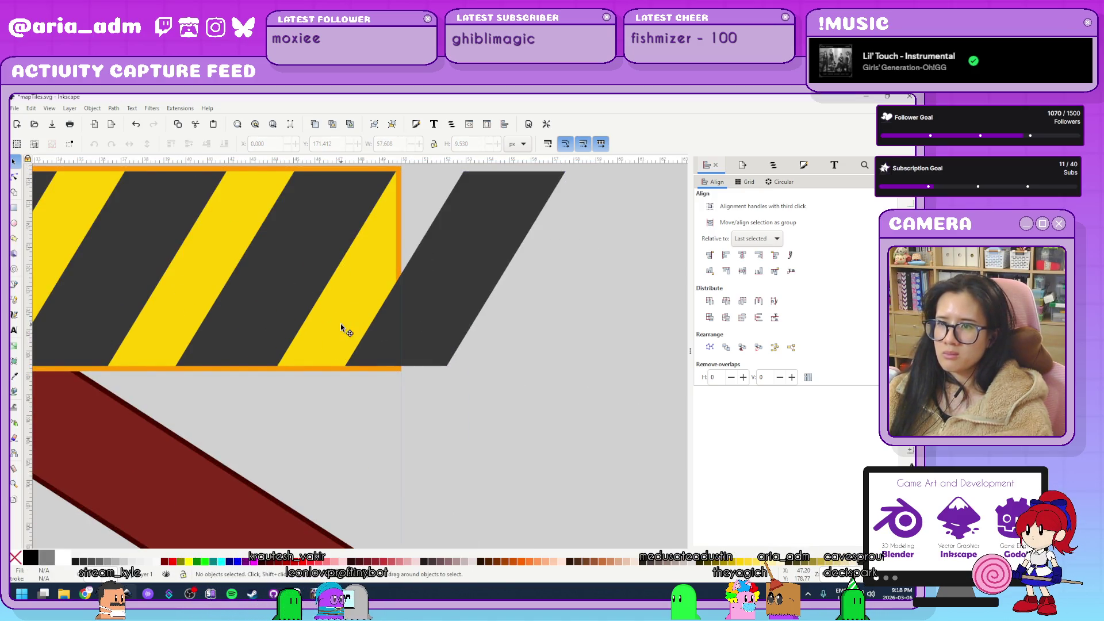
pyautogui.press('Home')
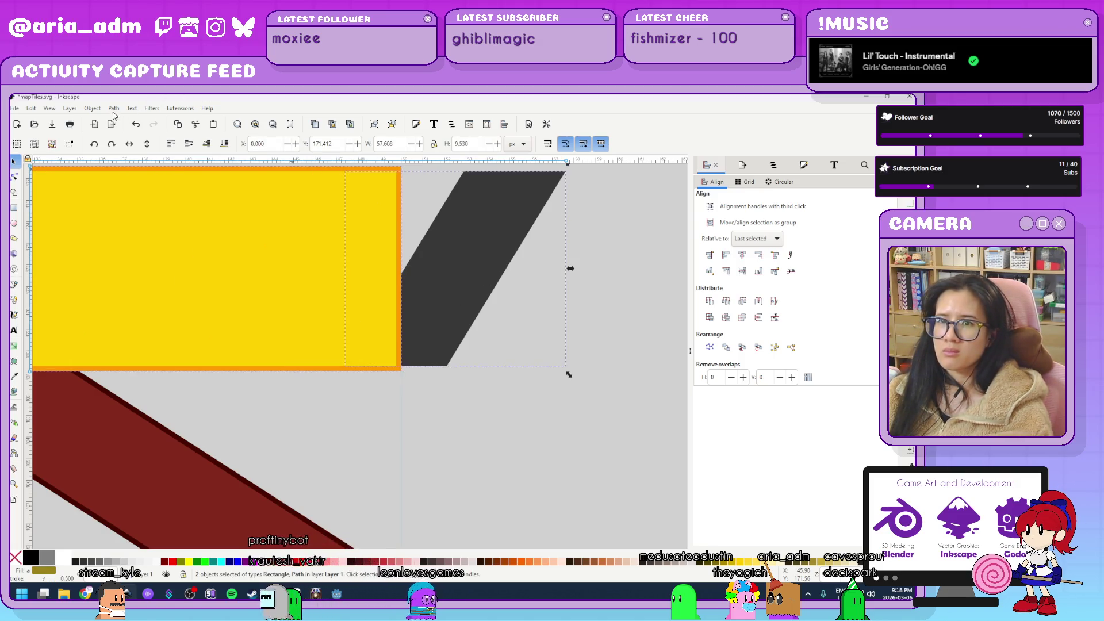
# Intersect the deck with the stripes and fill the right-end piece dark grey.
pyautogui.click(114, 109)
pyautogui.click(159, 183)
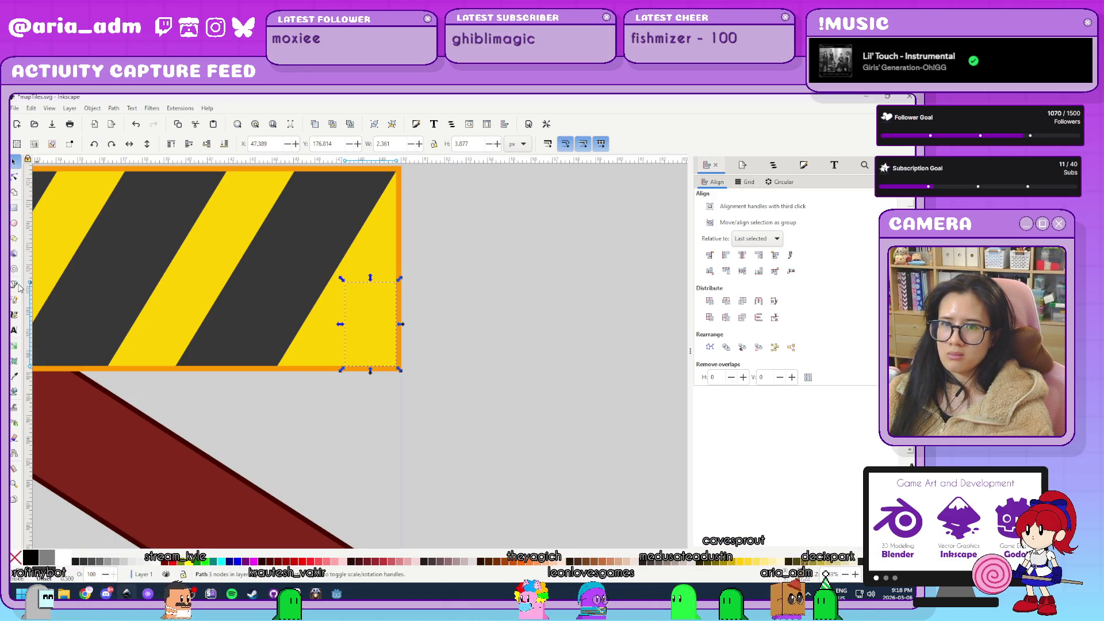
pyautogui.hotkey('ctrl', 'shift', 'f')
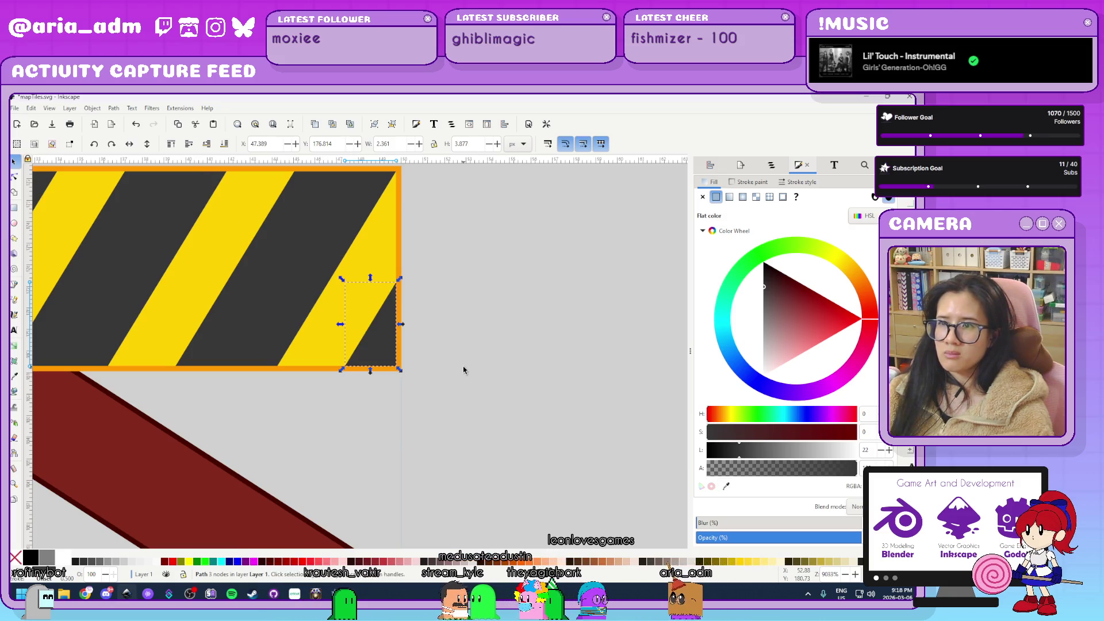
pyautogui.click(520, 437)
pyautogui.scroll(-5, 520, 437)
pyautogui.scroll(3, 277, 444)
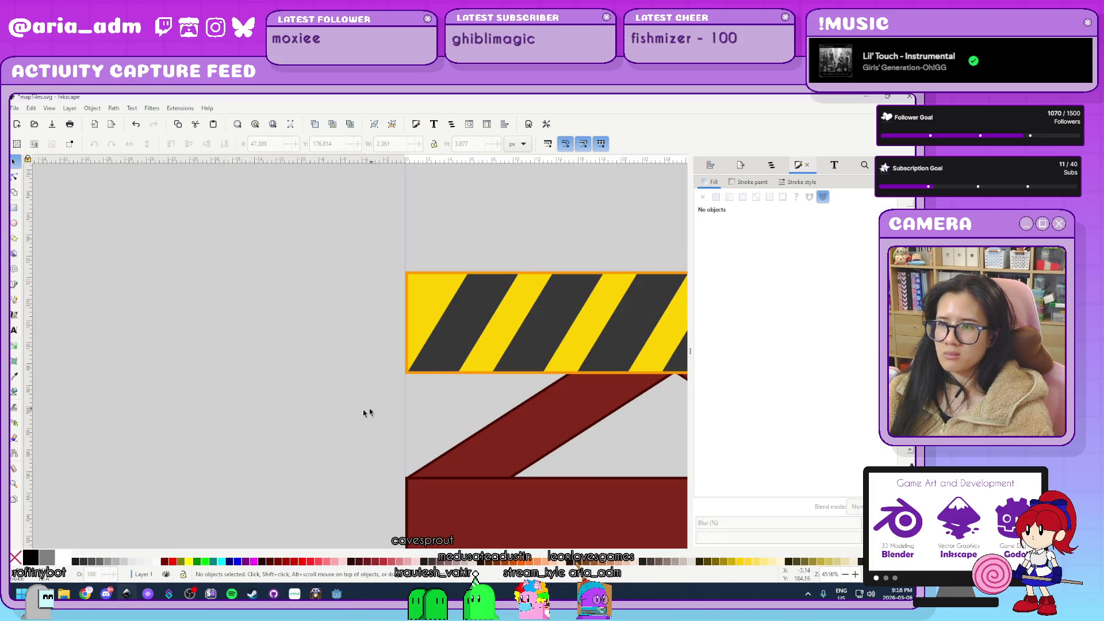
# Move the two leftmost stripes past the yellow bar's left edge.
pyautogui.moveTo(369, 411); pyautogui.dragTo(58, 413)
pyautogui.click(241, 341)
pyautogui.keyDown('shift'); pyautogui.click(166, 328); pyautogui.keyUp('shift')
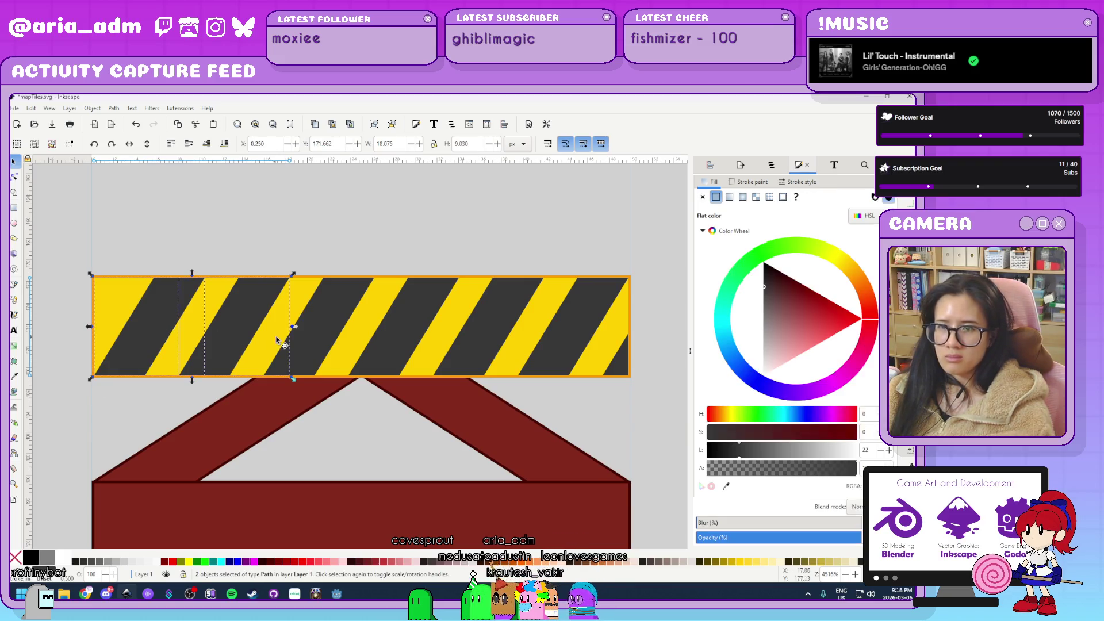
pyautogui.moveTo(273, 323); pyautogui.dragTo(147, 305)
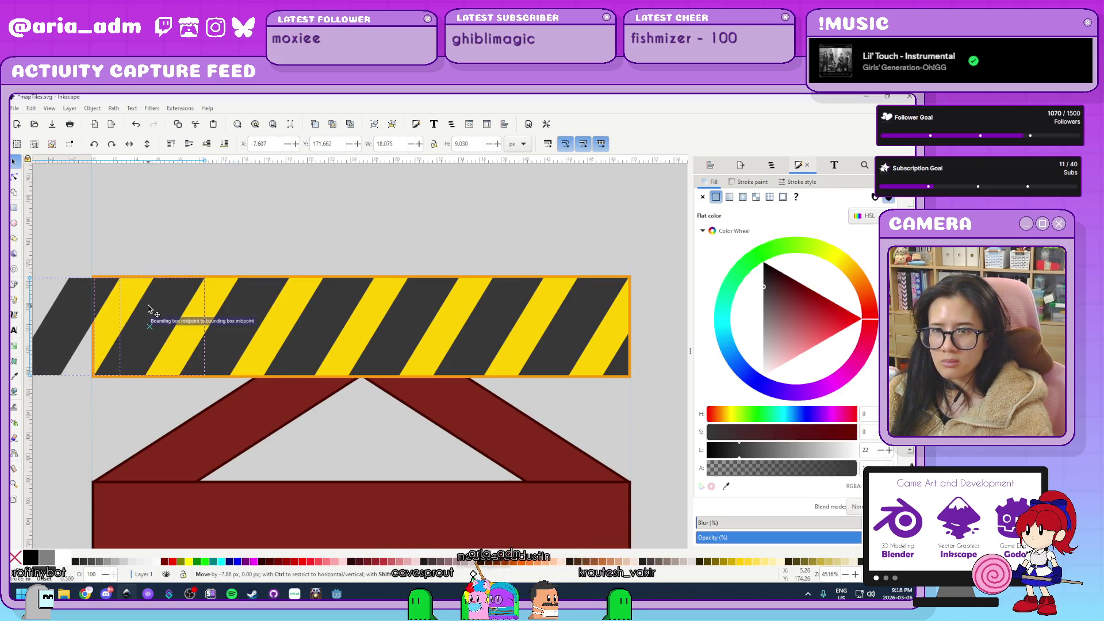
pyautogui.keyDown('ctrl'); pyautogui.scroll(2, 92, 253); pyautogui.keyUp('ctrl')
pyautogui.press('Escape')
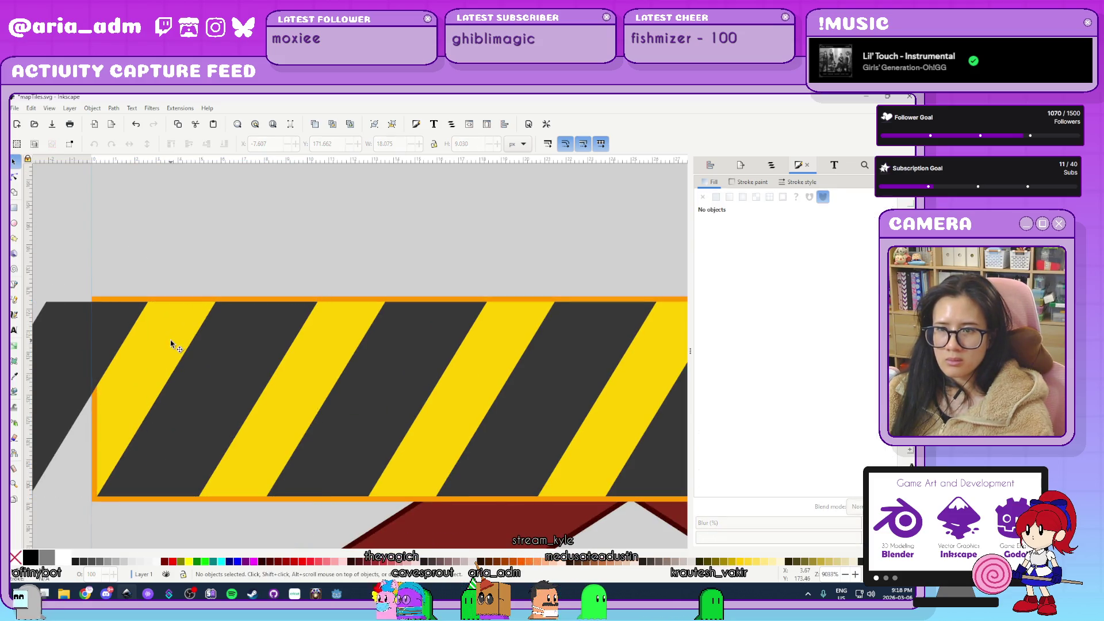
pyautogui.click(220, 353)
pyautogui.press('Escape')
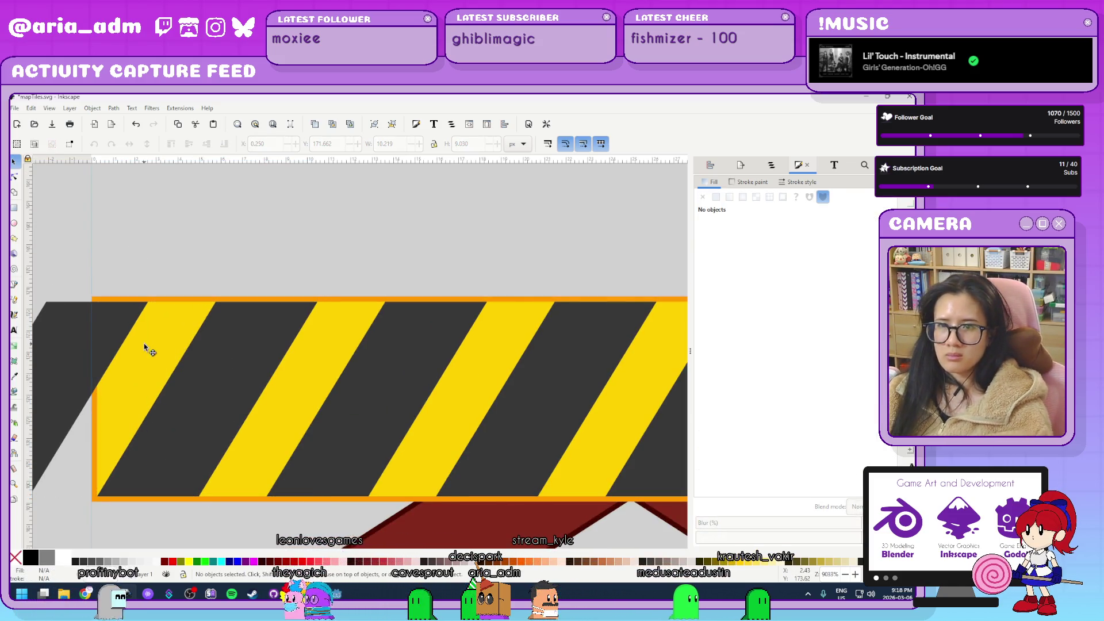
# Intersect a copy of the yellow rectangle with the stripes to trim the left overhang.
pyautogui.click(157, 347)
pyautogui.press('ctrl')
pyautogui.press('Home')
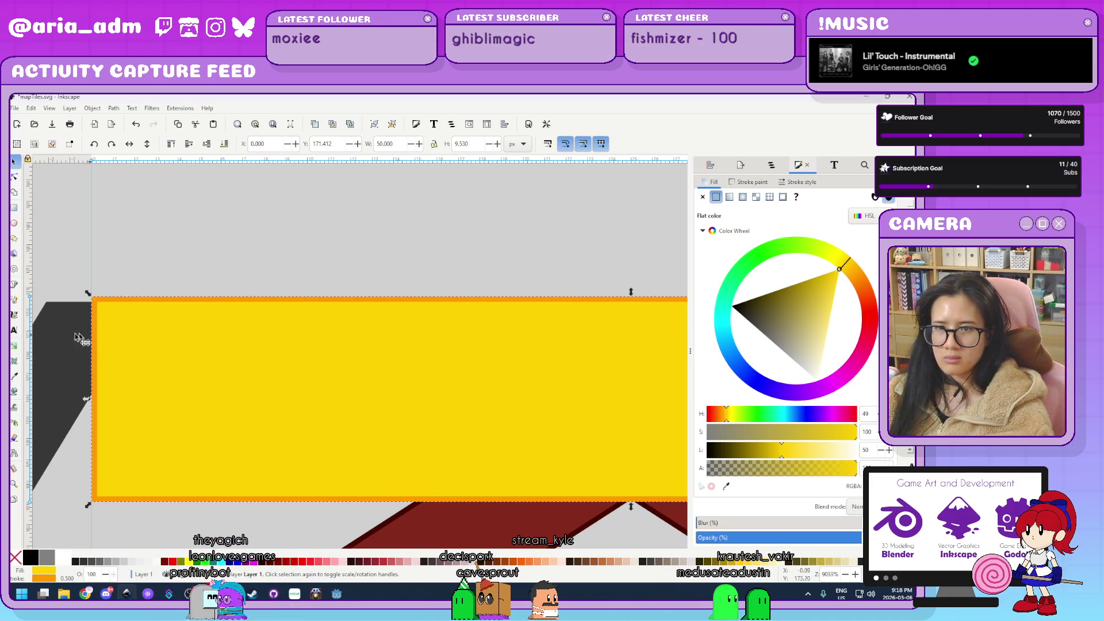
pyautogui.hotkey('ctrl', 'a')
pyautogui.click(113, 108)
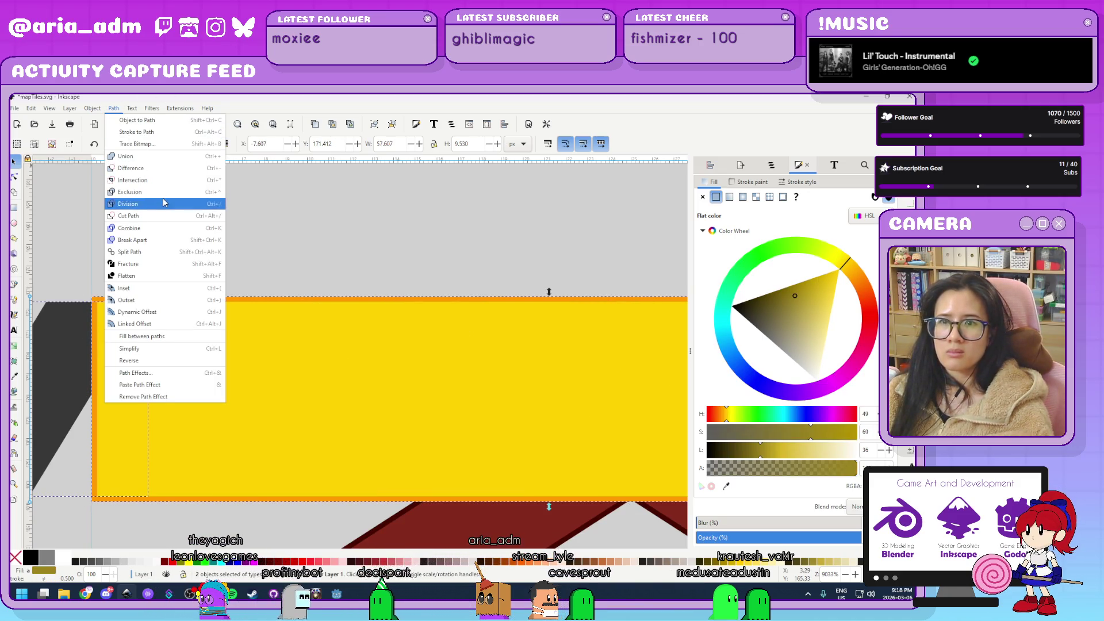
pyautogui.click(169, 182)
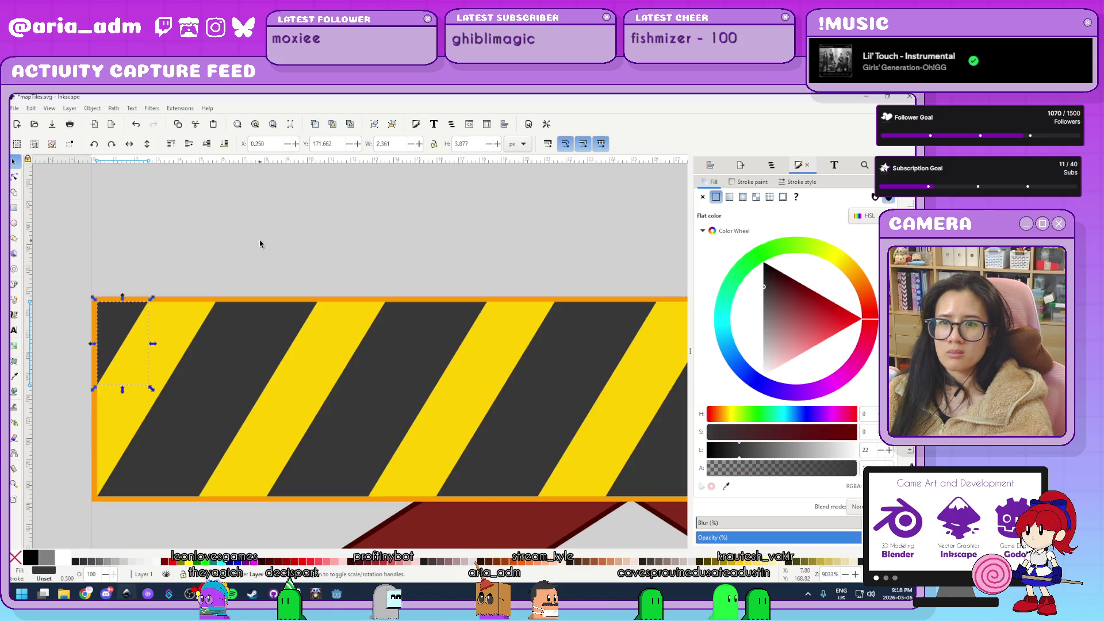
pyautogui.press('Escape')
pyautogui.press('5')
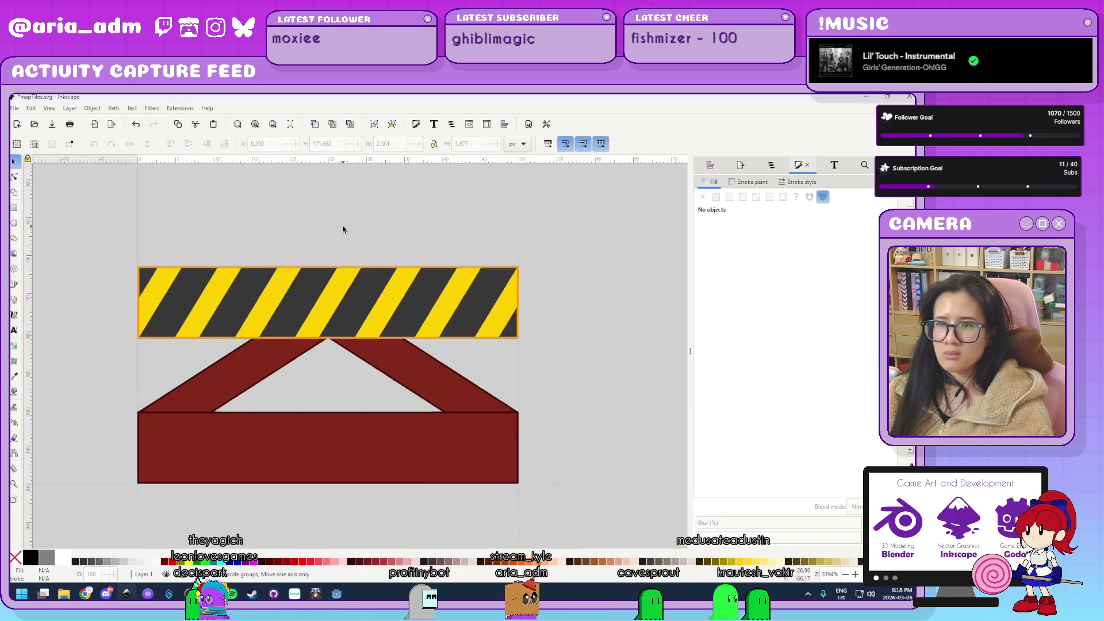
pyautogui.scroll(-2, 590, 308)
pyautogui.moveTo(590, 308)
pyautogui.mouseDown()
pyautogui.moveTo(439, 399)
pyautogui.moveTo(409, 441)
pyautogui.mouseUp()
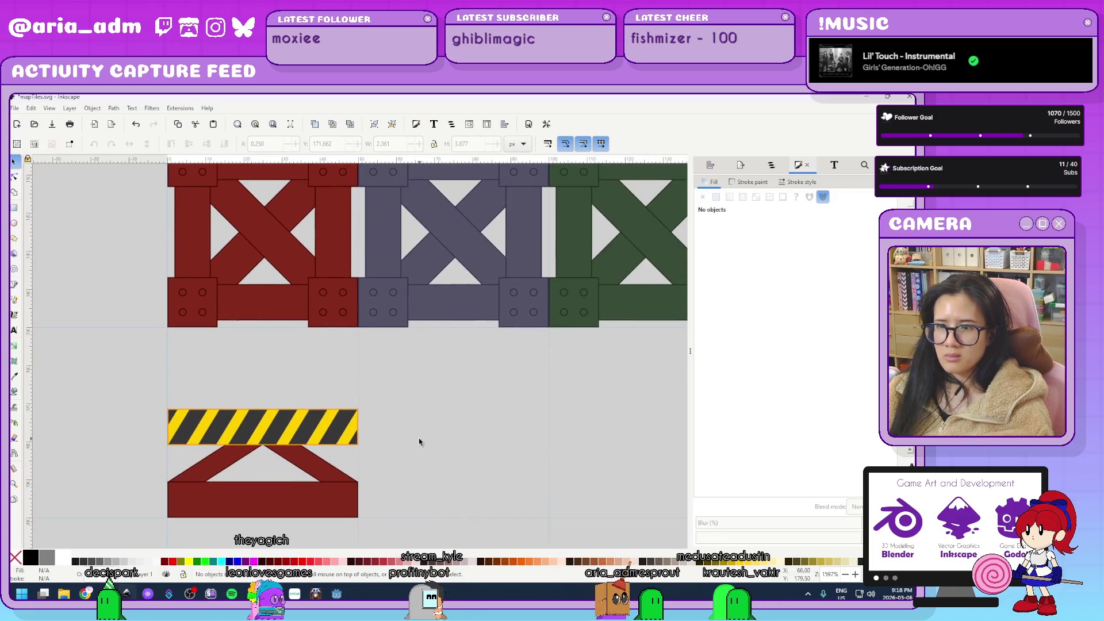
pyautogui.moveTo(120, 382); pyautogui.dragTo(424, 451)
pyautogui.scroll(-3, 464, 464)
pyautogui.click(559, 491)
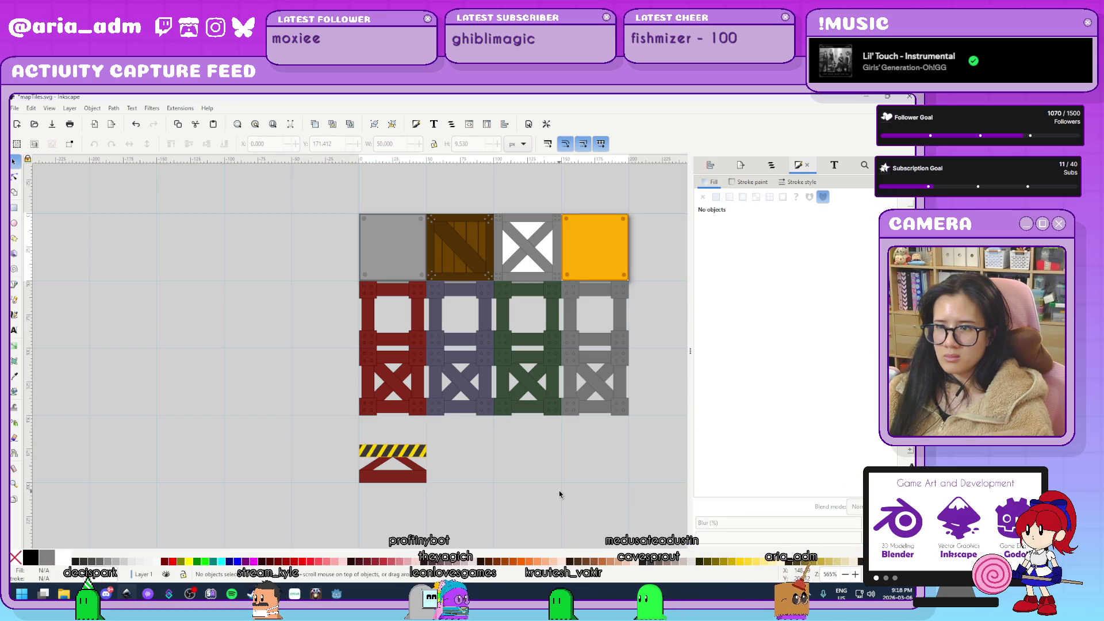
pyautogui.scroll(2, 486, 493)
pyautogui.scroll(1, 452, 485)
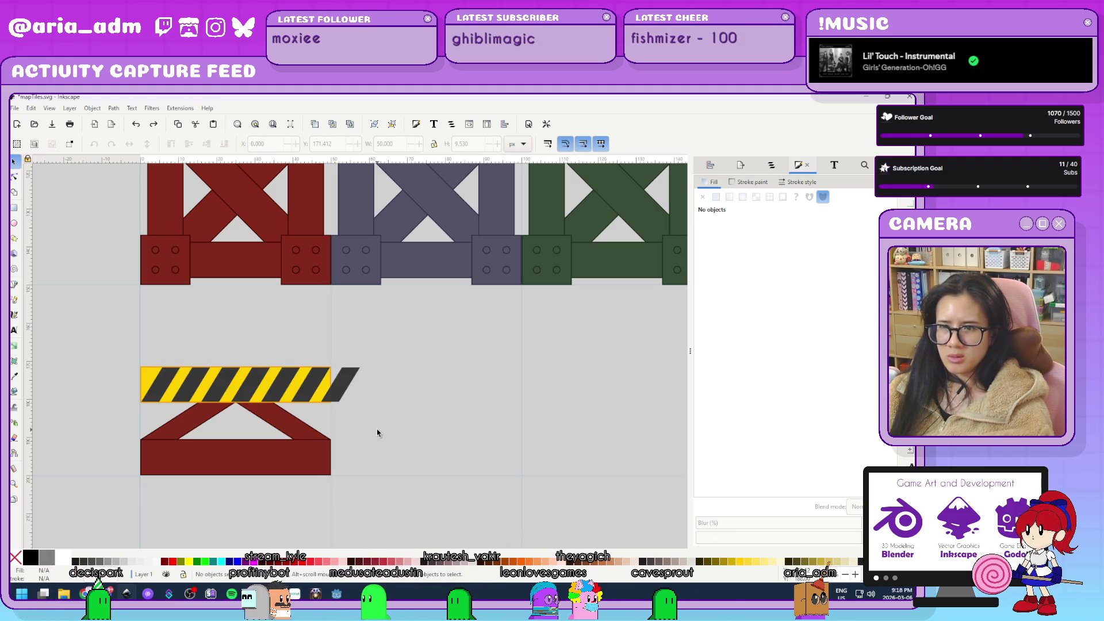
pyautogui.click(315, 391)
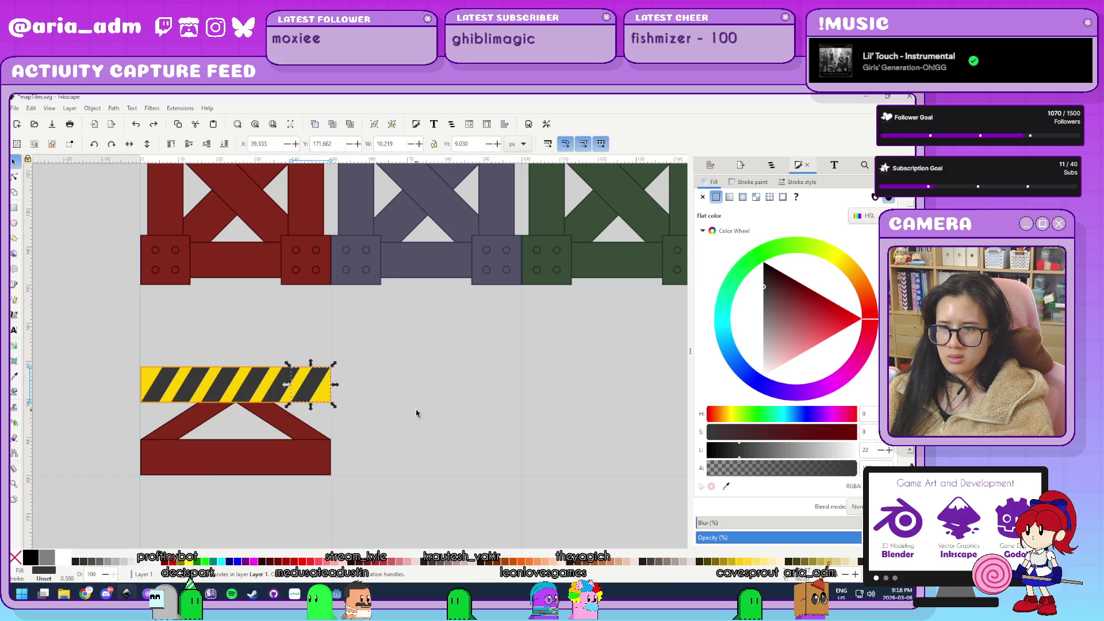
# Zoom in on the hazard bar, try nudging the right-end stripe, and undo it.
pyautogui.click(416, 413)
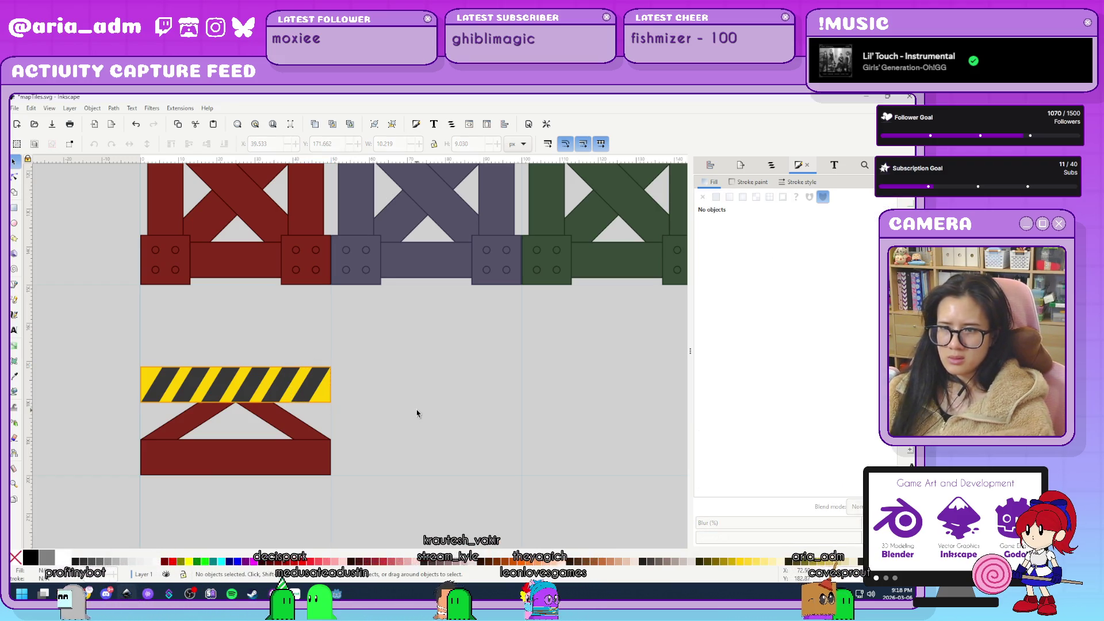
pyautogui.click(310, 384)
pyautogui.press('Escape')
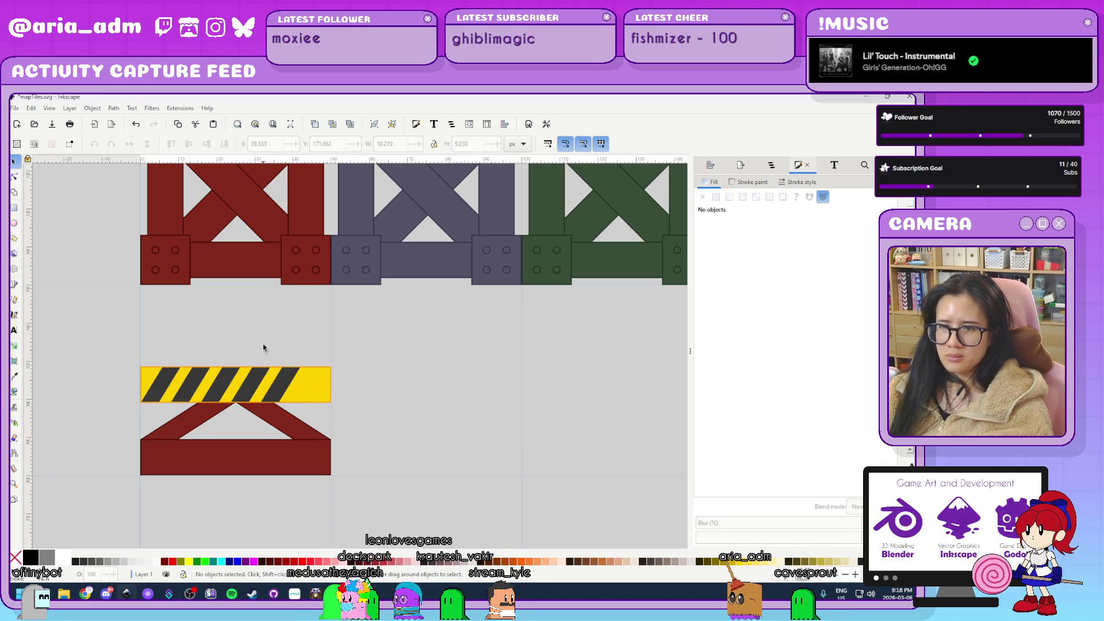
pyautogui.scroll(2, 262, 345)
pyautogui.scroll(2, 461, 468)
pyautogui.moveTo(163, 394)
pyautogui.mouseDown()
pyautogui.moveTo(291, 394)
pyautogui.moveTo(143, 390)
pyautogui.mouseUp()
pyautogui.hotkey('ctrl', 'z')
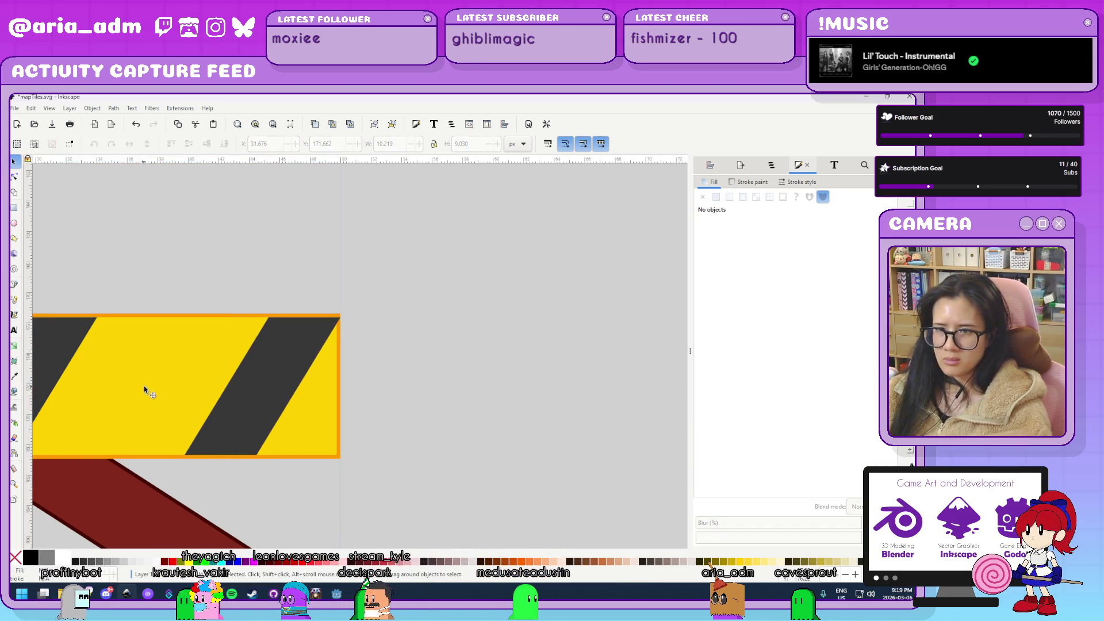
# Shift a dark stripe left and distribute the selected stripes evenly across the bar.
pyautogui.scroll(2, 314, 339)
pyautogui.moveTo(305, 314)
pyautogui.mouseDown()
pyautogui.moveTo(260, 312)
pyautogui.moveTo(273, 312)
pyautogui.mouseUp()
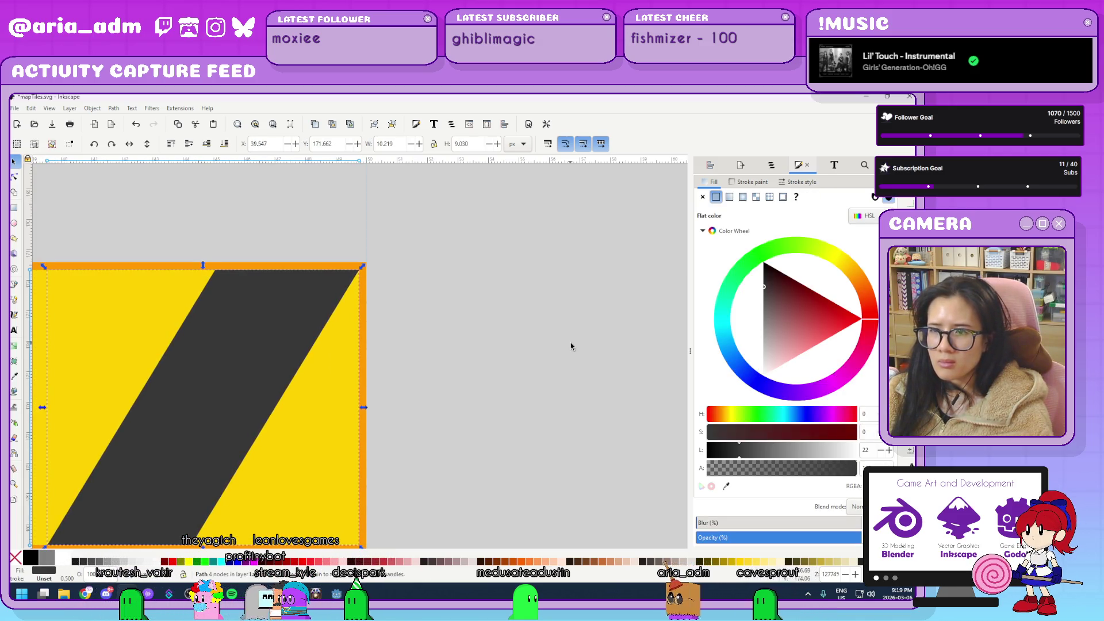
pyautogui.scroll(-2, 571, 347)
pyautogui.scroll(-2, 571, 347)
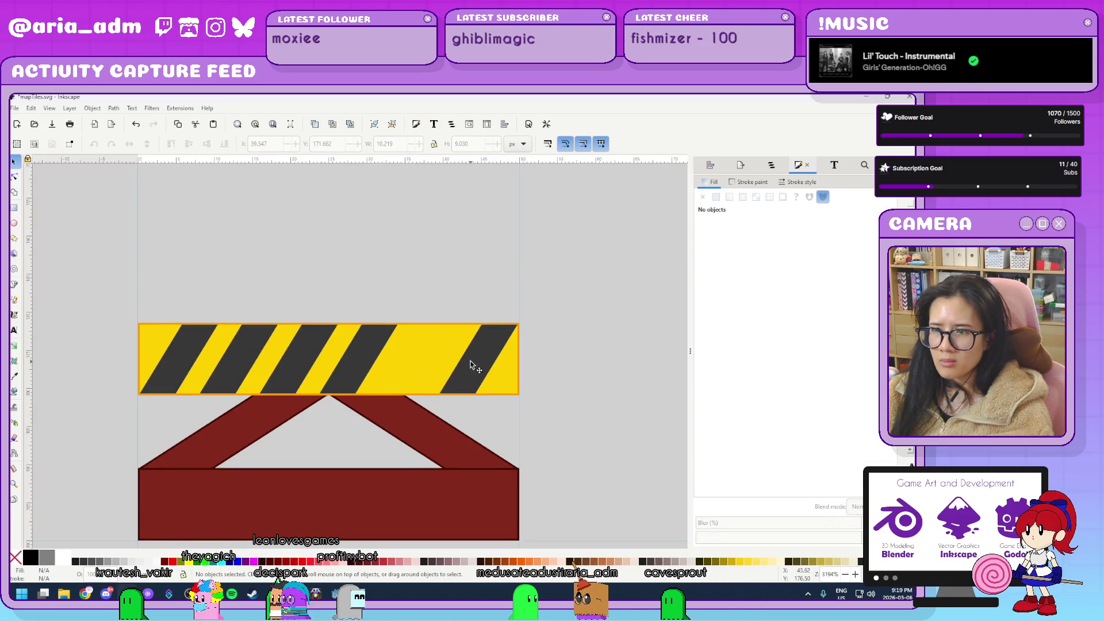
pyautogui.keyDown('shift'); pyautogui.click(352, 372); pyautogui.keyUp('shift')
pyautogui.keyDown('shift'); pyautogui.click(232, 372); pyautogui.keyUp('shift')
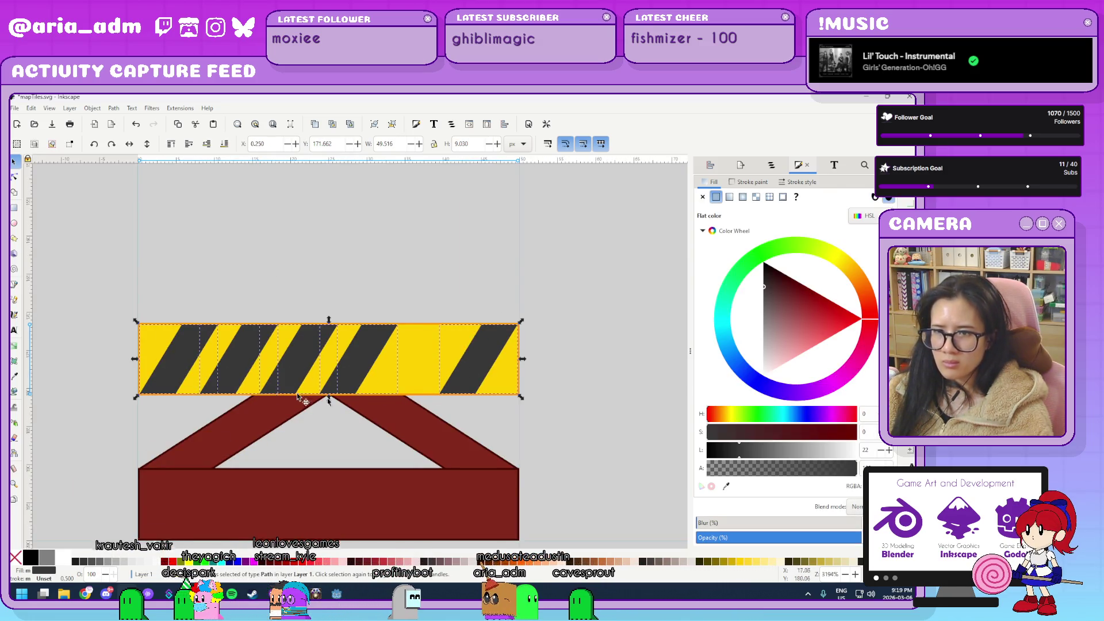
pyautogui.hotkey('ctrl', 'shift', 'a')
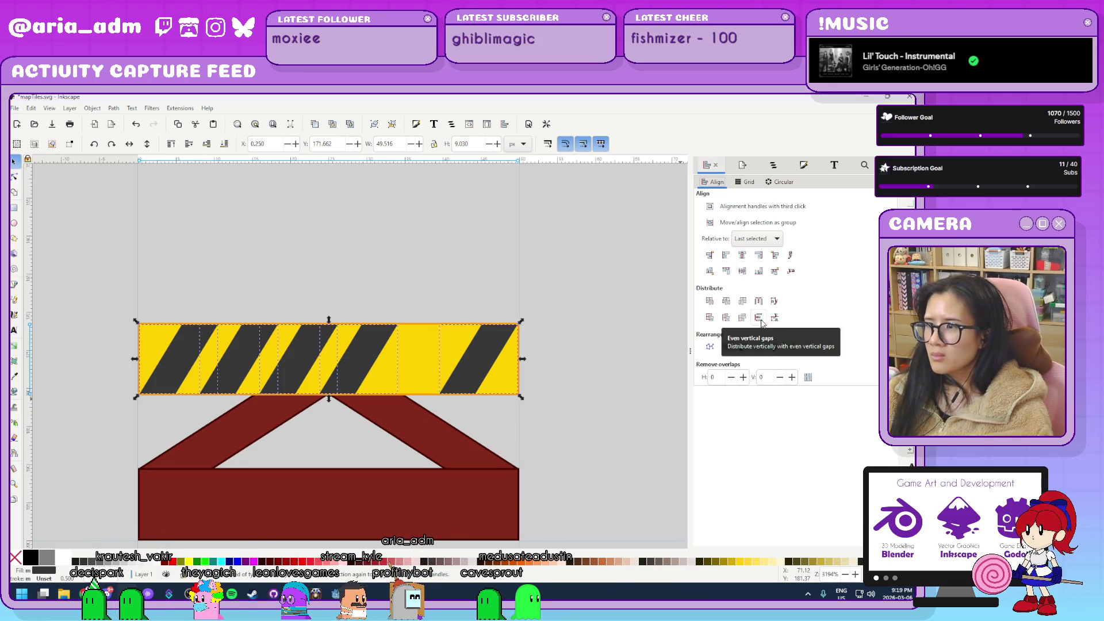
pyautogui.click(743, 271)
# Try moving the right-hand dark stripes off the bar, undoing each move.
pyautogui.scroll(-3, 440, 270)
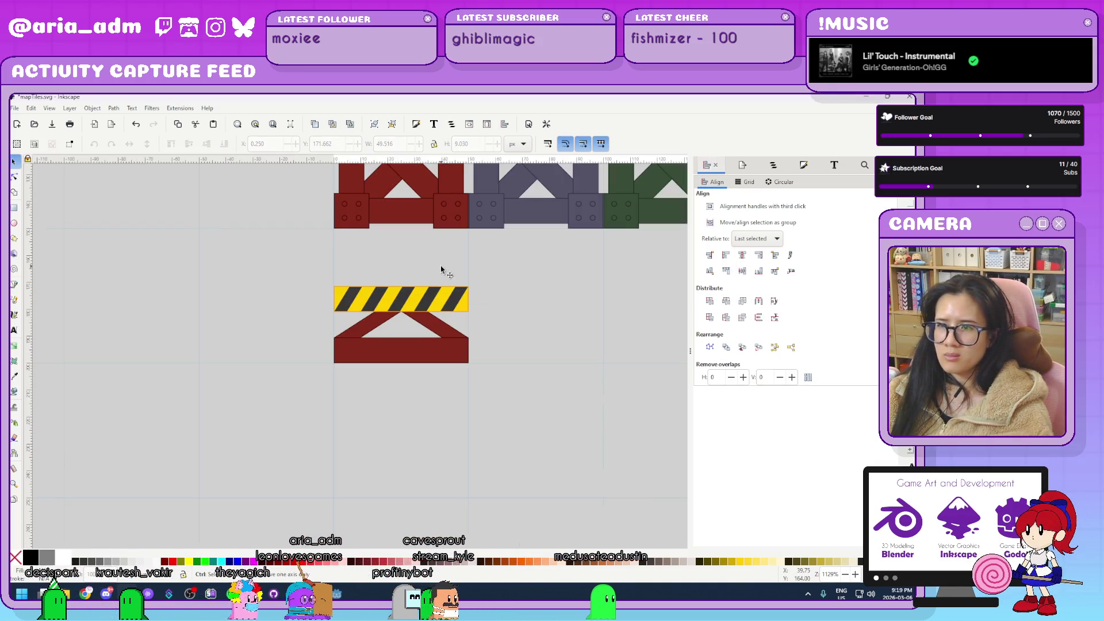
pyautogui.scroll(-3, 492, 286)
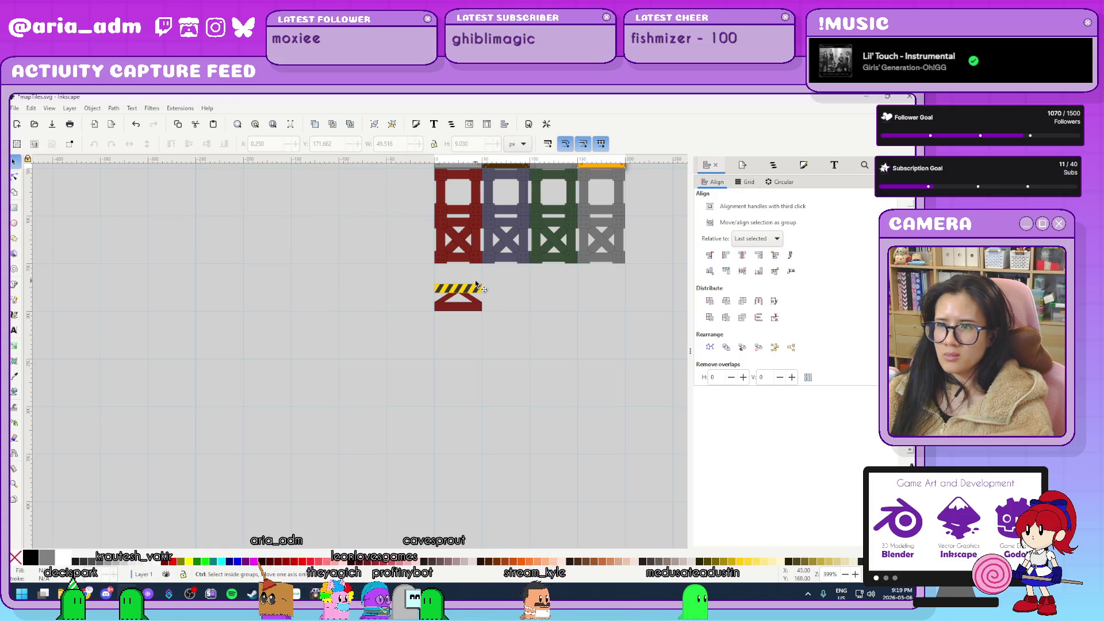
pyautogui.scroll(6, 493, 286)
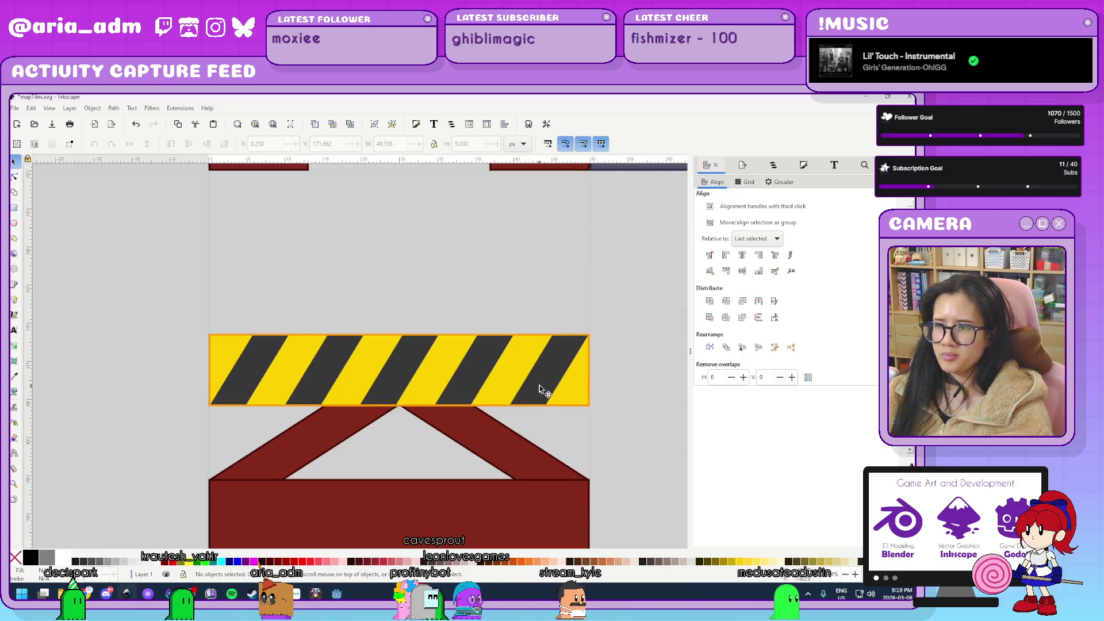
pyautogui.keyDown('shift'); pyautogui.click(467, 393); pyautogui.keyUp('shift')
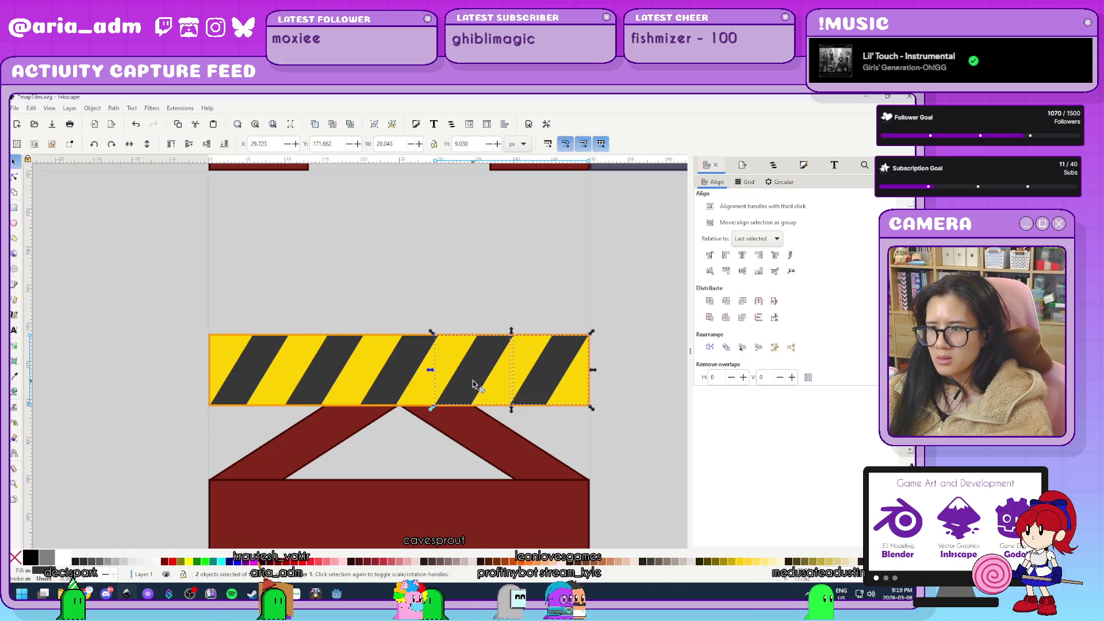
pyautogui.moveTo(471, 379); pyautogui.dragTo(563, 379)
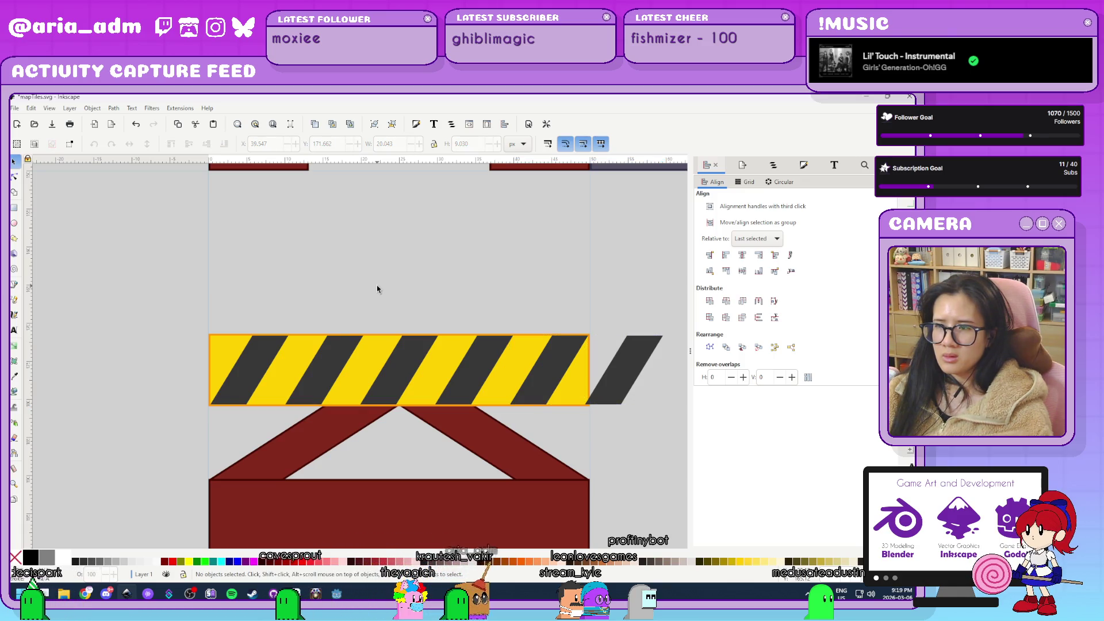
pyautogui.hotkey('ctrl', 'z')
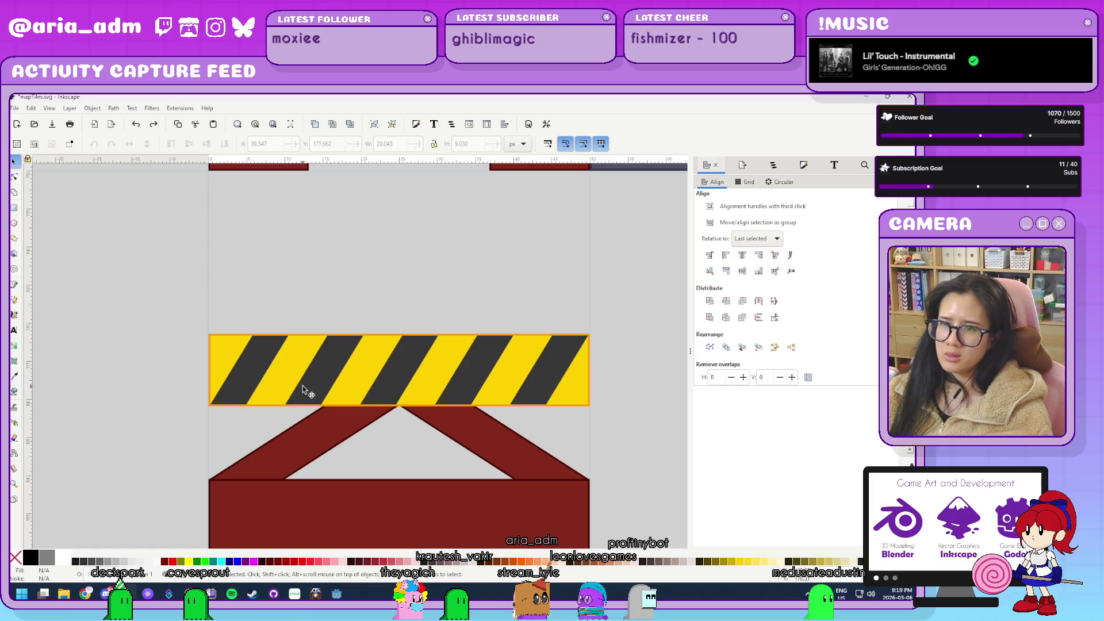
pyautogui.click(537, 389)
pyautogui.moveTo(537, 389); pyautogui.dragTo(542, 288)
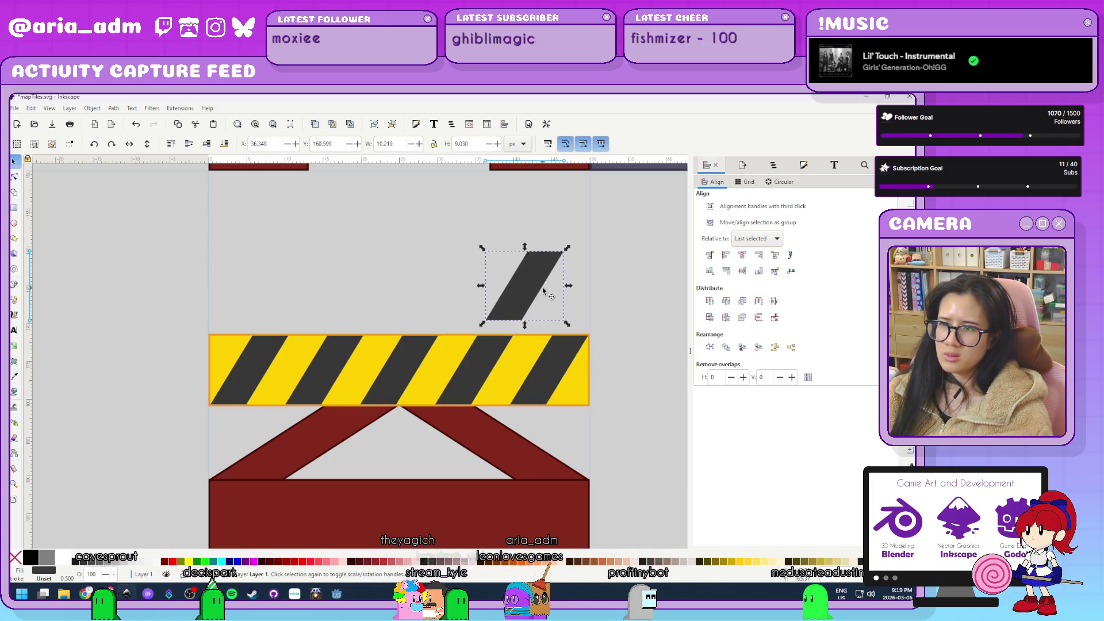
pyautogui.hotkey('ctrl', 'z')
pyautogui.moveTo(552, 350); pyautogui.dragTo(579, 234)
pyautogui.hotkey('ctrl', 'z')
# Try shifting the left stripes off the bar, undo it, and box-select the whole barrier tile.
pyautogui.click(240, 369)
pyautogui.keyDown('shift'); pyautogui.click(315, 378); pyautogui.keyUp('shift')
pyautogui.moveTo(327, 370); pyautogui.dragTo(229, 374)
pyautogui.click(184, 307)
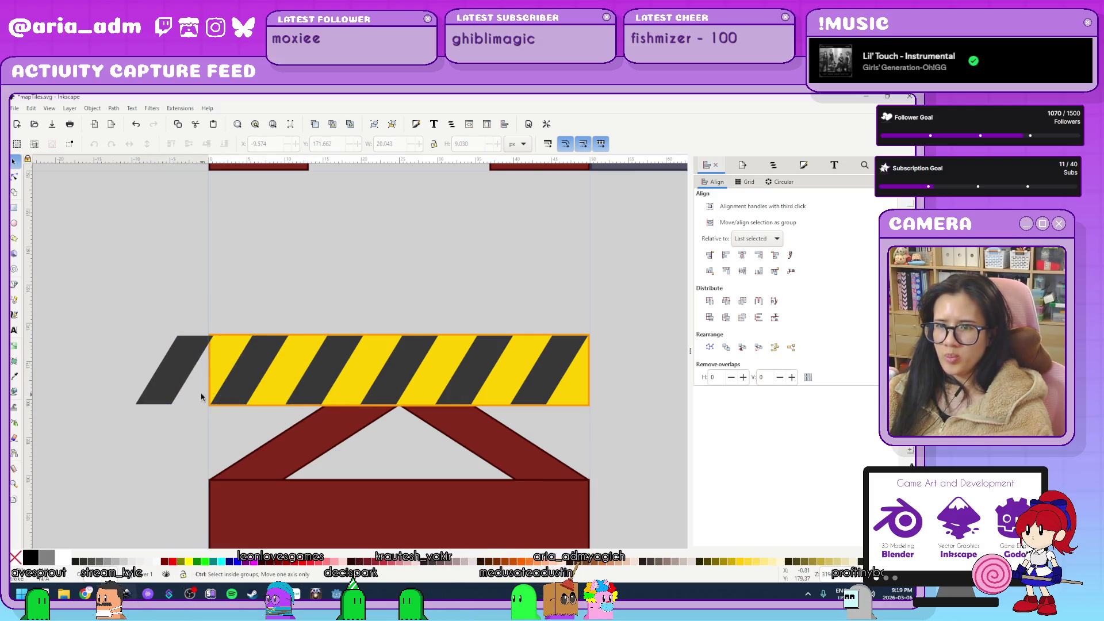
pyautogui.hotkey('ctrl', 'z')
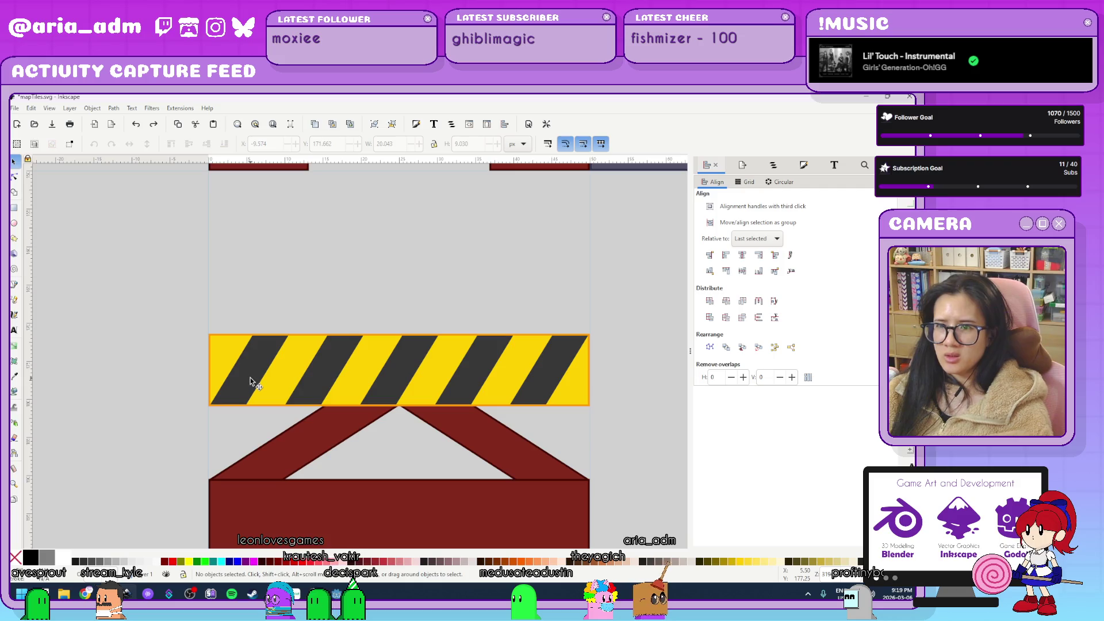
pyautogui.moveTo(310, 374); pyautogui.dragTo(395, 247)
pyautogui.hotkey('ctrl', 'z')
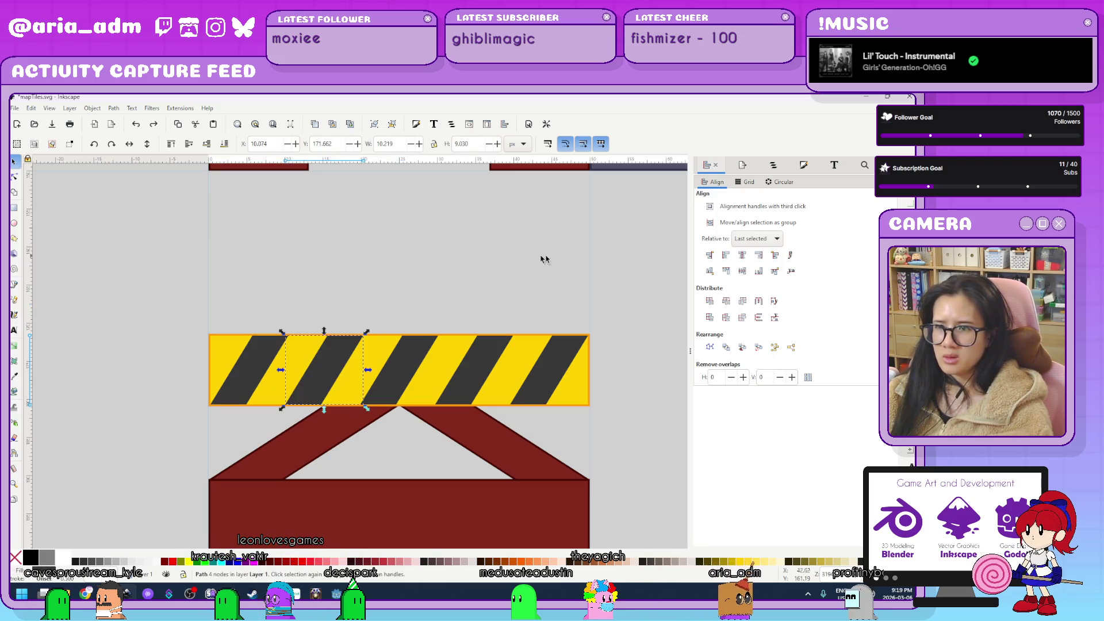
pyautogui.scroll(-3, 578, 317)
pyautogui.moveTo(661, 345); pyautogui.dragTo(458, 377)
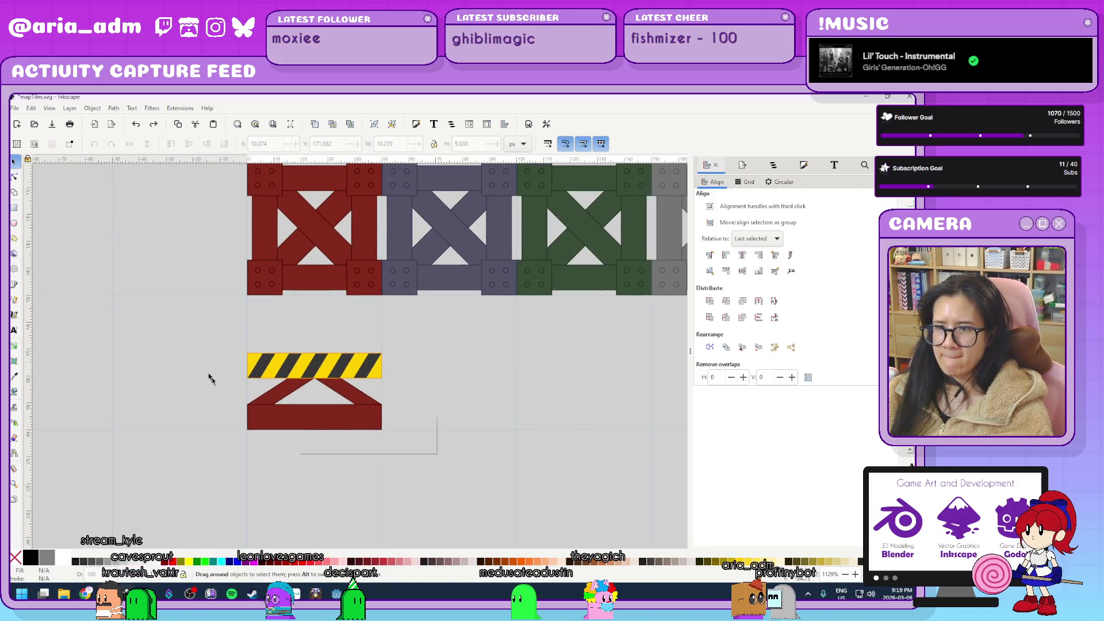
# Duplicate the barrier tile and place the copy right beside the original.
pyautogui.moveTo(179, 321); pyautogui.dragTo(437, 454)
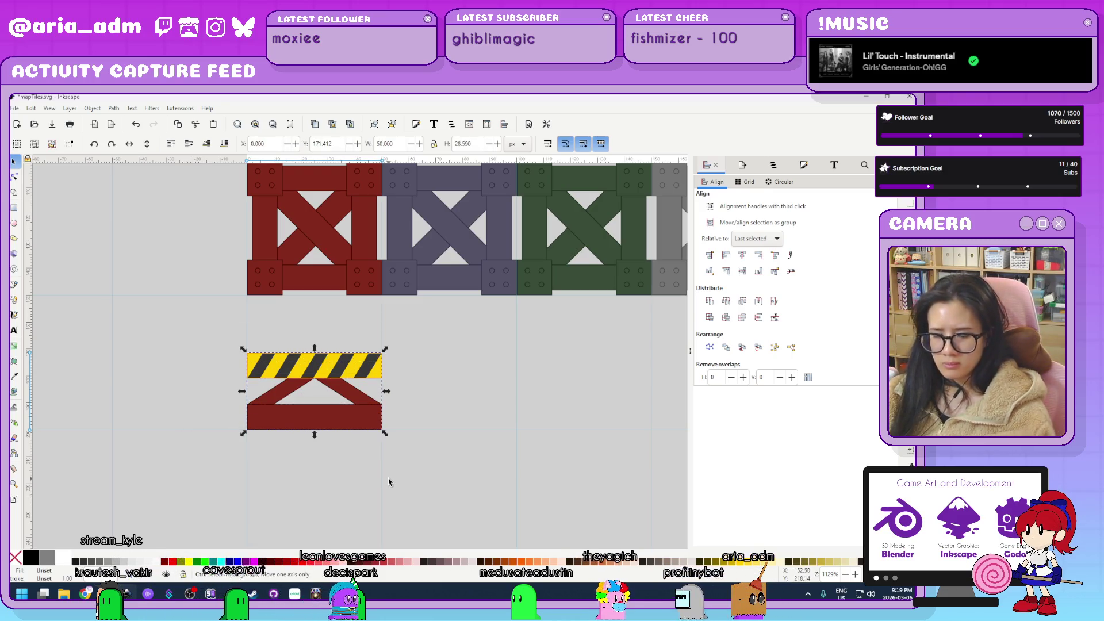
pyautogui.hotkey('ctrl', 'd')
pyautogui.scroll(2, 472, 400)
pyautogui.moveTo(132, 332); pyautogui.dragTo(388, 337)
pyautogui.scroll(-2, 425, 506)
# Duplicate both barrier tiles and place the copies to the right, making four.
pyautogui.moveTo(538, 515); pyautogui.dragTo(173, 391)
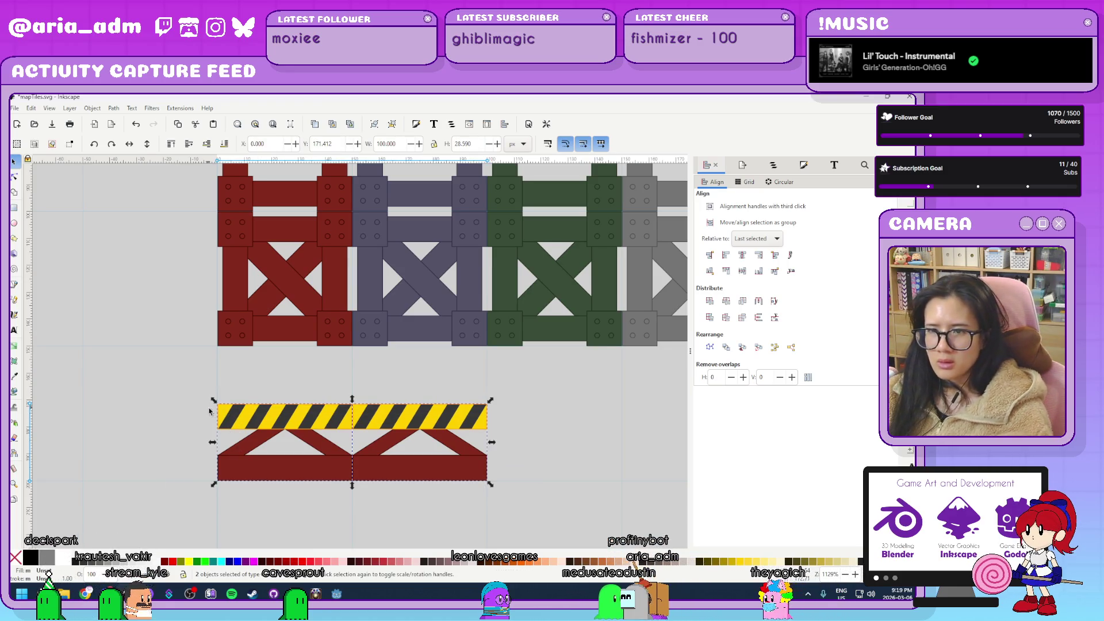
pyautogui.hotkey('ctrl', 'd')
pyautogui.moveTo(258, 421)
pyautogui.mouseDown()
pyautogui.moveTo(517, 460)
pyautogui.moveTo(535, 522)
pyautogui.mouseUp()
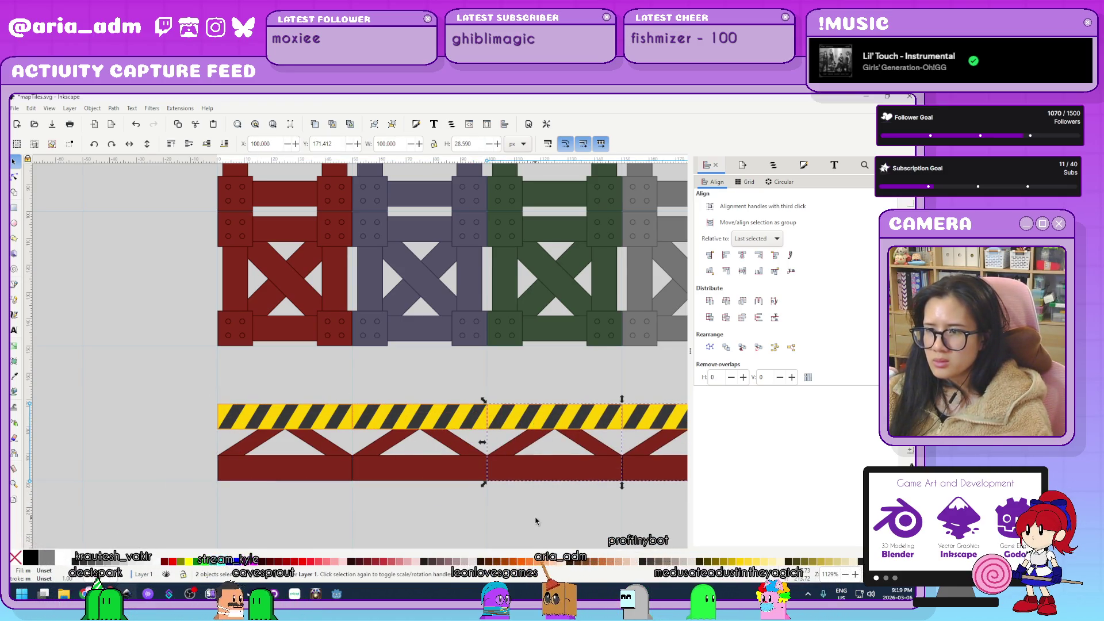
# Select the whole row of four barrier tiles and ungroup it.
pyautogui.scroll(2, 322, 466)
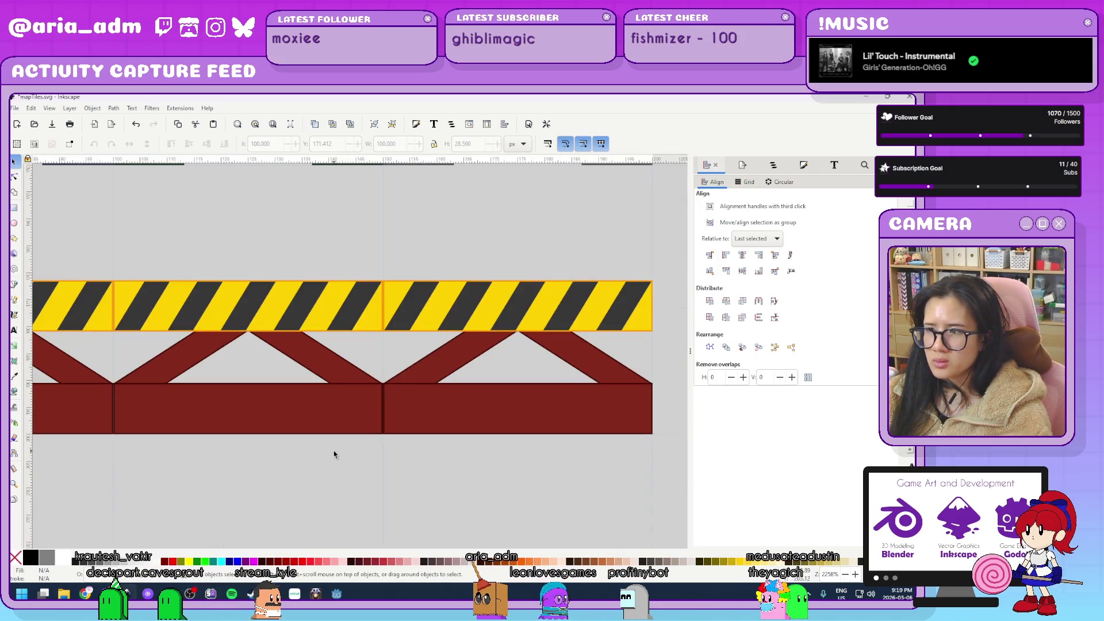
pyautogui.scroll(-2, 252, 473)
pyautogui.hscroll(-5, 375, 477)
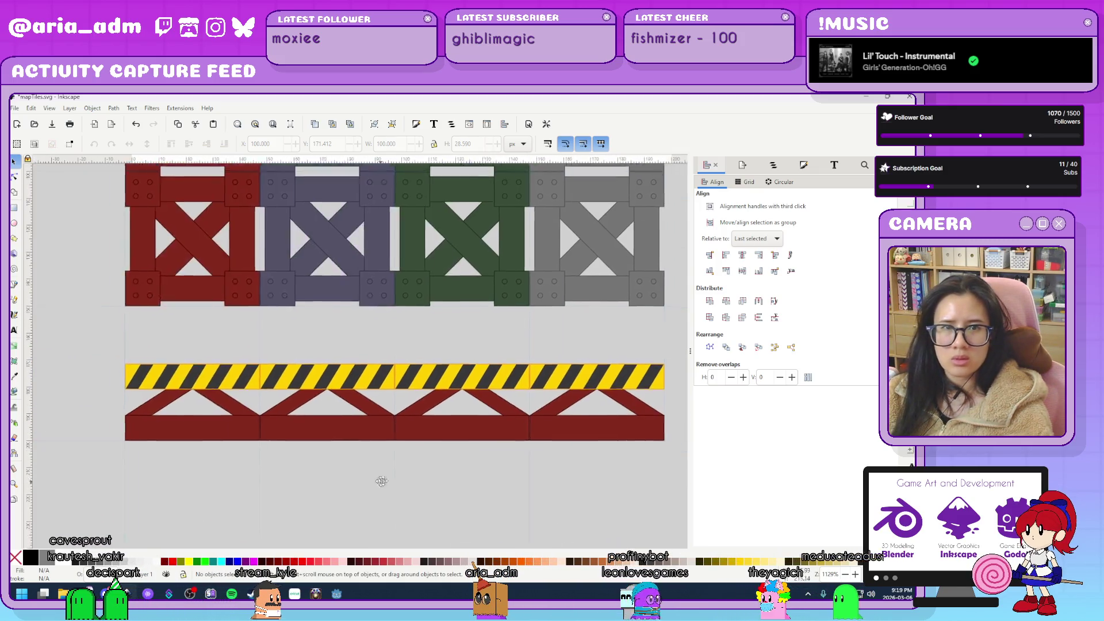
pyautogui.scroll(-1, 395, 478)
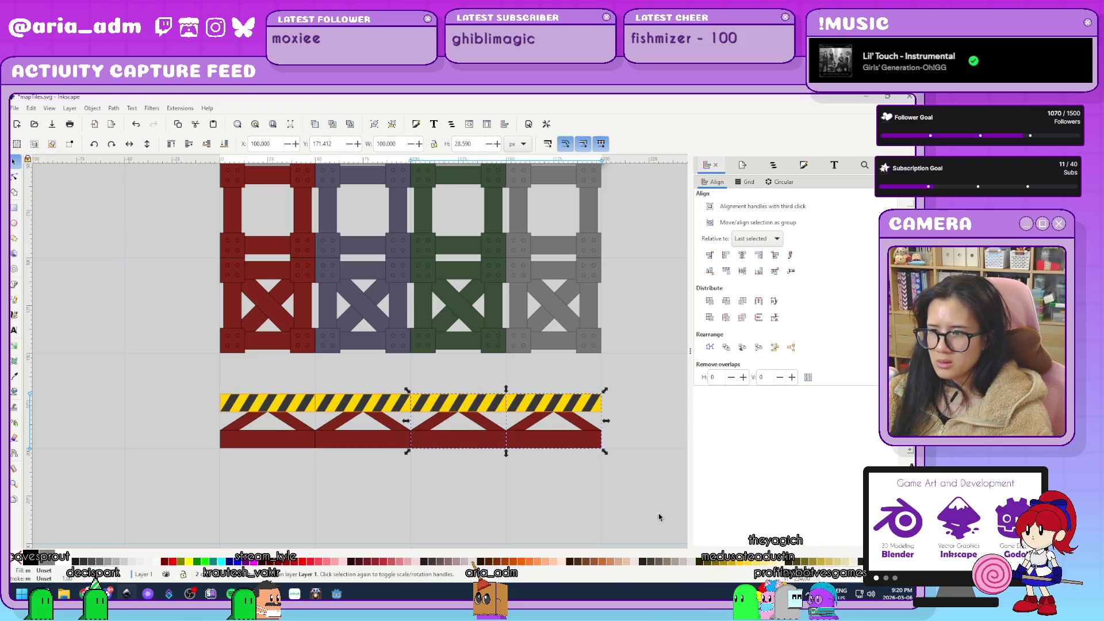
pyautogui.moveTo(636, 496); pyautogui.dragTo(121, 374)
pyautogui.hotkey('ctrl', 'shift', 'g')
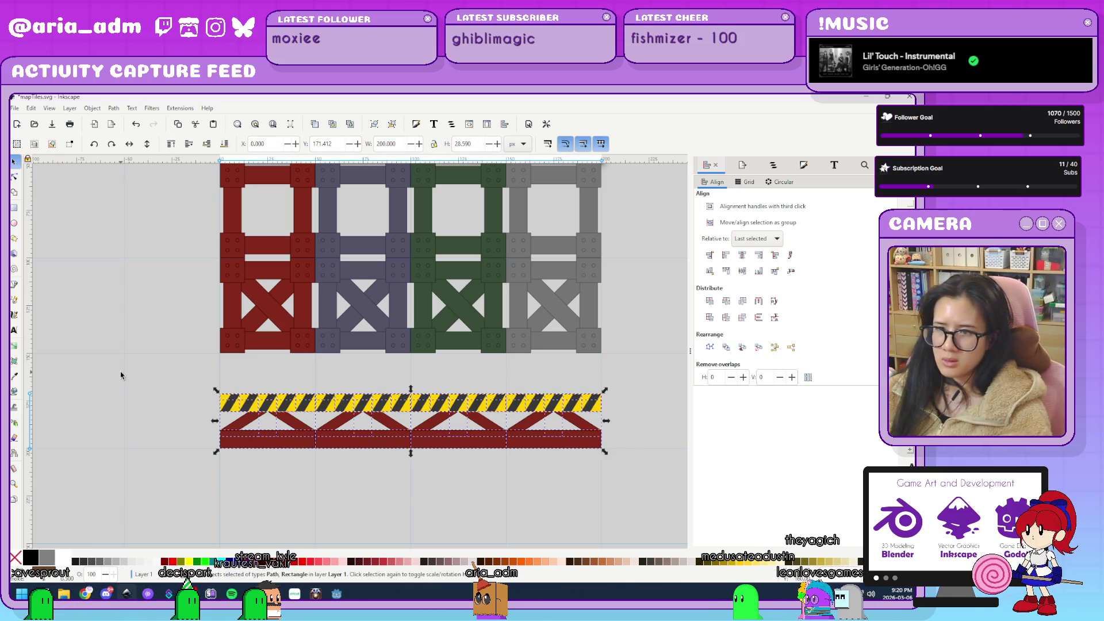
pyautogui.scroll(1, 405, 478)
# Colour the second truss blue-grey by sampling the crate above with the Dropper.
pyautogui.click(342, 402)
pyautogui.keyDown('shift'); pyautogui.click(394, 426); pyautogui.keyUp('shift')
pyautogui.hotkey('ctrl', 'shift', 'f')
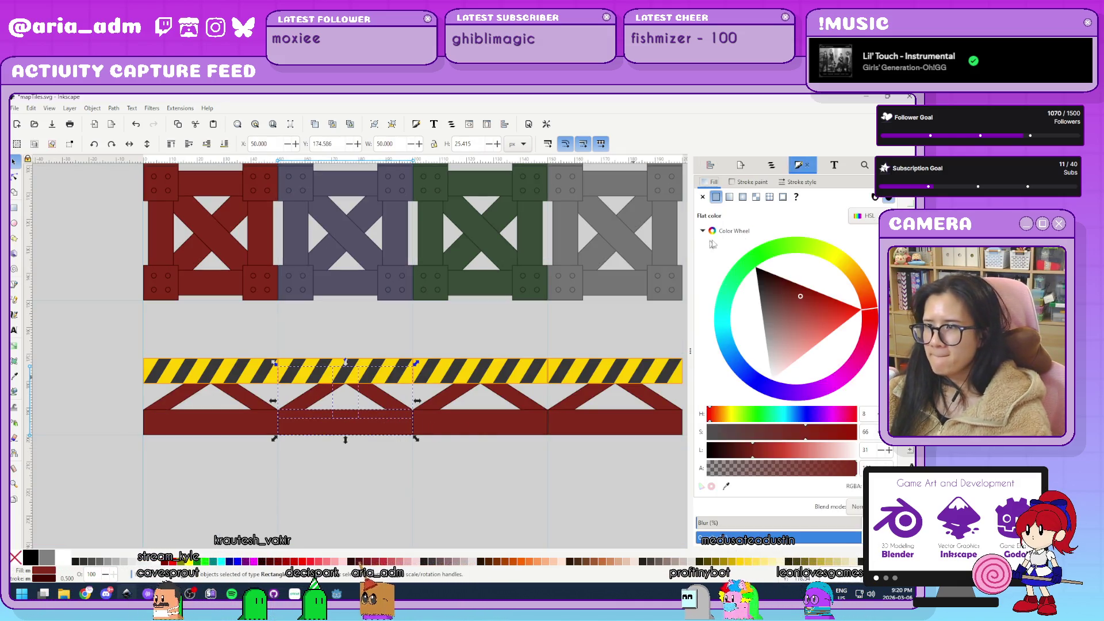
pyautogui.press('d')
pyautogui.click(360, 284)
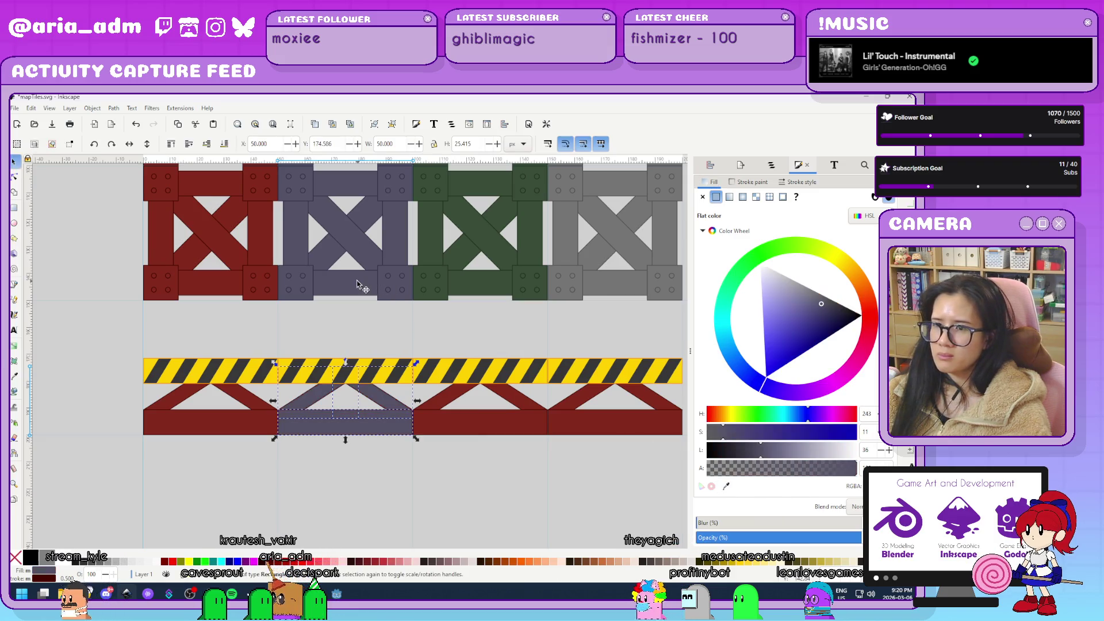
# Colour the third truss green and the fourth truss grey from their crates.
pyautogui.click(460, 397)
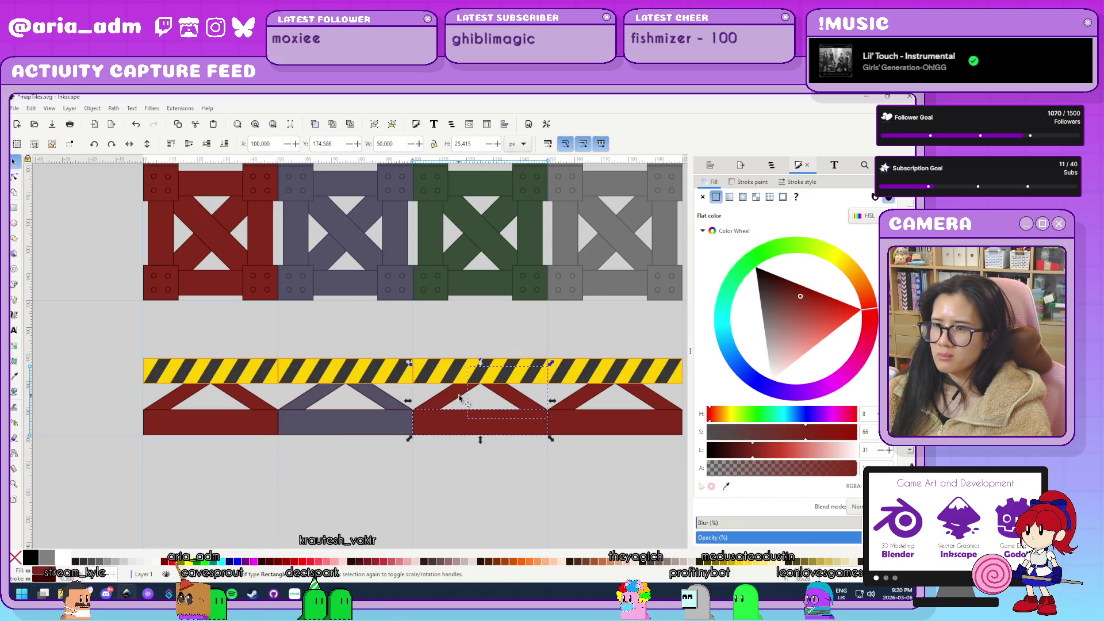
pyautogui.press('d')
pyautogui.click(495, 284)
pyautogui.click(595, 397)
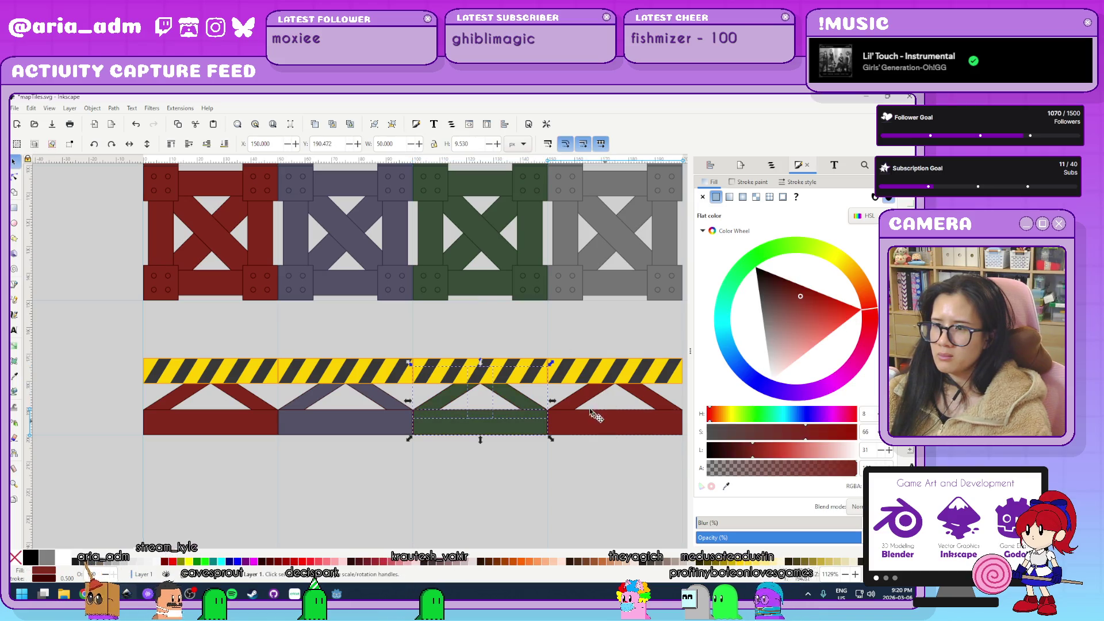
pyautogui.click(727, 487)
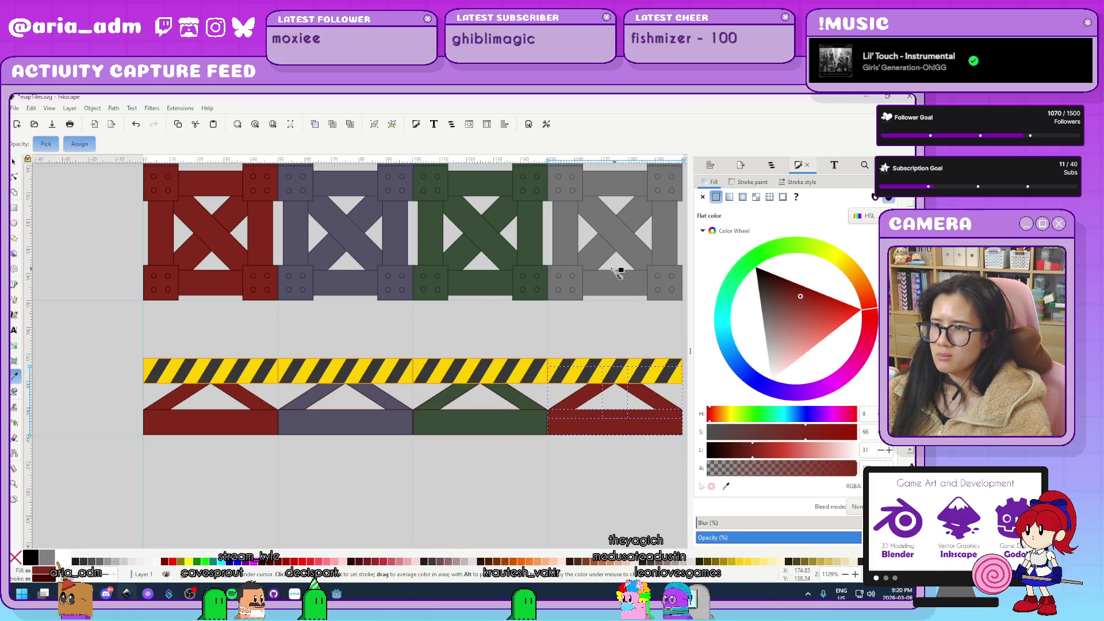
pyautogui.click(618, 292)
# Copy the grey and dark green crate outline colours onto the matching trusses.
pyautogui.hscroll(5, 642, 265)
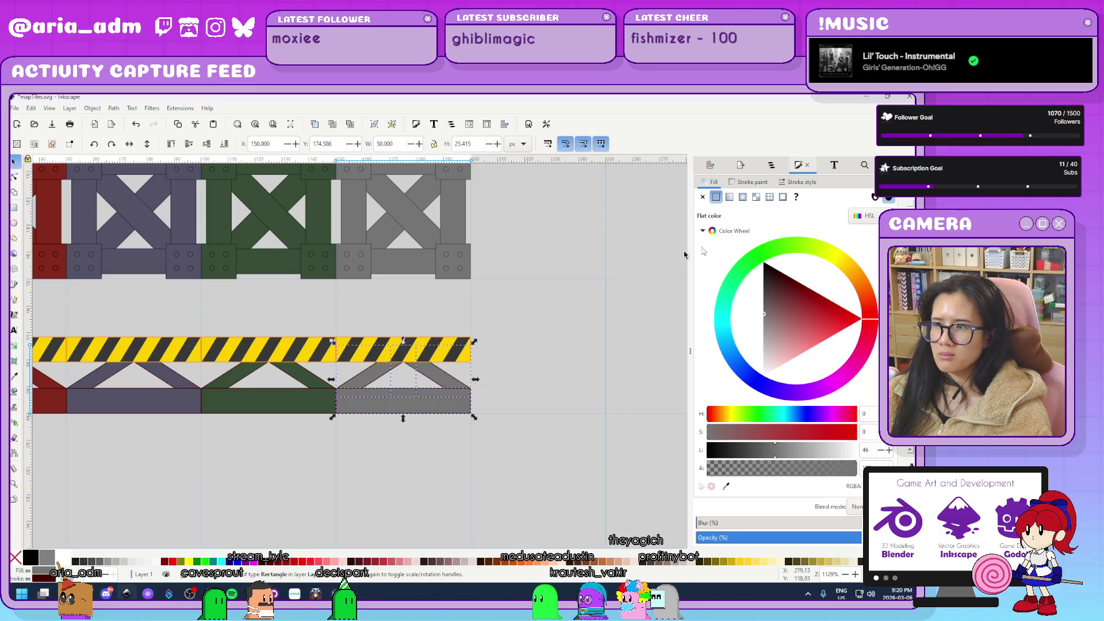
pyautogui.press('d')
pyautogui.scroll(4, 417, 294)
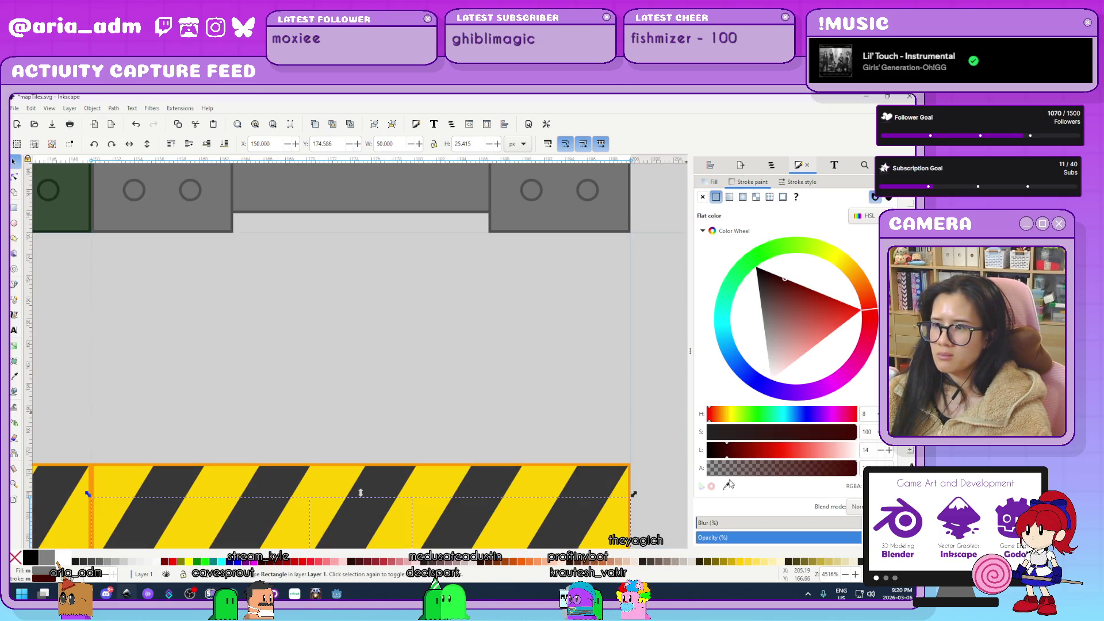
pyautogui.click(609, 236)
pyautogui.press('s')
pyautogui.scroll(-3, 641, 322)
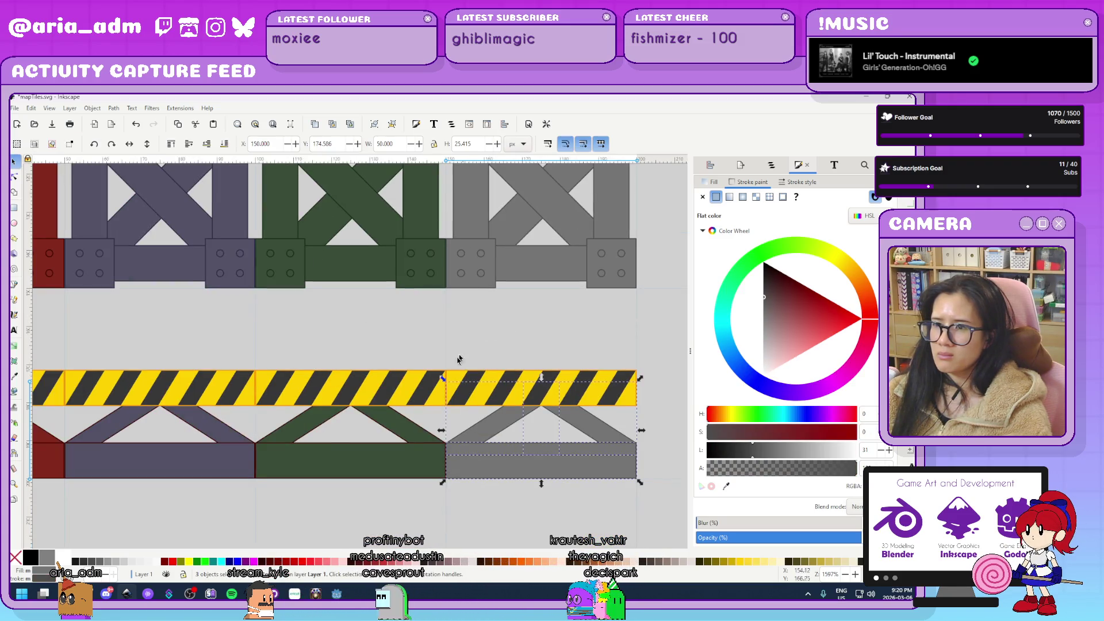
pyautogui.click(299, 449)
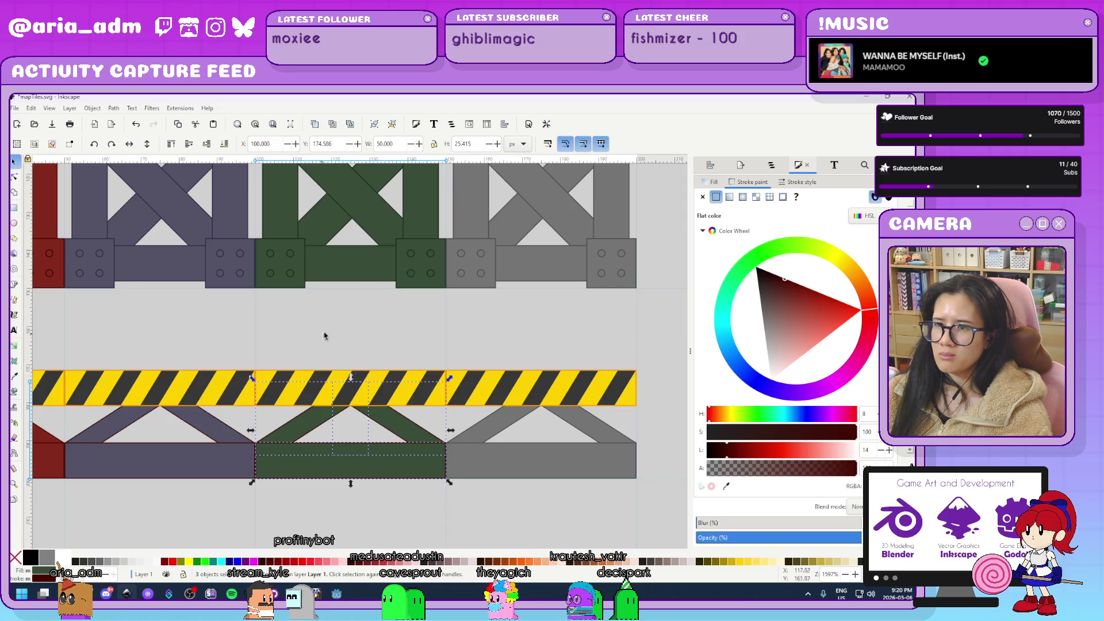
pyautogui.scroll(3, 342, 323)
pyautogui.click(727, 486)
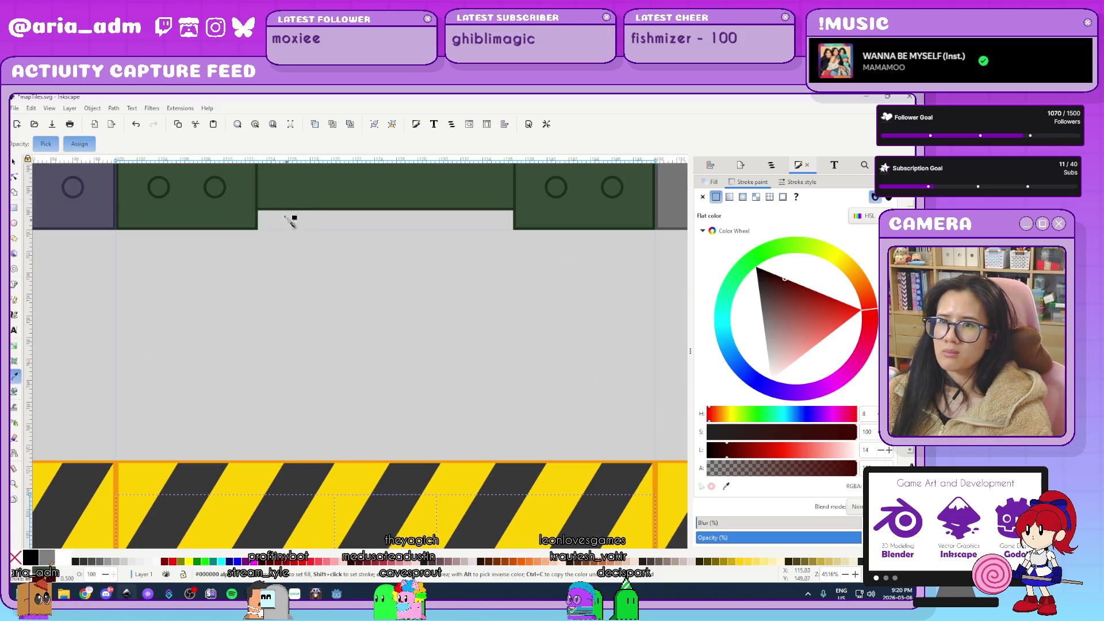
pyautogui.click(282, 209)
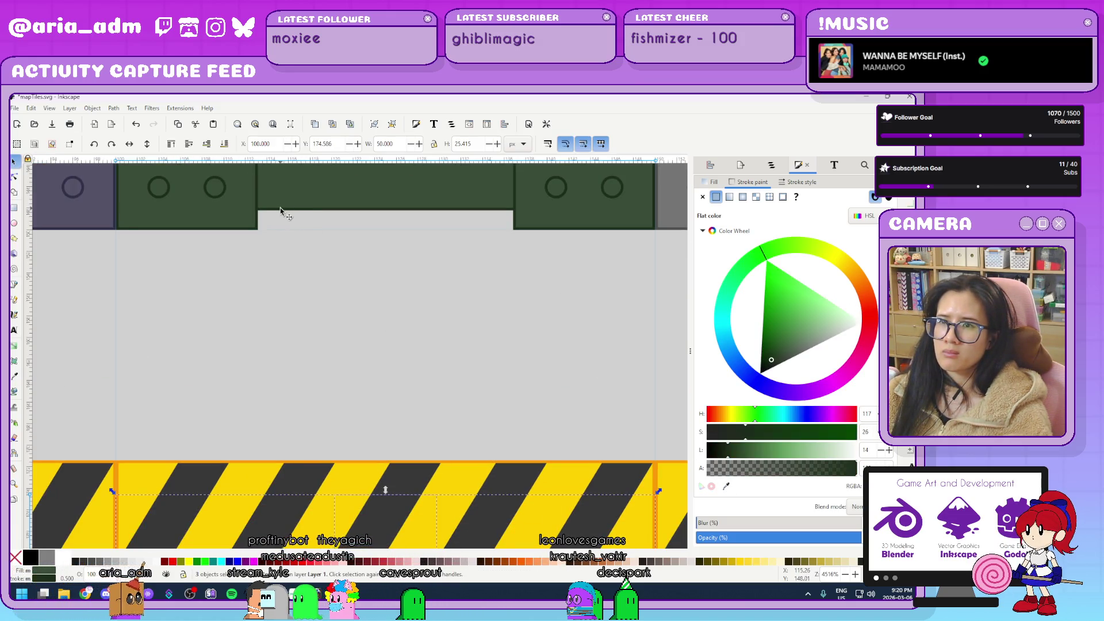
pyautogui.press('s')
# Apply the blue-grey crate outline colour to the blue-grey truss pieces, then deselect.
pyautogui.scroll(-3, 369, 281)
pyautogui.click(236, 401)
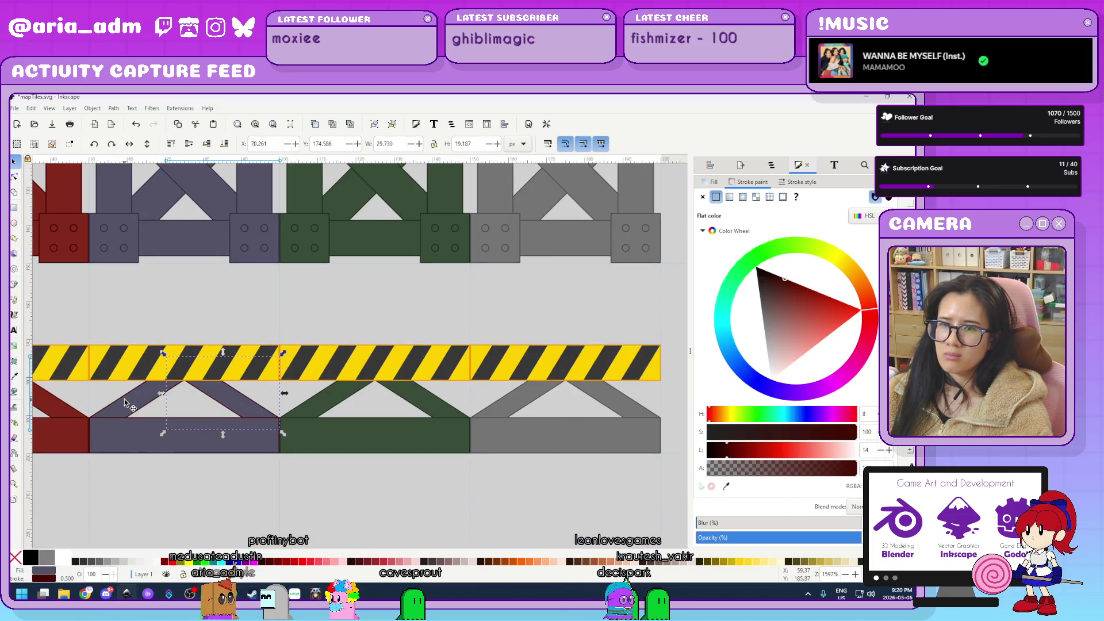
pyautogui.keyDown('shift'); pyautogui.click(141, 444); pyautogui.keyUp('shift')
pyautogui.scroll(6, 660, 471)
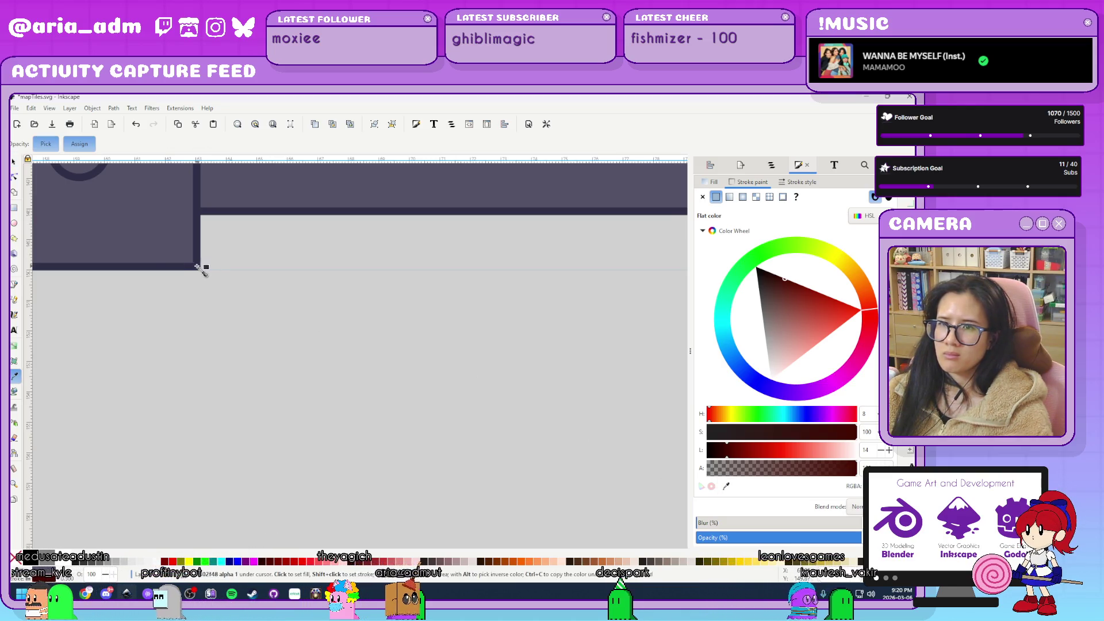
pyautogui.click(363, 399)
pyautogui.press('5')
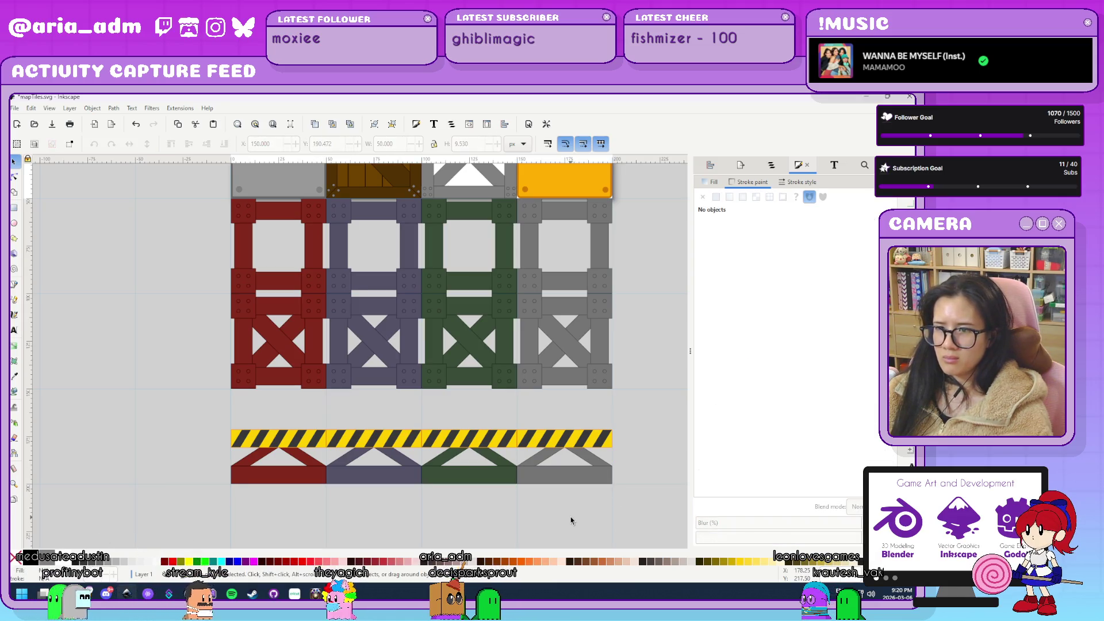
# Give the selected hazard stripes a flat outline colour.
pyautogui.scroll(1, 573, 515)
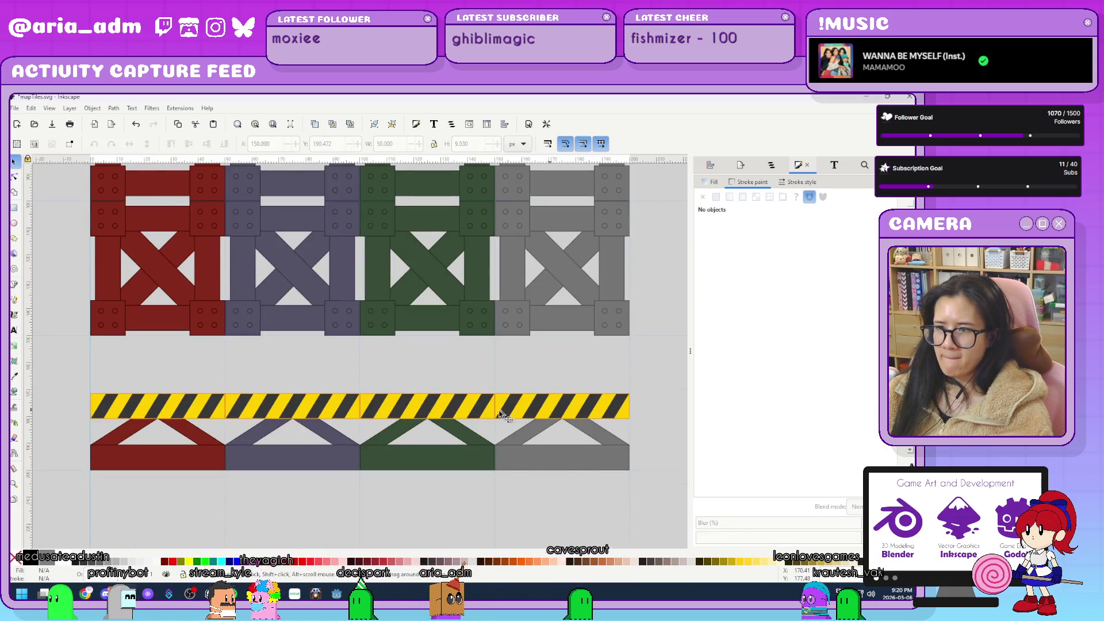
pyautogui.click(550, 418)
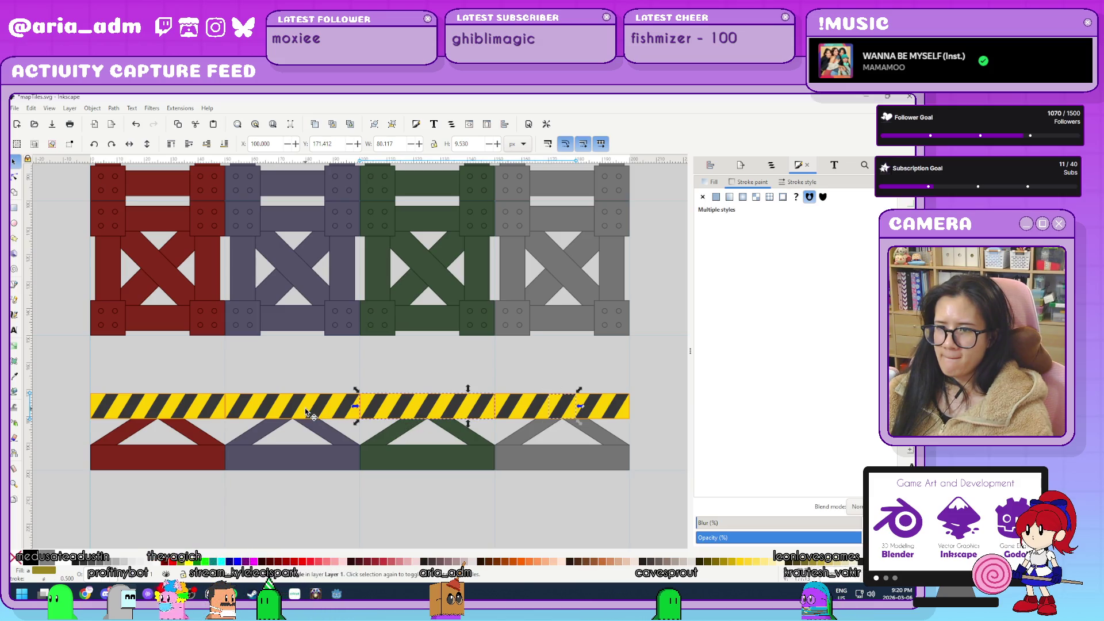
pyautogui.keyDown('shift'); pyautogui.click(193, 415); pyautogui.keyUp('shift')
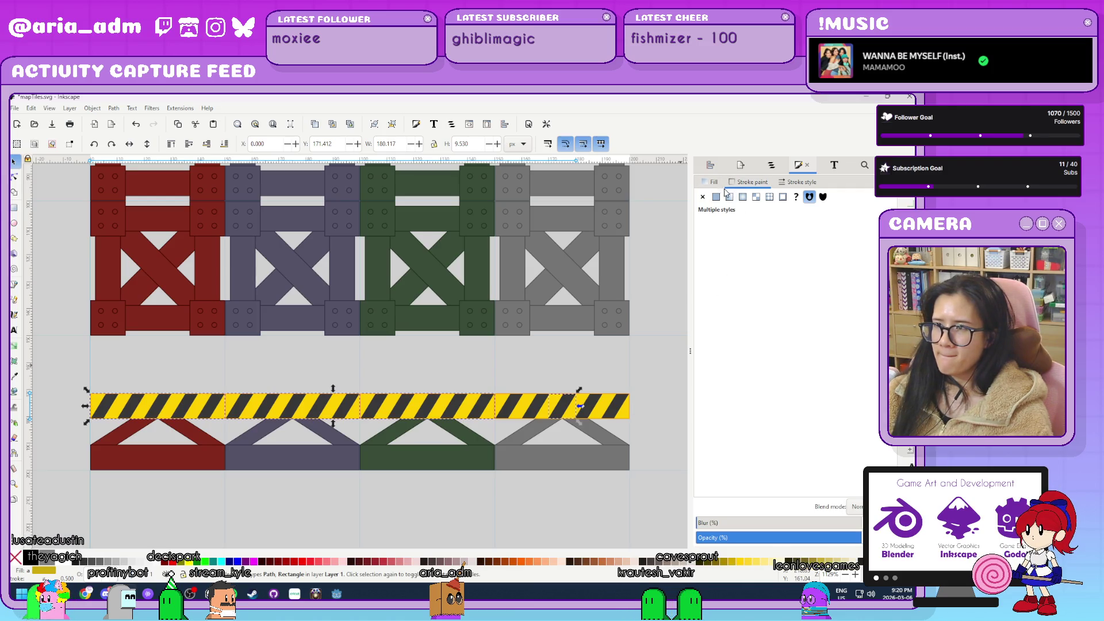
pyautogui.click(716, 197)
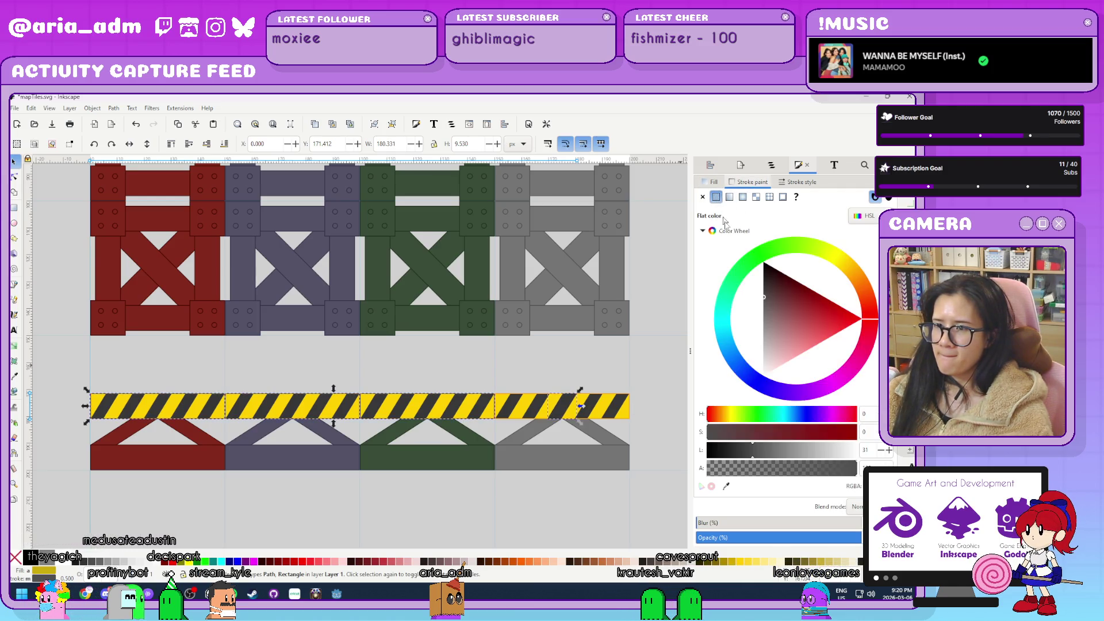
pyautogui.click(726, 486)
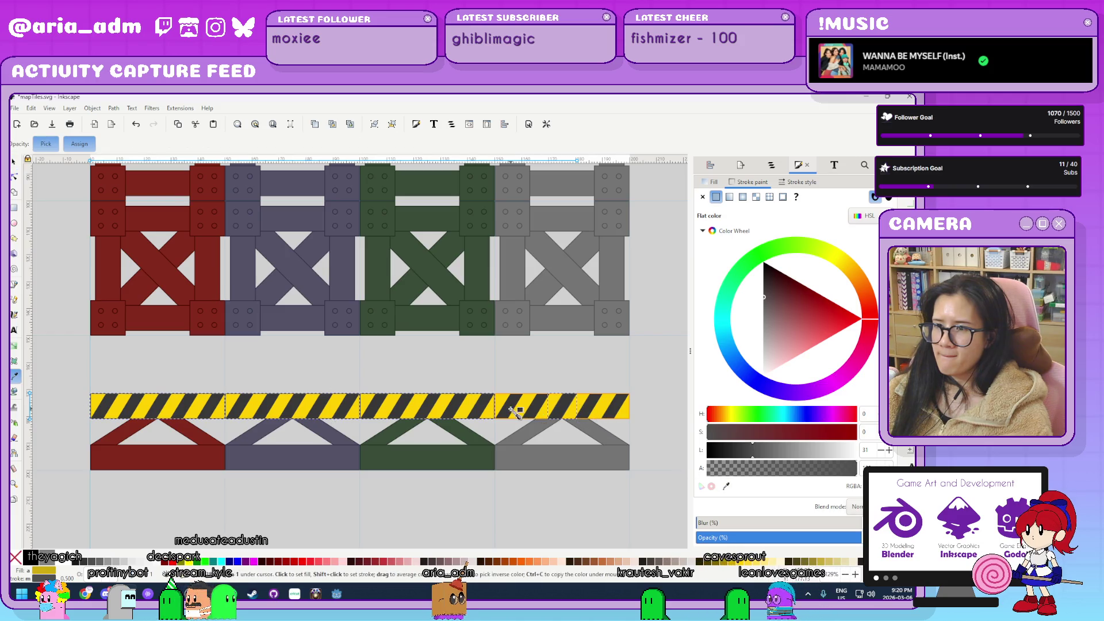
pyautogui.press('s')
pyautogui.click(643, 439)
# Select the yellow hazard rectangle and sample a colour for it with the Dropper.
pyautogui.scroll(3, 644, 440)
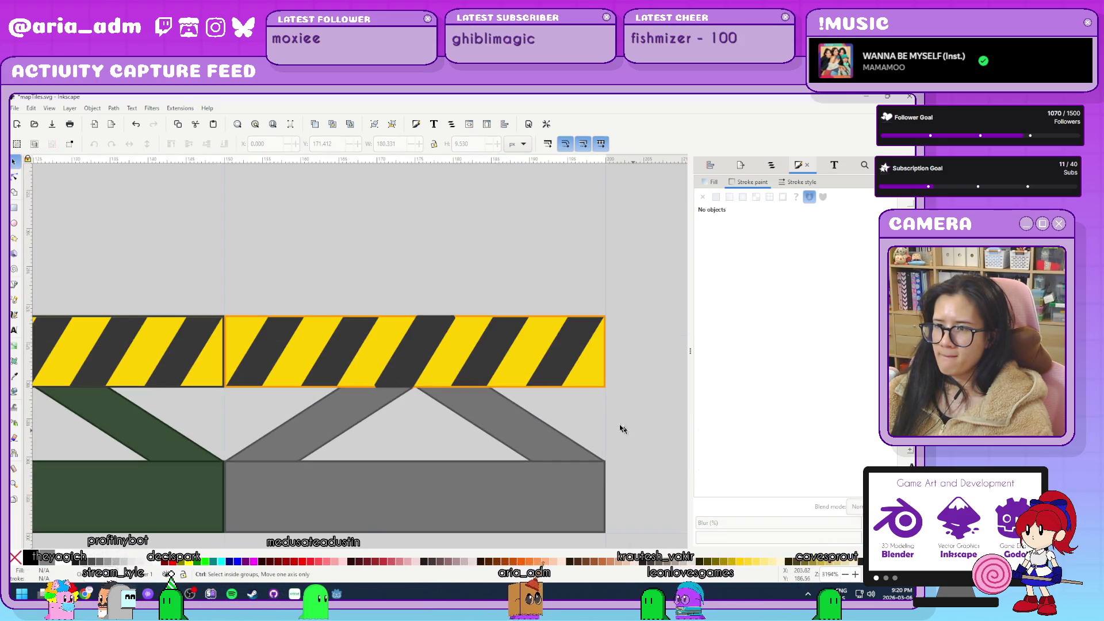
pyautogui.click(598, 383)
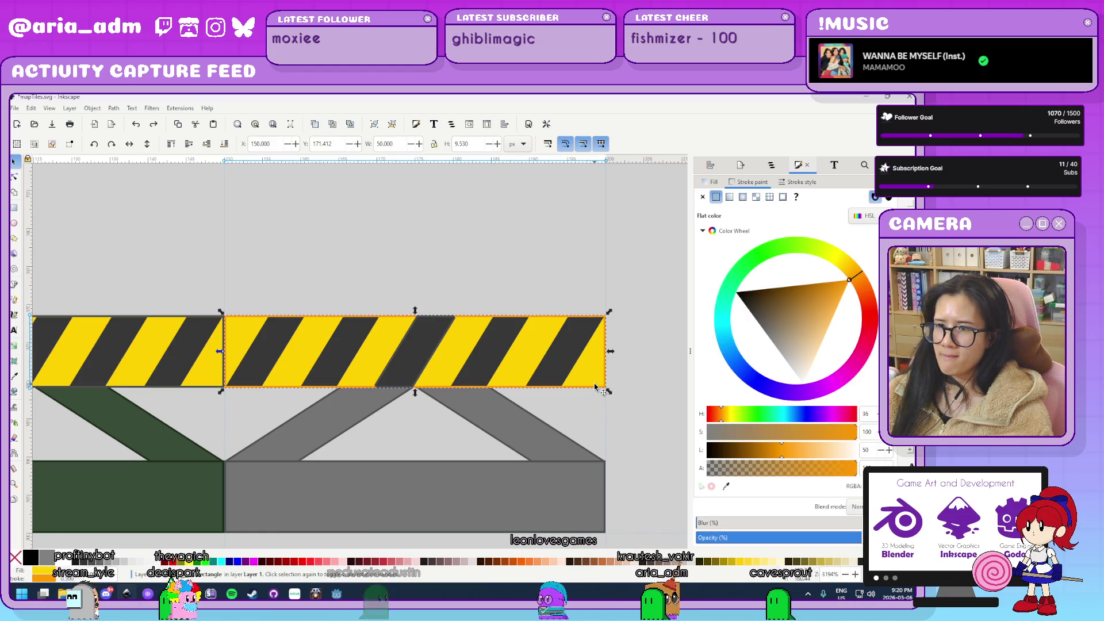
pyautogui.click(420, 352)
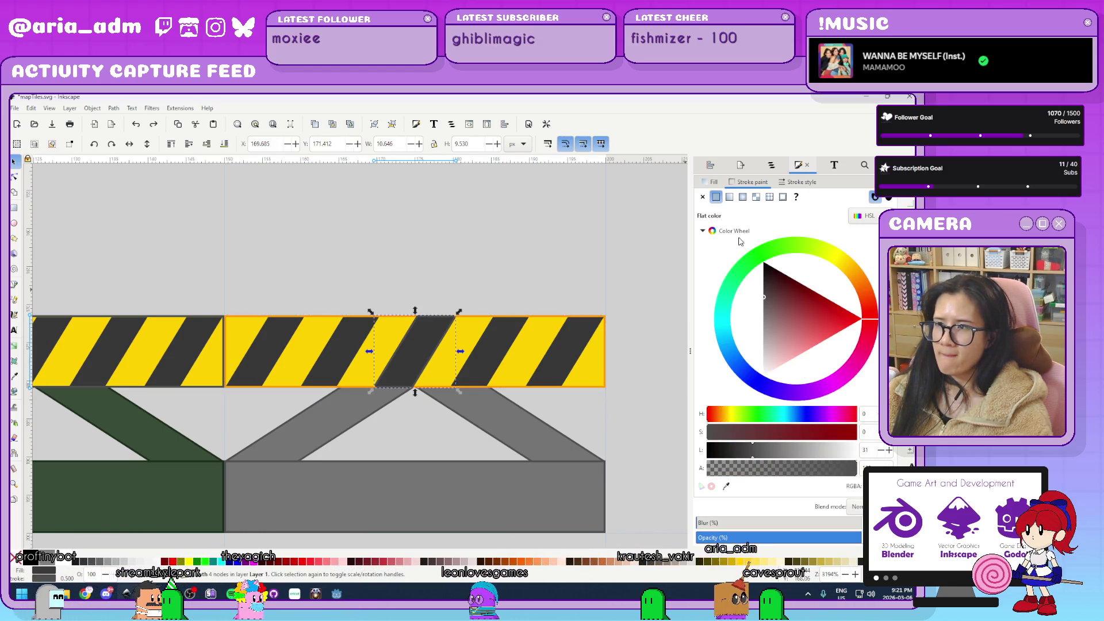
pyautogui.click(601, 368)
pyautogui.press('d')
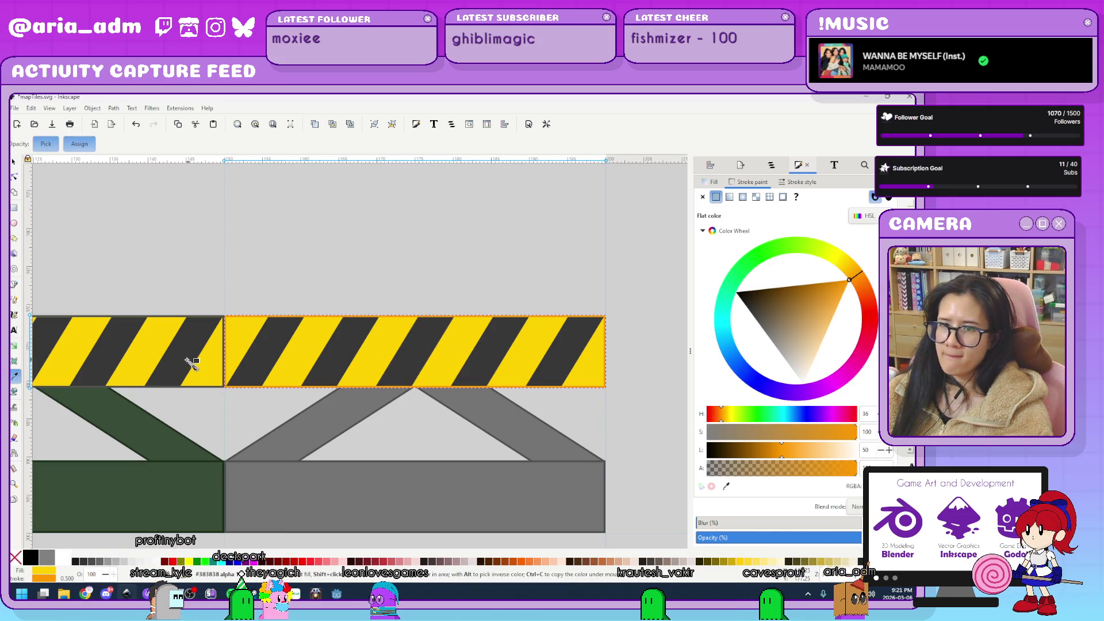
pyautogui.keyDown('shift'); pyautogui.click(207, 364); pyautogui.keyUp('shift')
pyautogui.press('s')
pyautogui.click(387, 263)
# Save the tile sheet with Ctrl+S and recentre it in view.
pyautogui.scroll(-6, 388, 264)
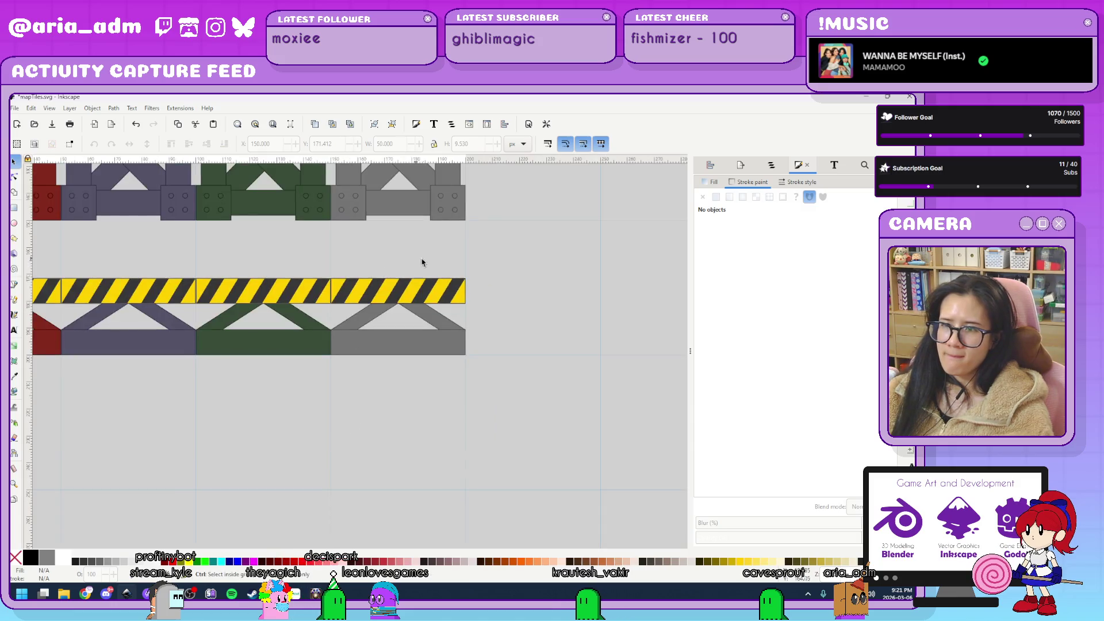
pyautogui.scroll(3, 277, 269)
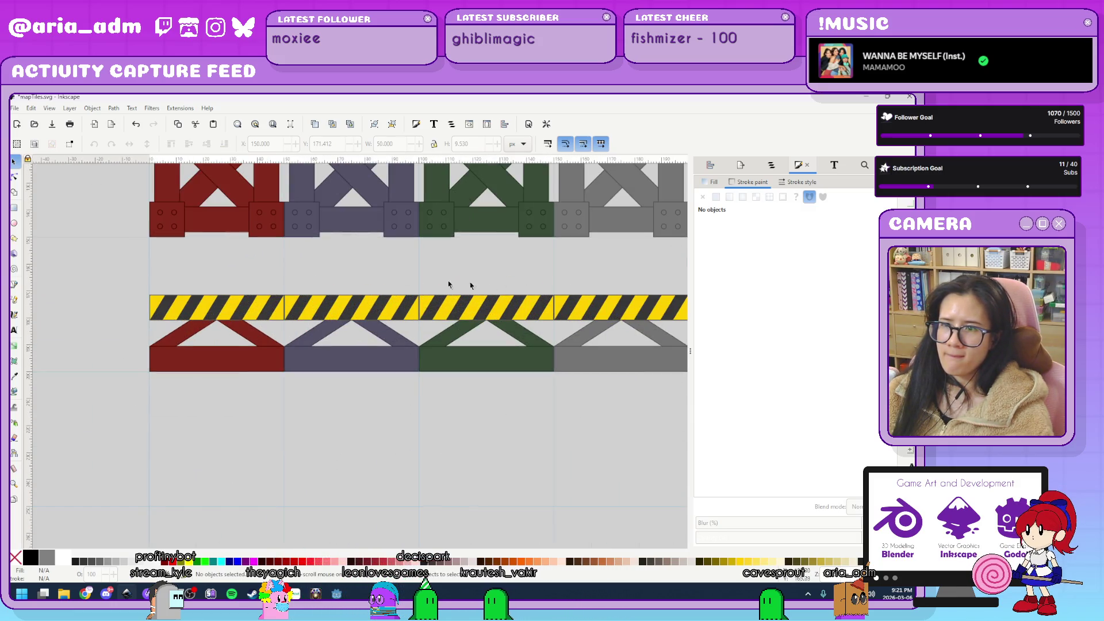
pyautogui.moveTo(511, 274); pyautogui.dragTo(411, 262)
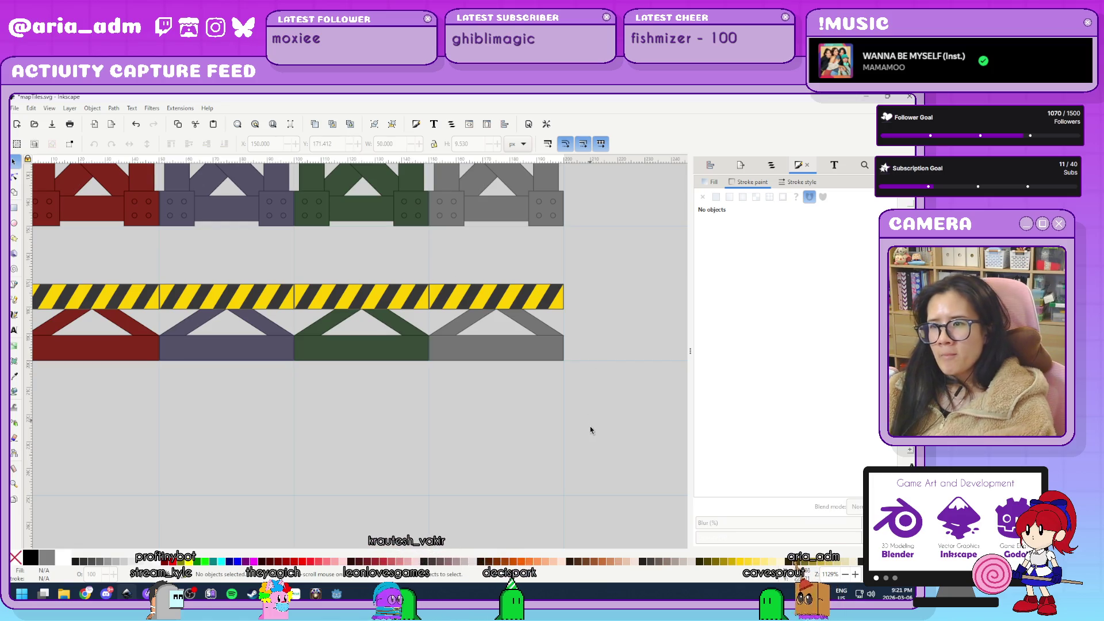
pyautogui.hotkey('ctrl', 's')
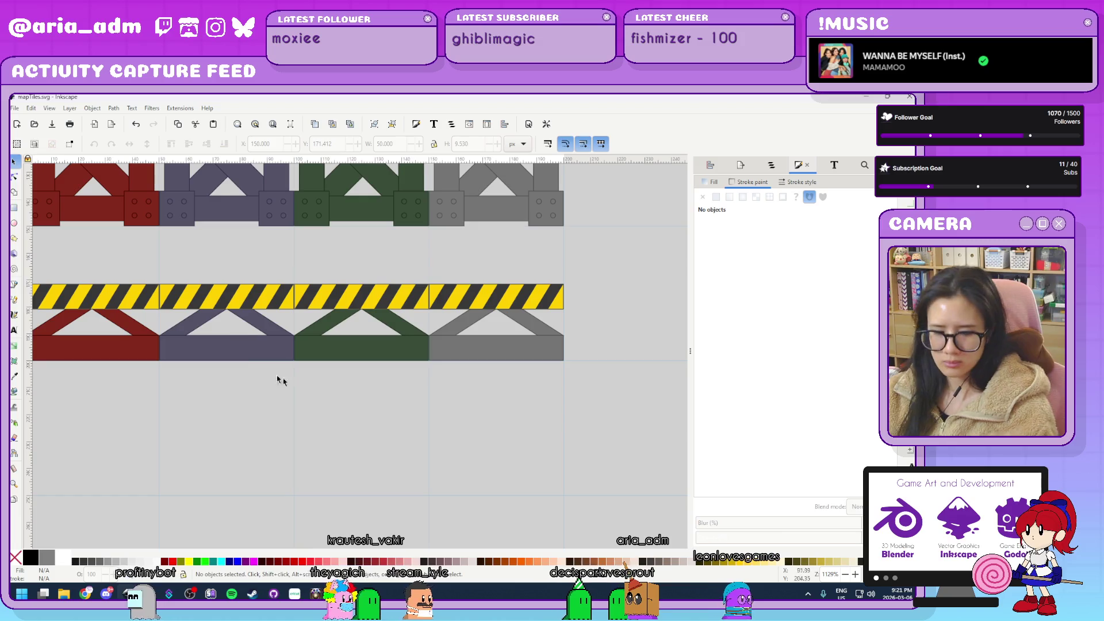
pyautogui.keyDown('ctrl'); pyautogui.scroll(-3, 439, 424); pyautogui.keyUp('ctrl')
pyautogui.moveTo(562, 352)
pyautogui.mouseDown()
pyautogui.moveTo(531, 468)
pyautogui.moveTo(519, 419)
pyautogui.mouseUp()
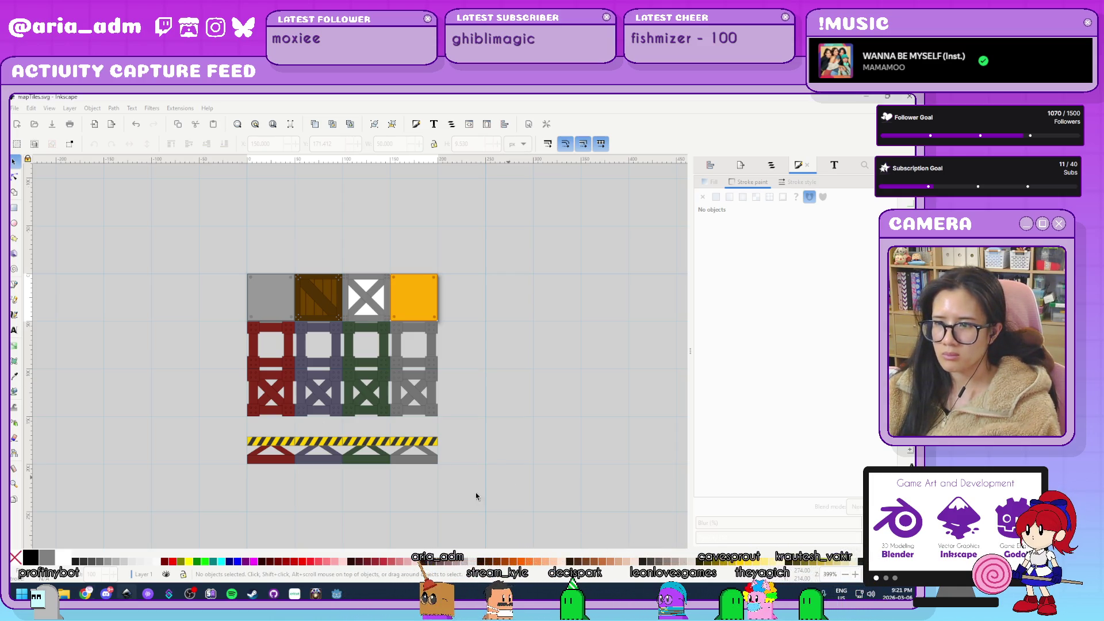
pyautogui.scroll(-3, 477, 449)
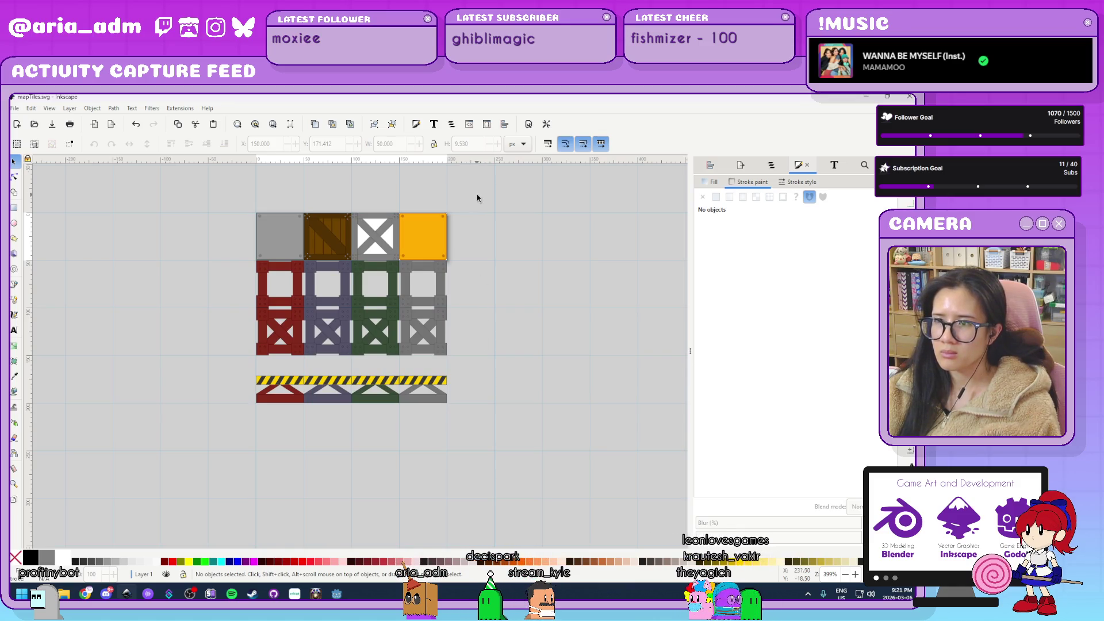
pyautogui.moveTo(400, 262); pyautogui.dragTo(397, 262)
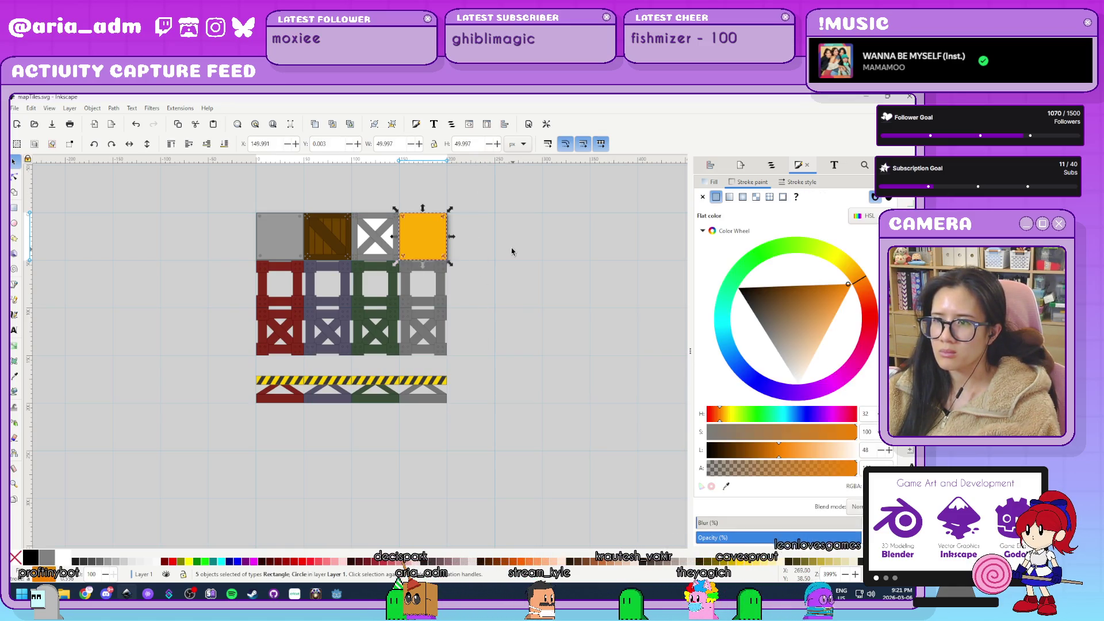
# Group the orange block's parts and place it below the first truss.
pyautogui.keyDown('ctrl'); pyautogui.scroll(3, 475, 219); pyautogui.keyUp('ctrl')
pyautogui.keyDown('ctrl'); pyautogui.scroll(-3, 467, 243); pyautogui.keyUp('ctrl')
pyautogui.hotkey('ctrl', 'g')
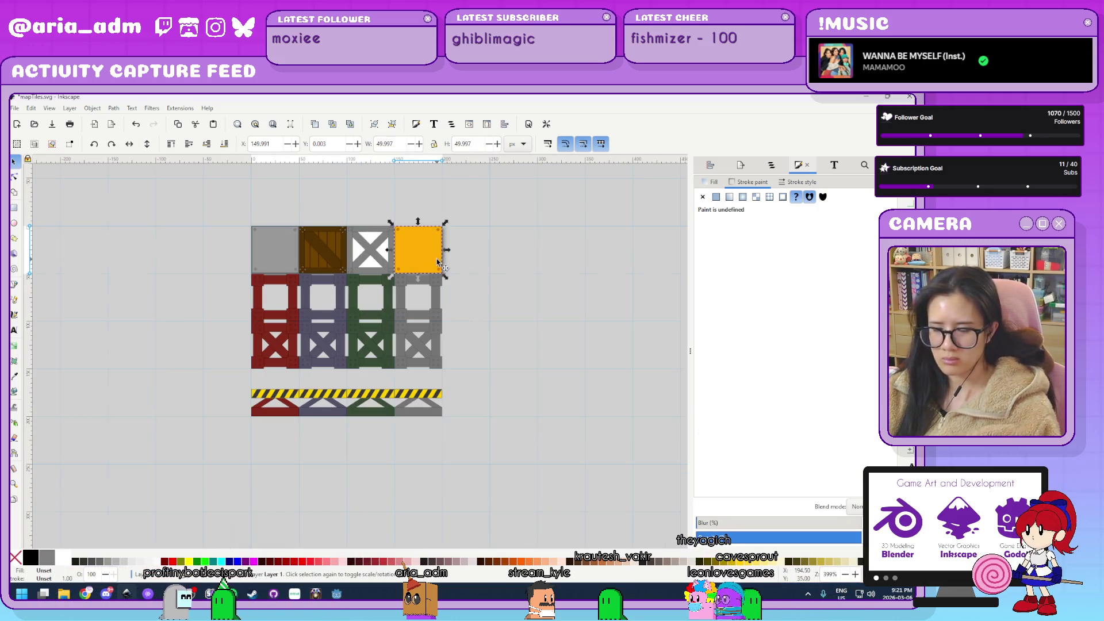
pyautogui.moveTo(430, 253)
pyautogui.mouseDown()
pyautogui.moveTo(302, 502)
pyautogui.moveTo(323, 466)
pyautogui.mouseUp()
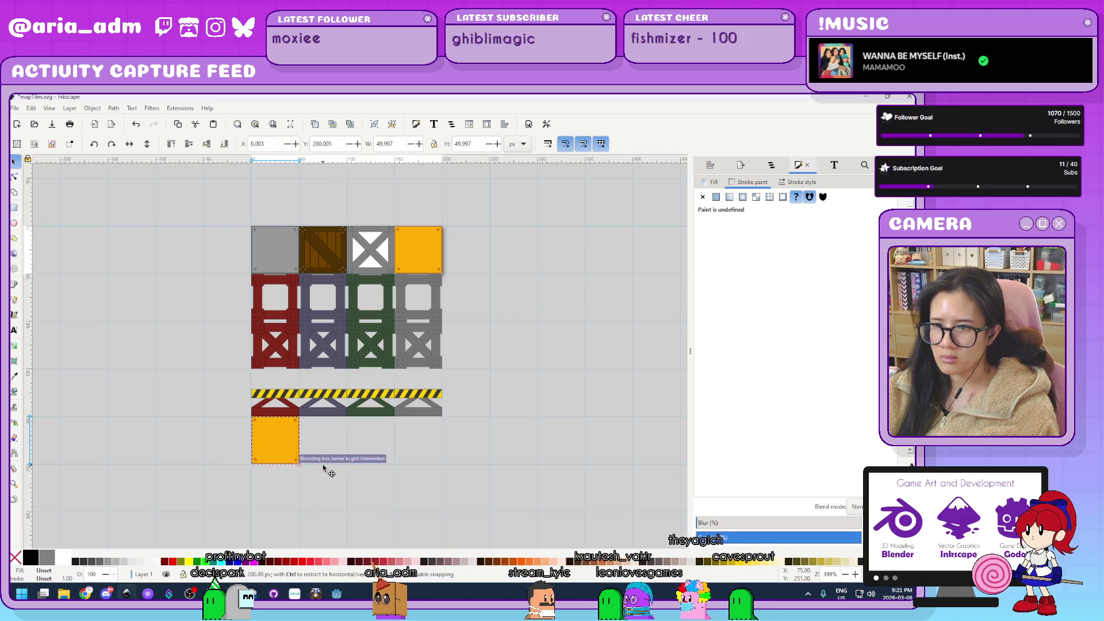
# Duplicate the grey block tile and place the copy beside the bottom orange block.
pyautogui.moveTo(225, 202); pyautogui.dragTo(301, 275)
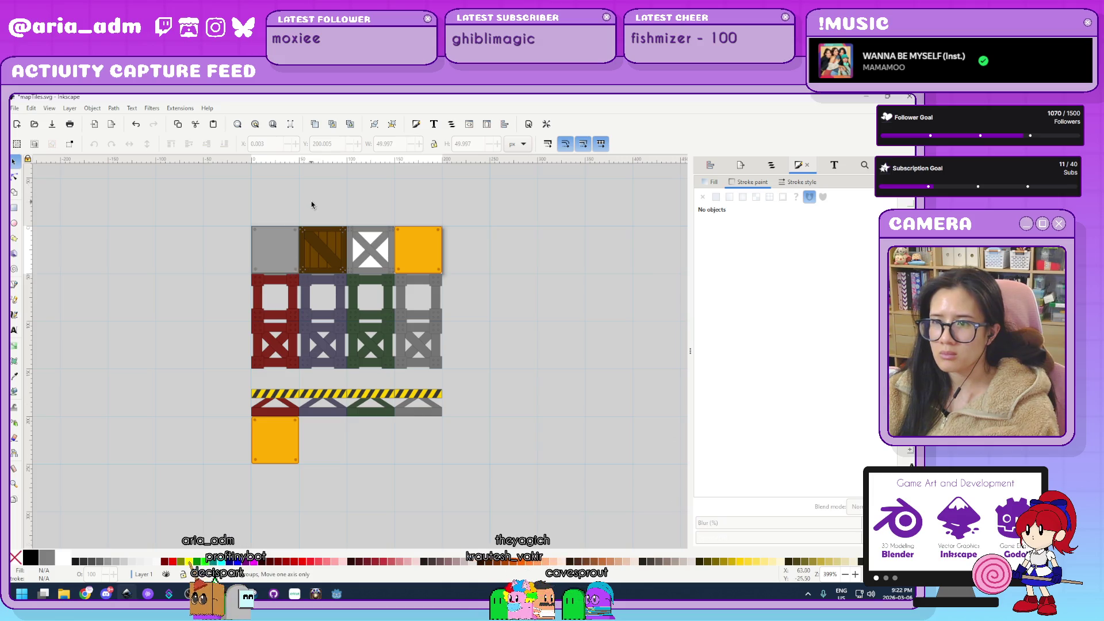
pyautogui.scroll(3, 312, 202)
pyautogui.moveTo(182, 301)
pyautogui.mouseDown()
pyautogui.moveTo(92, 248)
pyautogui.moveTo(154, 247)
pyautogui.moveTo(182, 301)
pyautogui.mouseUp()
pyautogui.scroll(-4, 230, 278)
pyautogui.scroll(2, 226, 249)
pyautogui.scroll(2, 263, 485)
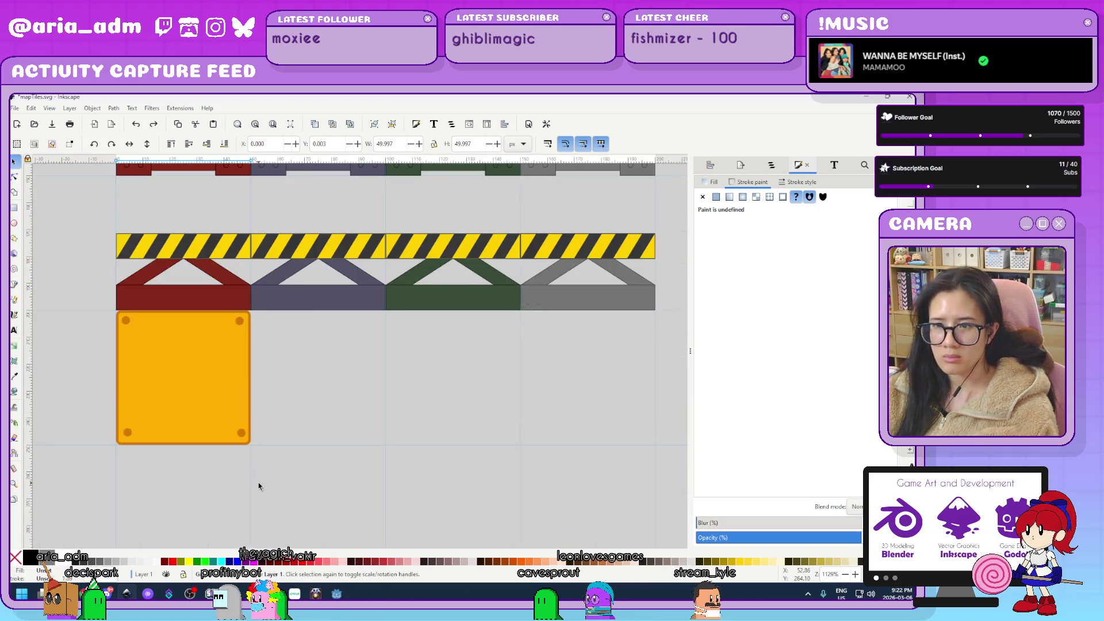
pyautogui.click(259, 486)
pyautogui.scroll(-3, 258, 487)
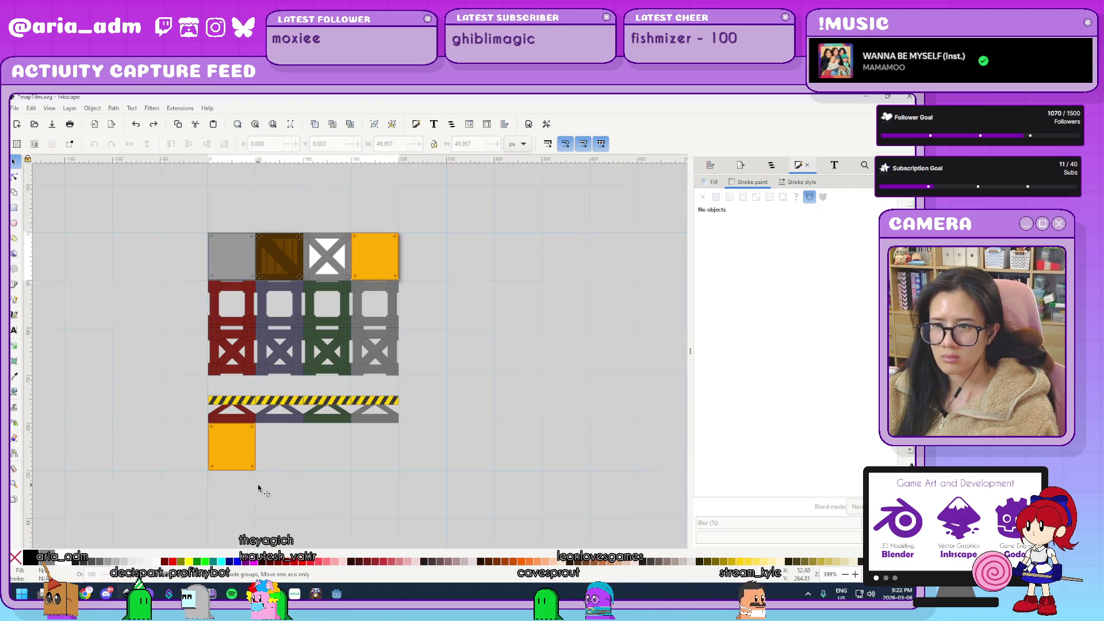
pyautogui.click(226, 260)
pyautogui.hotkey('ctrl', 'd')
pyautogui.moveTo(226, 261)
pyautogui.mouseDown()
pyautogui.moveTo(309, 503)
pyautogui.moveTo(297, 486)
pyautogui.mouseUp()
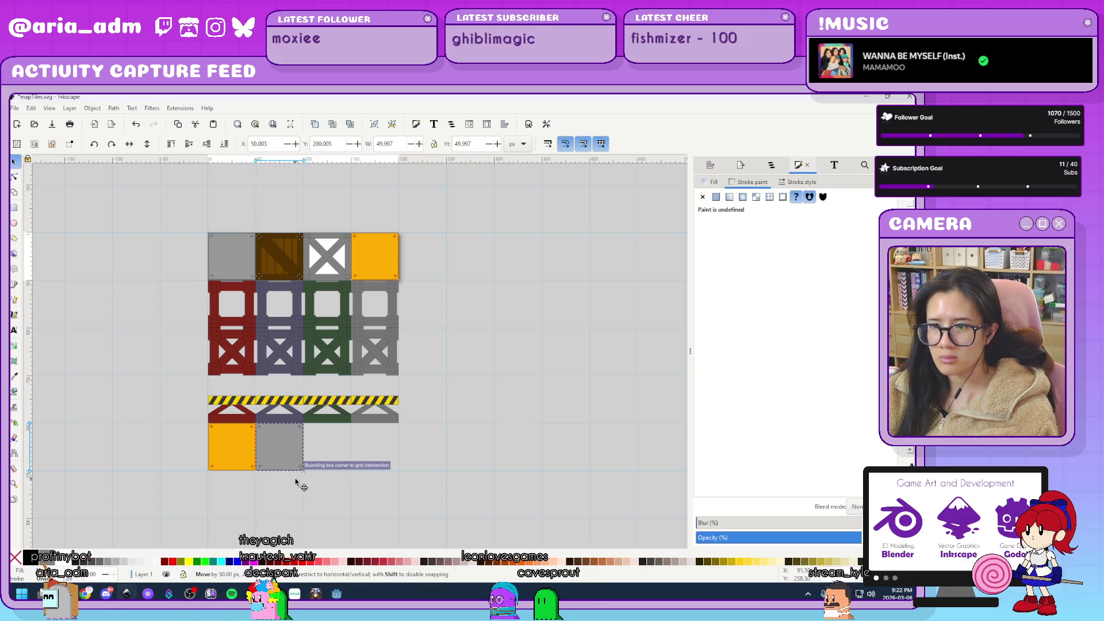
# Select the first hazard-stripe deck's parts and duplicate them for the orange block.
pyautogui.scroll(3, 221, 494)
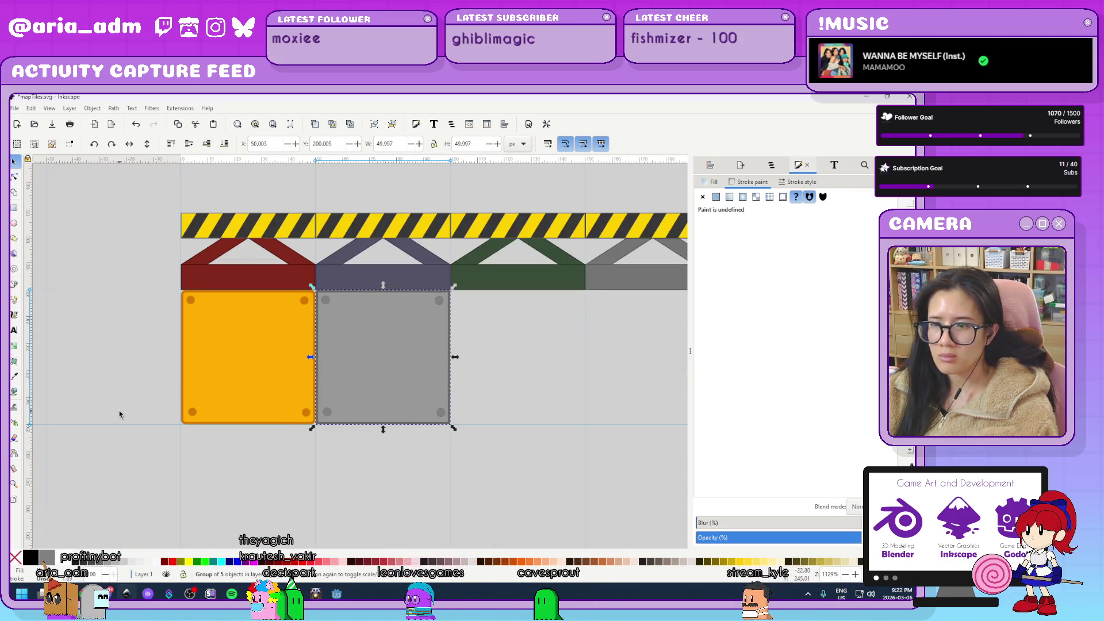
pyautogui.click(347, 470)
pyautogui.moveTo(363, 459)
pyautogui.mouseDown()
pyautogui.moveTo(268, 497)
pyautogui.moveTo(287, 485)
pyautogui.mouseUp()
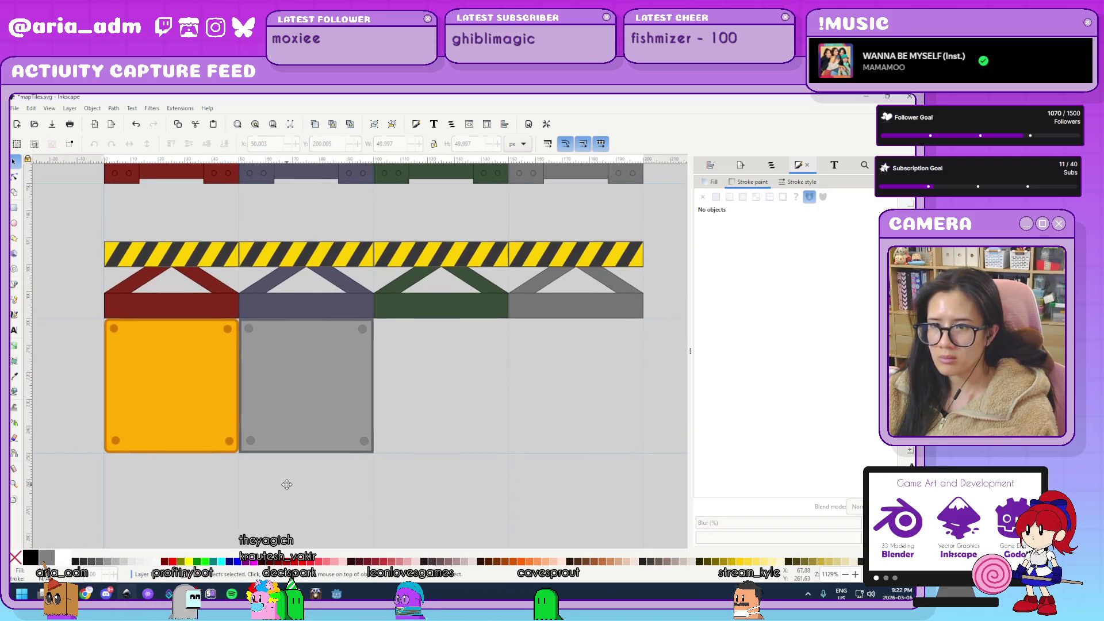
pyautogui.click(312, 402)
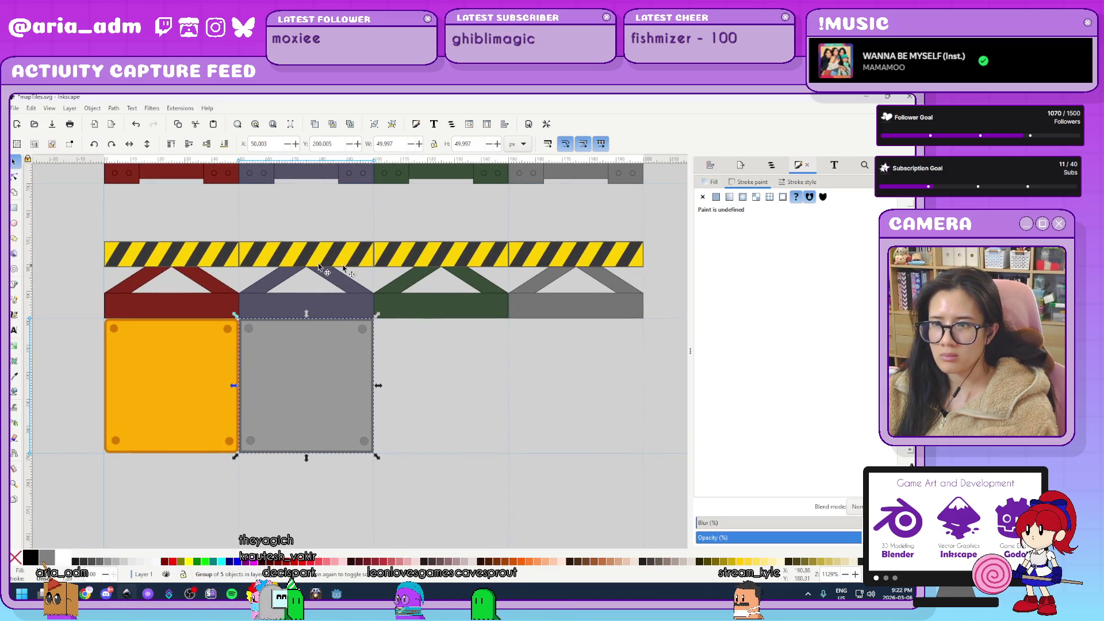
pyautogui.click(51, 214)
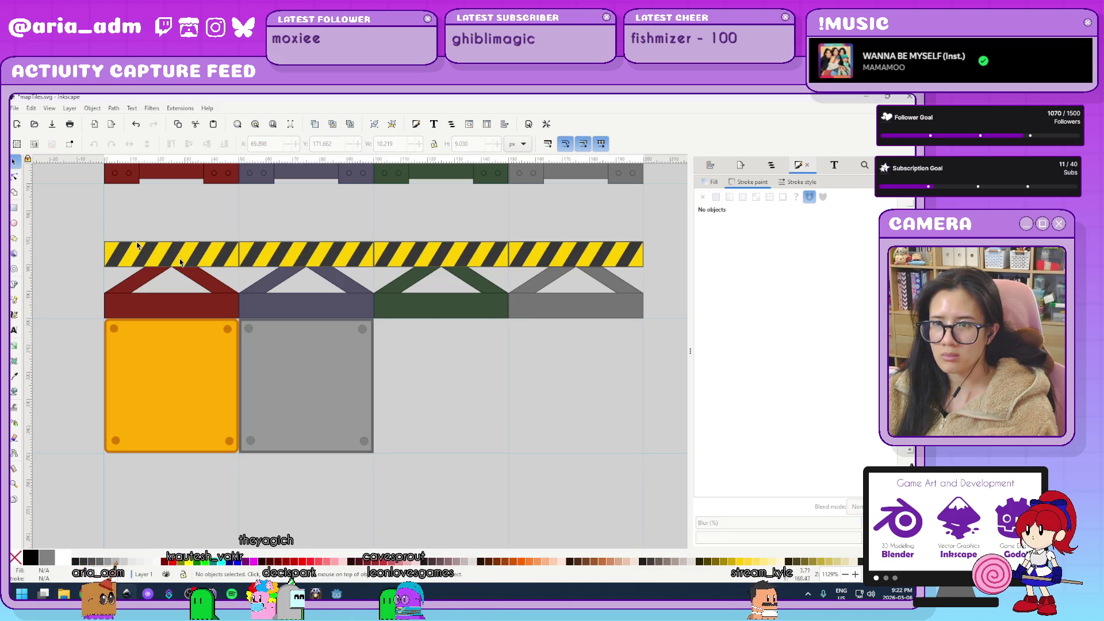
pyautogui.moveTo(240, 271); pyautogui.dragTo(184, 354)
pyautogui.hotkey('ctrl', 'd')
# Snap the stripe deck onto the orange block's top and copy it across the grey block.
pyautogui.scroll(4, 184, 356)
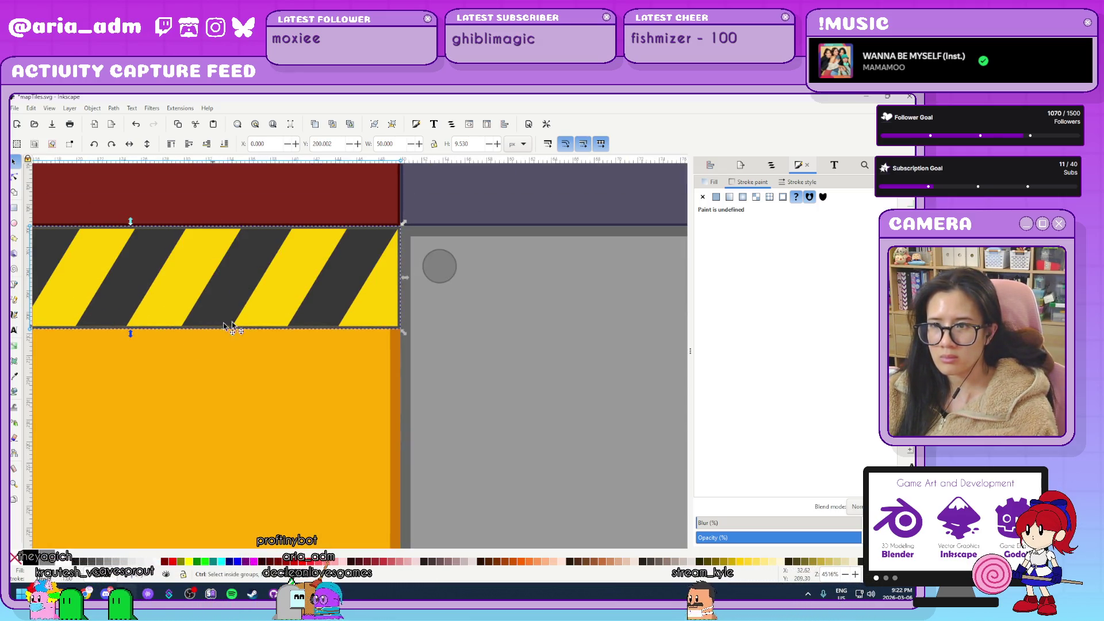
pyautogui.moveTo(348, 290); pyautogui.dragTo(333, 307)
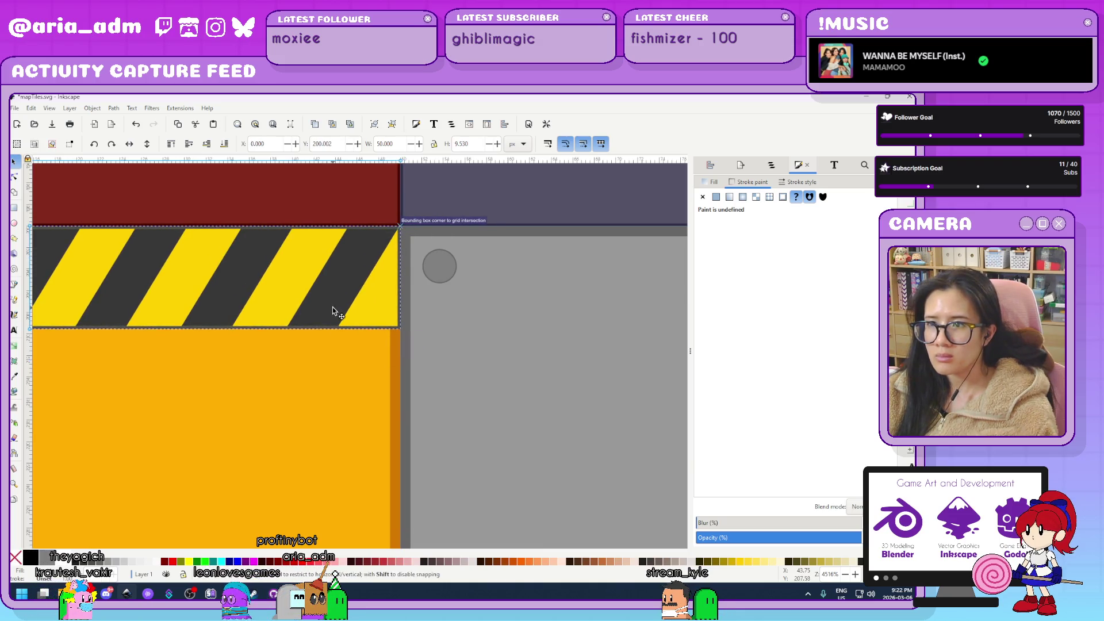
pyautogui.hotkey('ctrl', 'd')
pyautogui.moveTo(202, 313)
pyautogui.mouseDown()
pyautogui.moveTo(555, 352)
pyautogui.moveTo(386, 313)
pyautogui.moveTo(485, 285)
pyautogui.mouseUp()
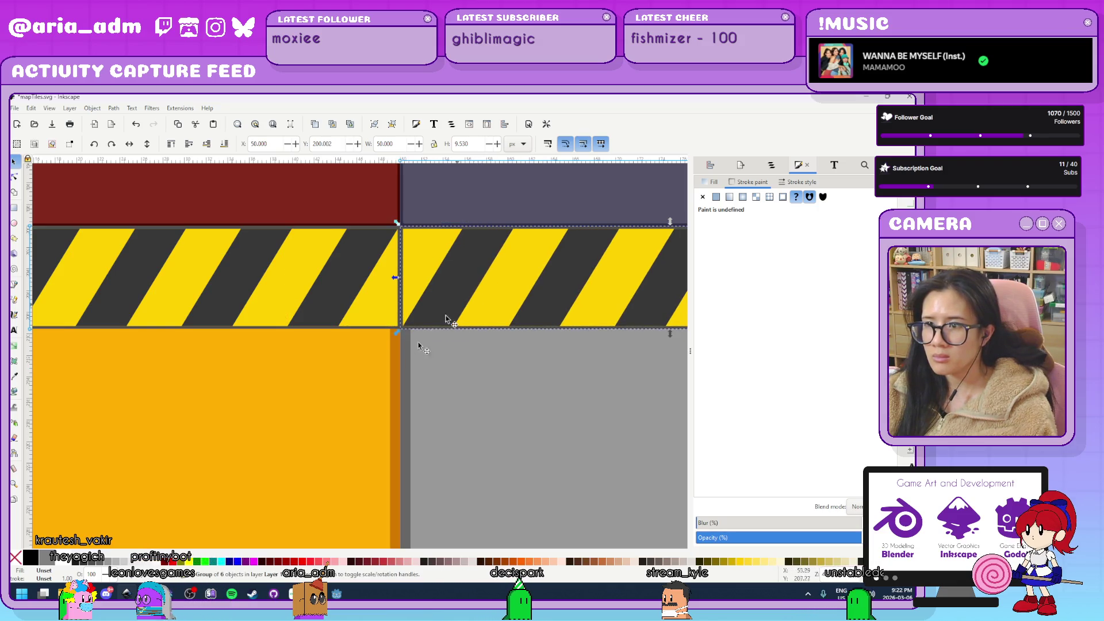
pyautogui.scroll(-3, 426, 365)
pyautogui.click(624, 444)
# Review the sheet, select all, then box-select part of the crate row.
pyautogui.scroll(-3, 338, 494)
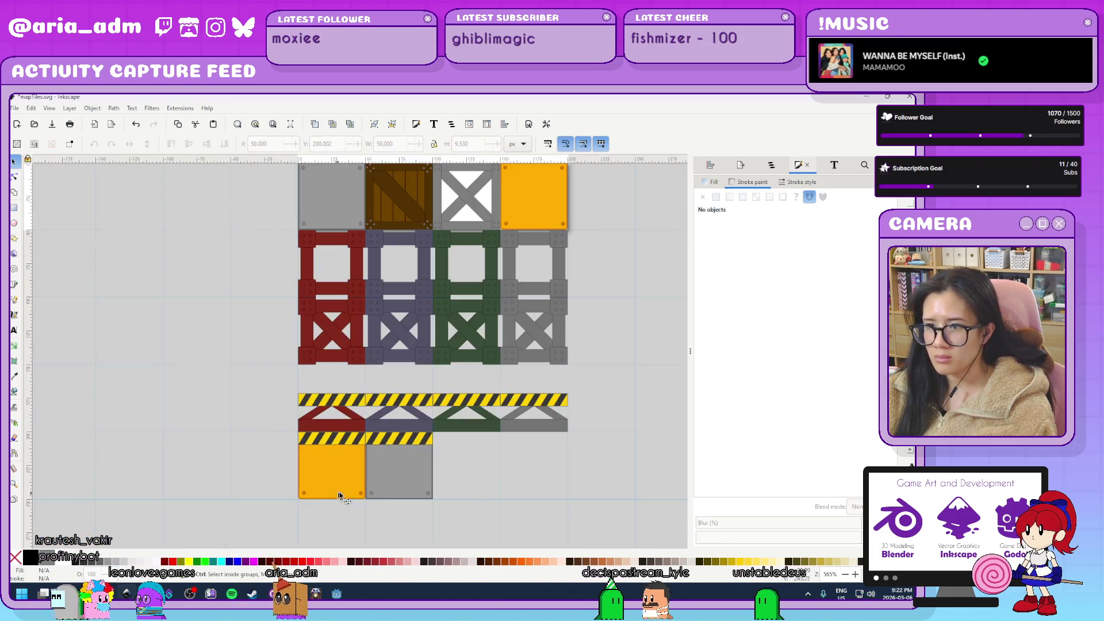
pyautogui.scroll(-2, 495, 510)
pyautogui.scroll(1, 503, 511)
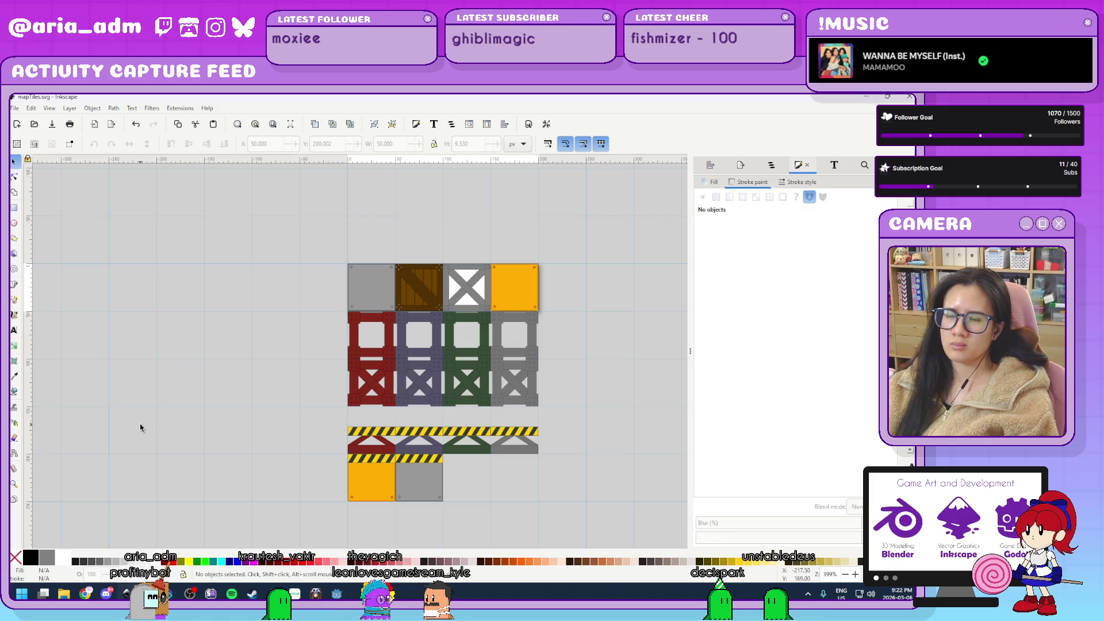
pyautogui.scroll(-2, 536, 503)
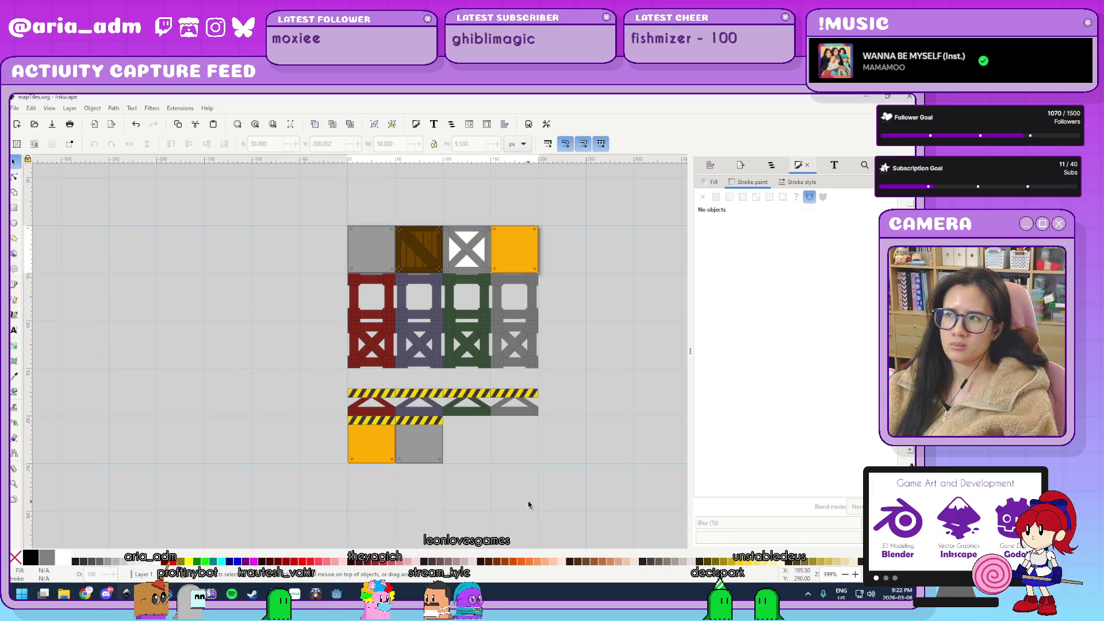
pyautogui.keyDown('ctrl'); pyautogui.scroll(1, 555, 300); pyautogui.keyUp('ctrl')
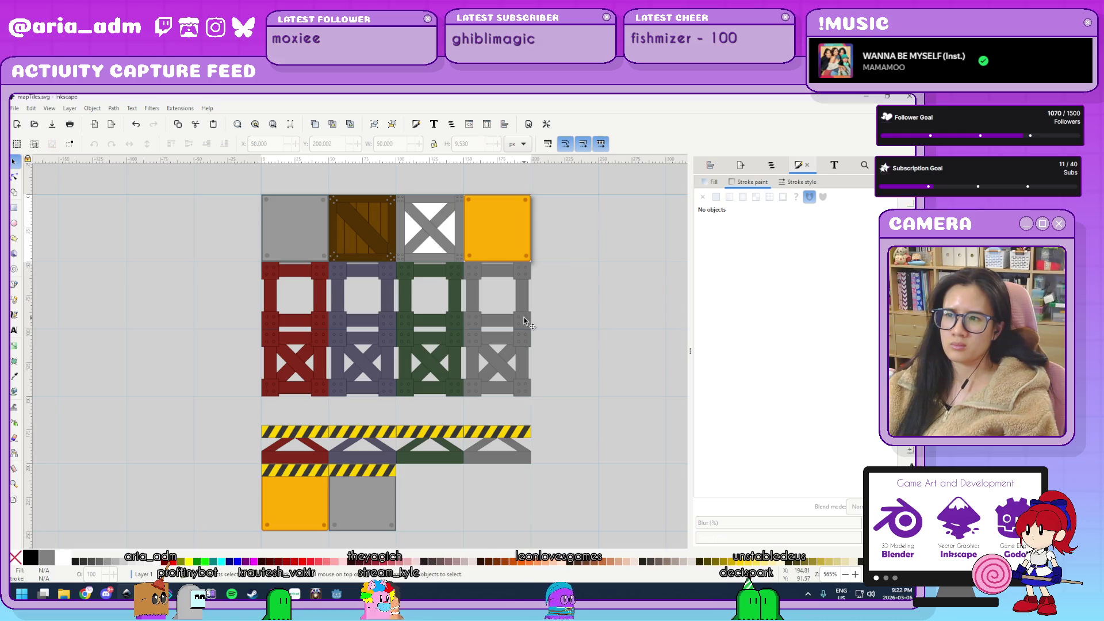
pyautogui.hotkey('ctrl', 'a')
pyautogui.moveTo(571, 292); pyautogui.dragTo(244, 260)
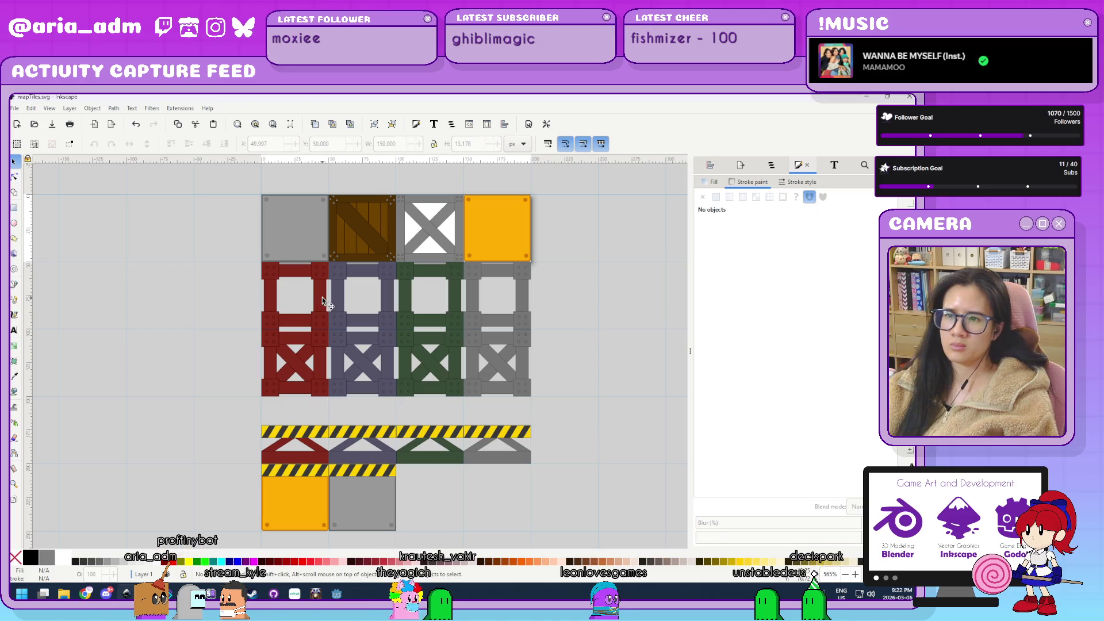
# Select the thin rail strip row sitting atop the crate row.
pyautogui.click(322, 298)
pyautogui.keyDown('ctrl'); pyautogui.click(322, 298); pyautogui.keyUp('ctrl')
pyautogui.moveTo(580, 298); pyautogui.dragTo(228, 257)
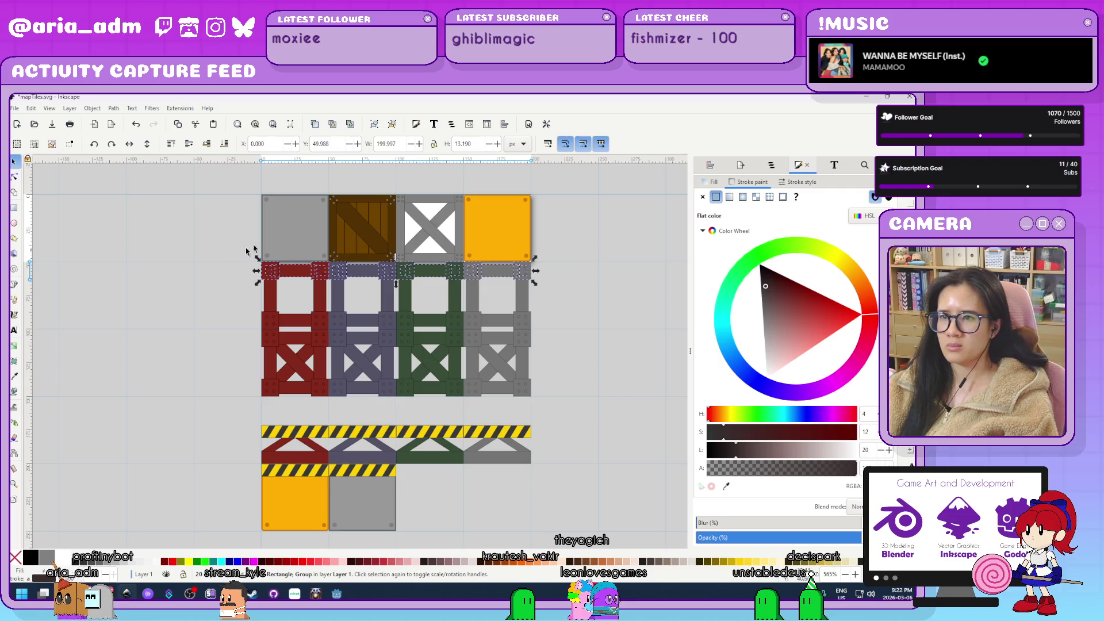
pyautogui.scroll(3, 356, 288)
pyautogui.keyDown('ctrl'); pyautogui.scroll(3, 382, 333); pyautogui.keyUp('ctrl')
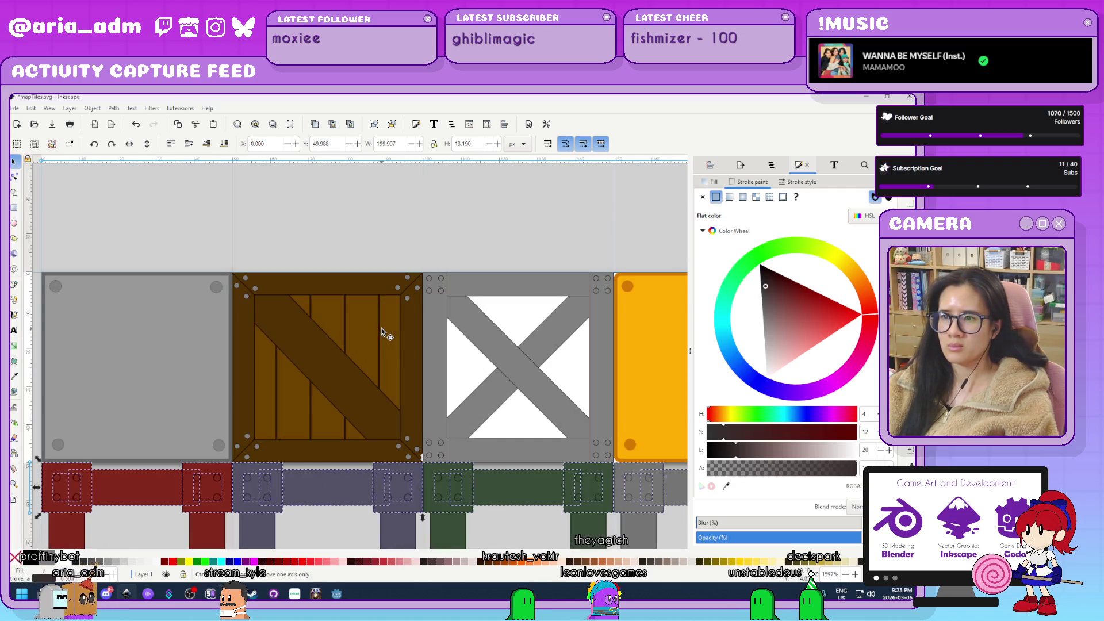
pyautogui.keyDown('ctrl'); pyautogui.scroll(2, 382, 332); pyautogui.keyUp('ctrl')
pyautogui.scroll(-2, 381, 333)
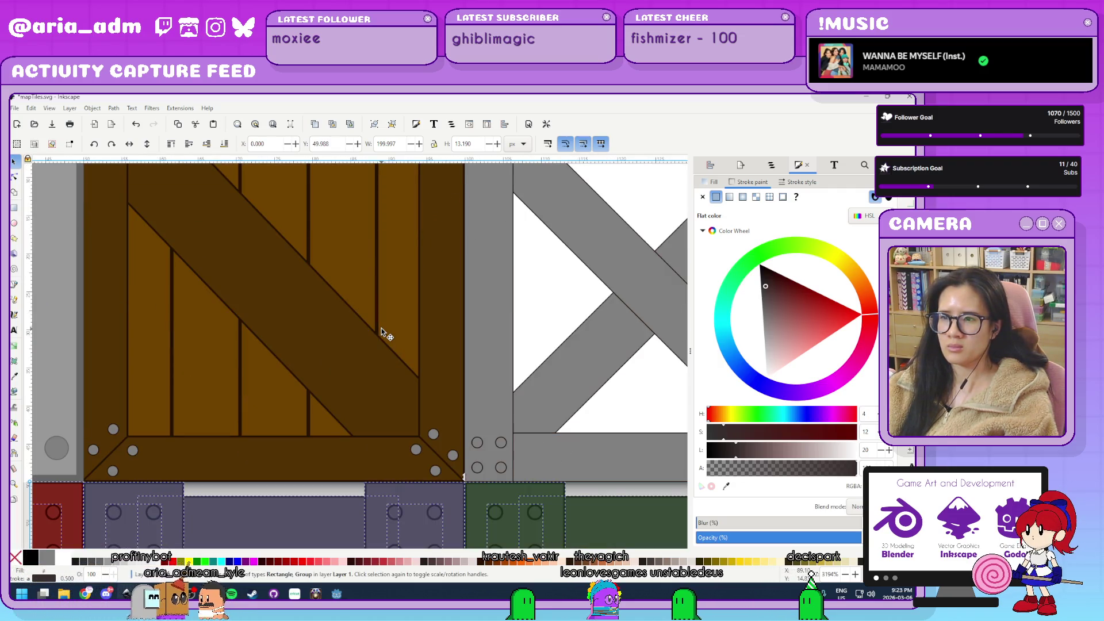
pyautogui.keyDown('ctrl'); pyautogui.scroll(-1, 381, 332); pyautogui.keyUp('ctrl')
pyautogui.keyDown('ctrl'); pyautogui.scroll(-6, 382, 332); pyautogui.keyUp('ctrl')
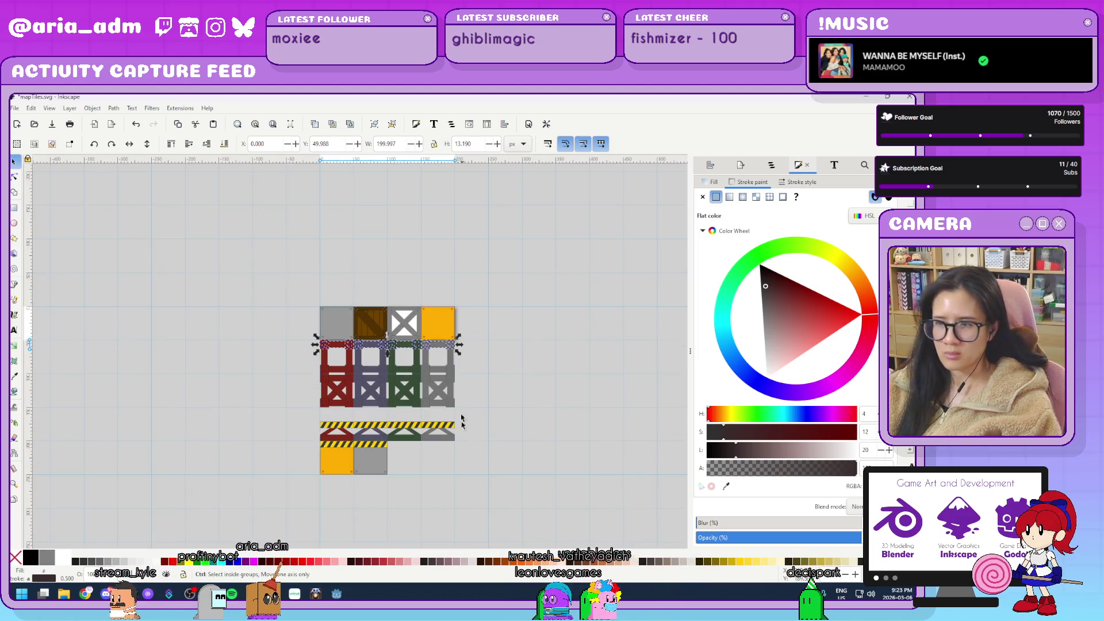
# Move the rail strip row below the bottom row to Y 286.824, then deselect.
pyautogui.moveTo(448, 350); pyautogui.dragTo(415, 523)
pyautogui.keyDown('ctrl'); pyautogui.scroll(3, 414, 522); pyautogui.keyUp('ctrl')
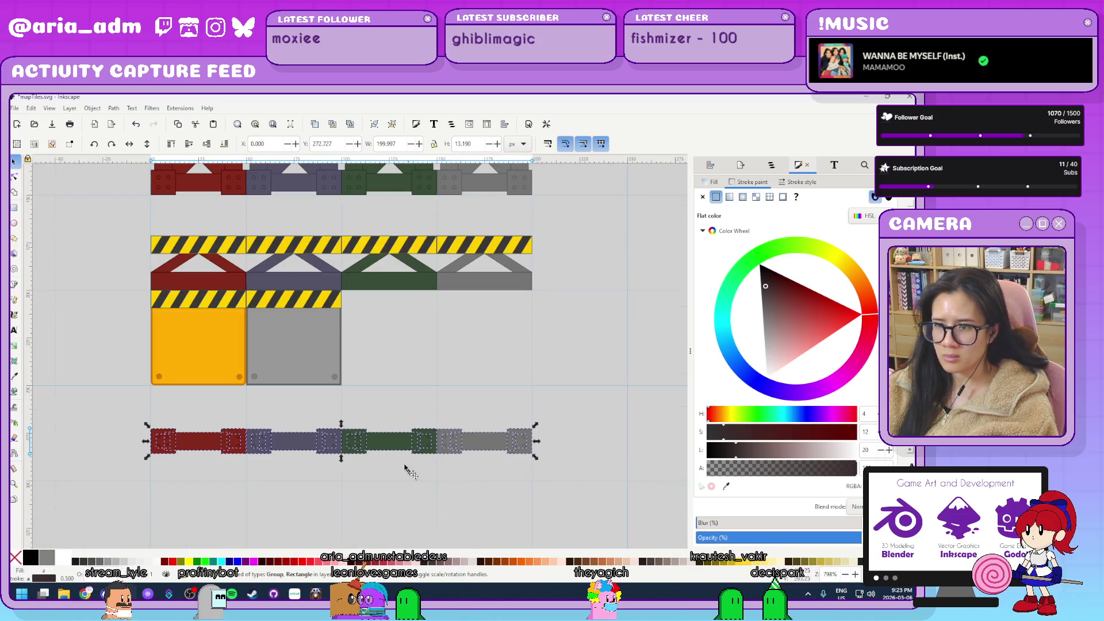
pyautogui.moveTo(414, 444); pyautogui.dragTo(417, 496)
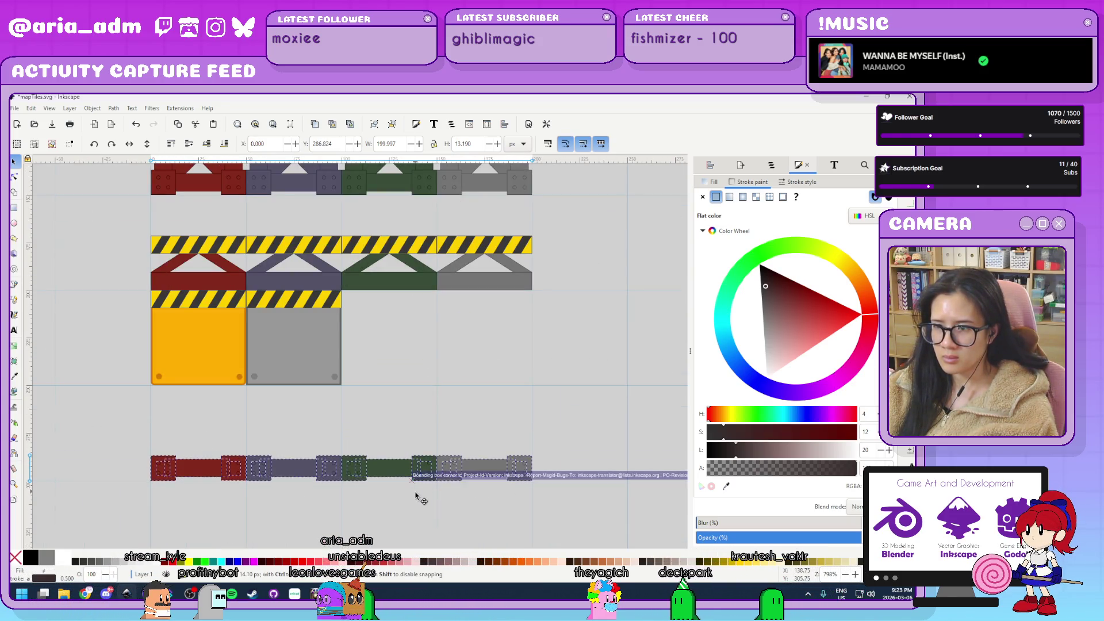
pyautogui.keyDown('ctrl'); pyautogui.scroll(7, 483, 502); pyautogui.keyUp('ctrl')
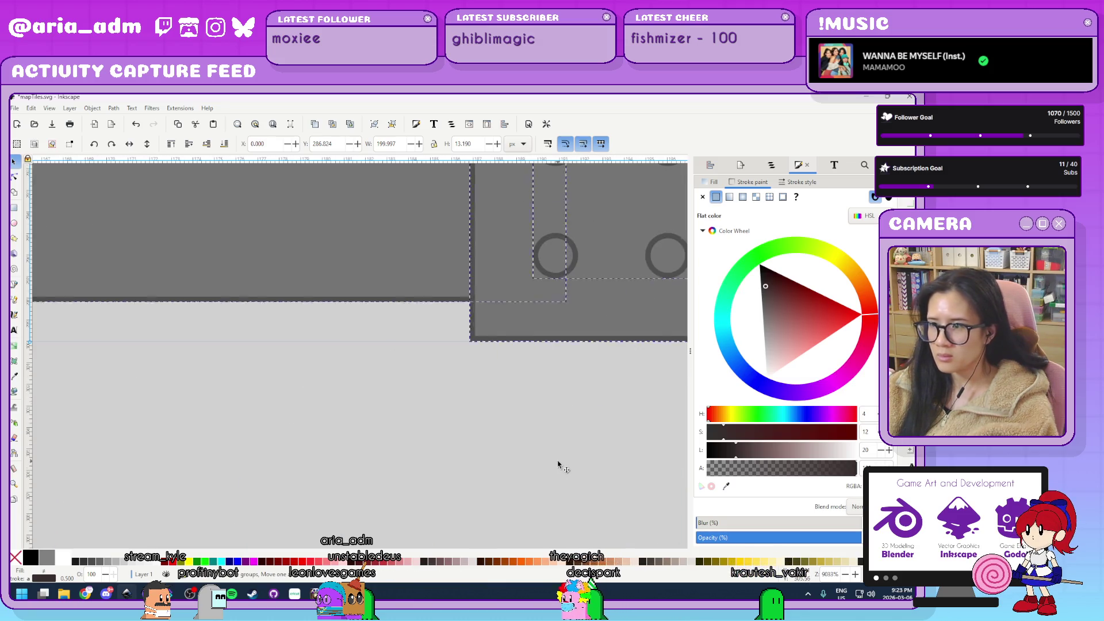
pyautogui.keyDown('ctrl'); pyautogui.scroll(-6, 555, 463); pyautogui.keyUp('ctrl')
pyautogui.click(475, 488)
pyautogui.keyDown('ctrl'); pyautogui.scroll(-2, 486, 488); pyautogui.keyUp('ctrl')
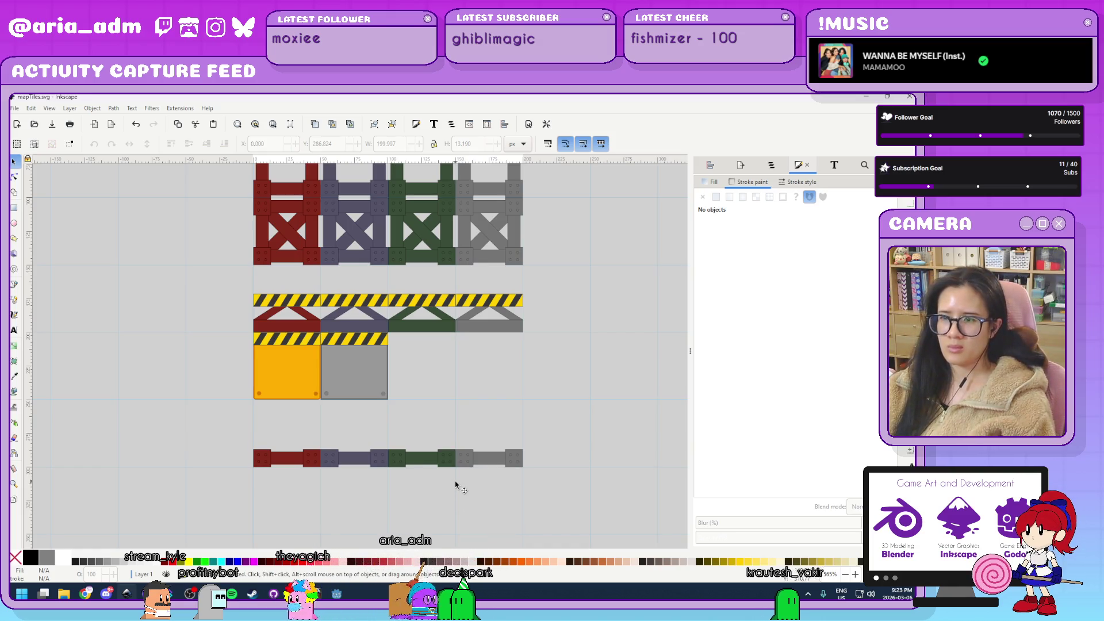
pyautogui.scroll(-5, 456, 485)
pyautogui.scroll(2, 456, 485)
pyautogui.scroll(3, 456, 485)
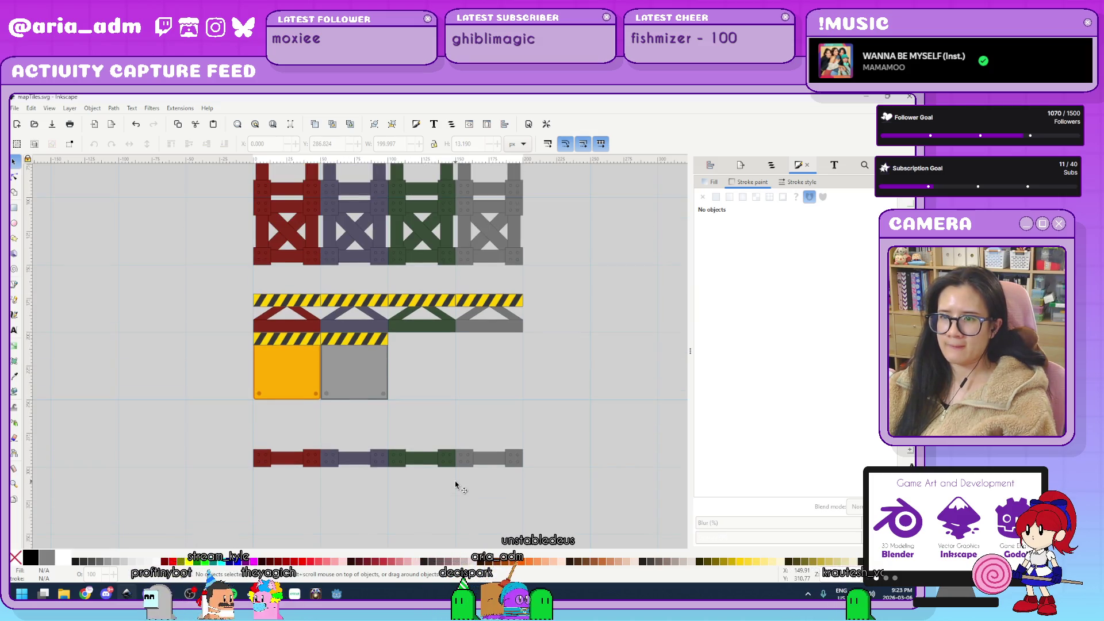
pyautogui.scroll(3, 455, 485)
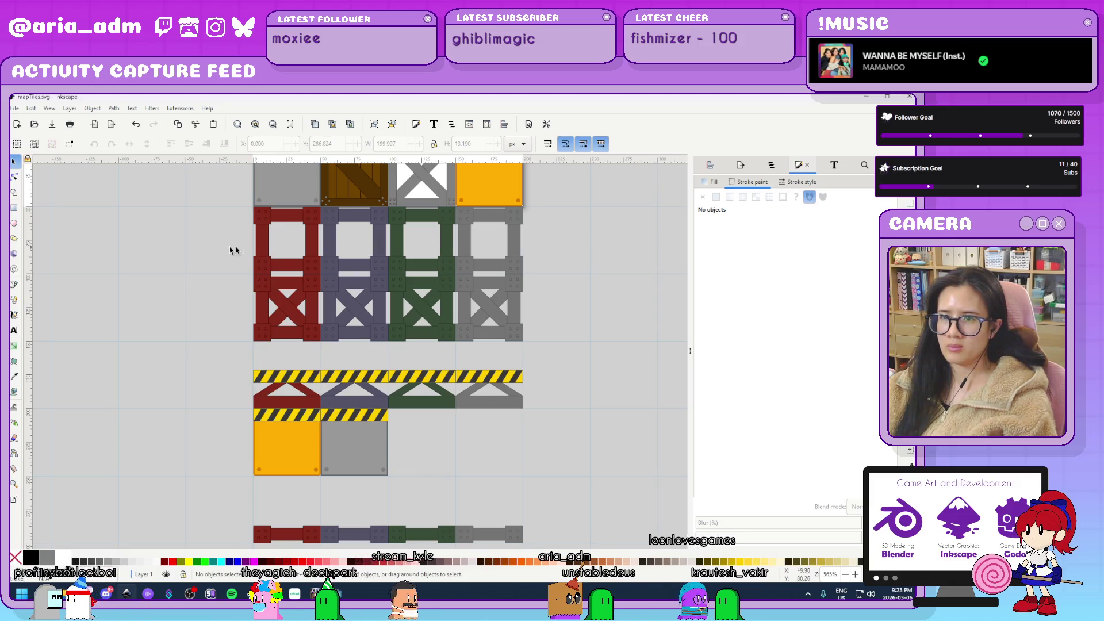
pyautogui.scroll(2, 229, 264)
pyautogui.scroll(3, 304, 275)
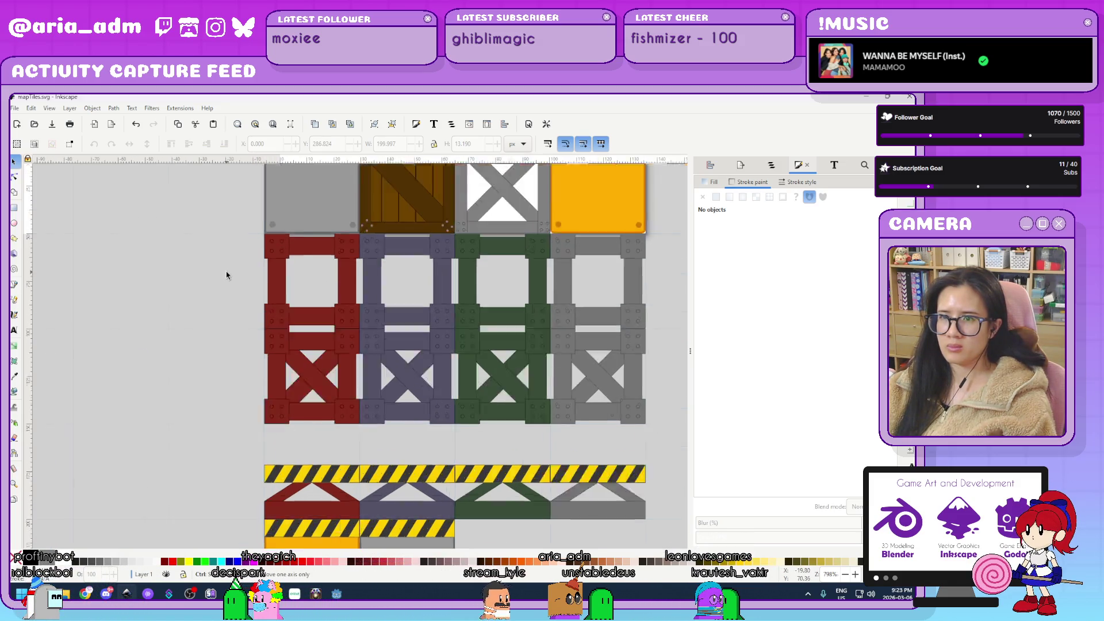
# Move the purple crate's vertical post down to Y 300 beneath the purple rail strip.
pyautogui.click(449, 242)
pyautogui.click(458, 264)
pyautogui.click(429, 230)
pyautogui.moveTo(428, 231); pyautogui.dragTo(429, 230)
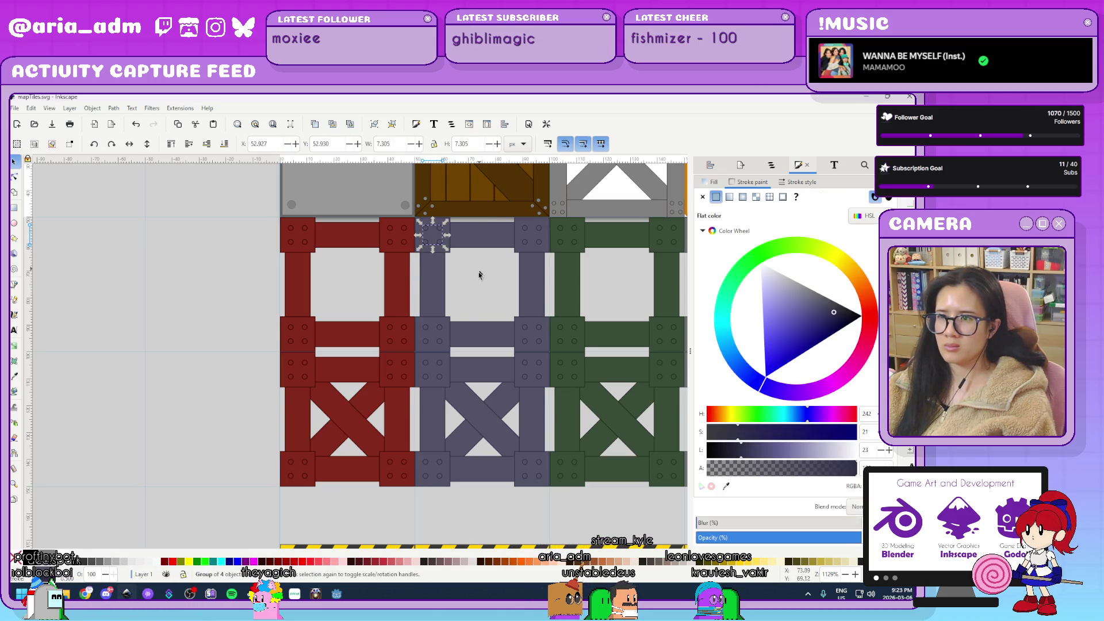
pyautogui.click(477, 286)
pyautogui.click(440, 246)
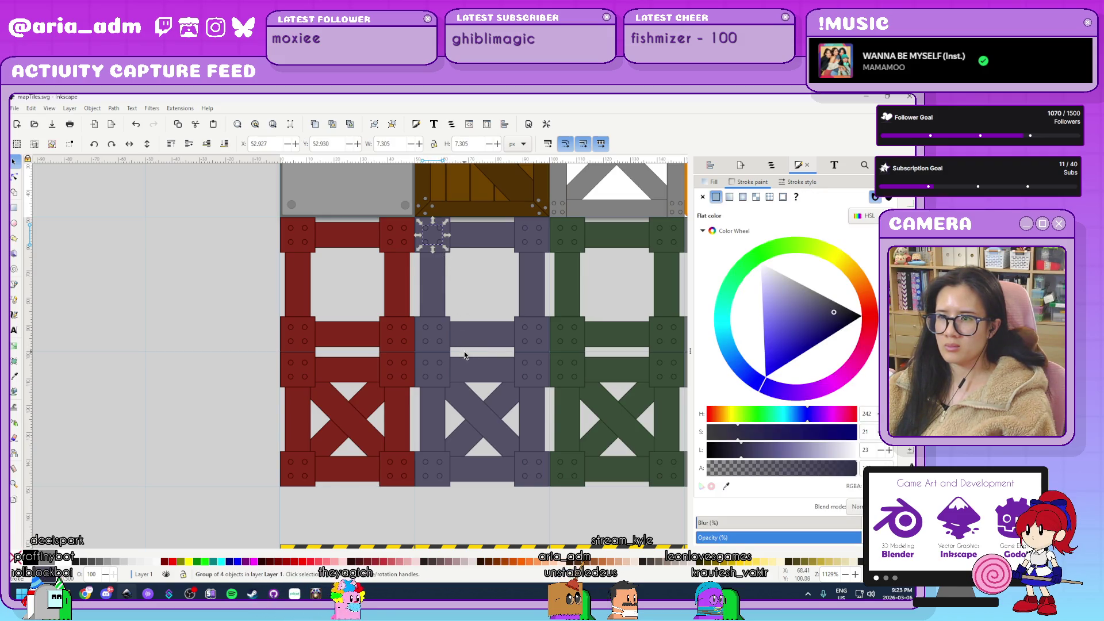
pyautogui.moveTo(463, 352); pyautogui.dragTo(407, 217)
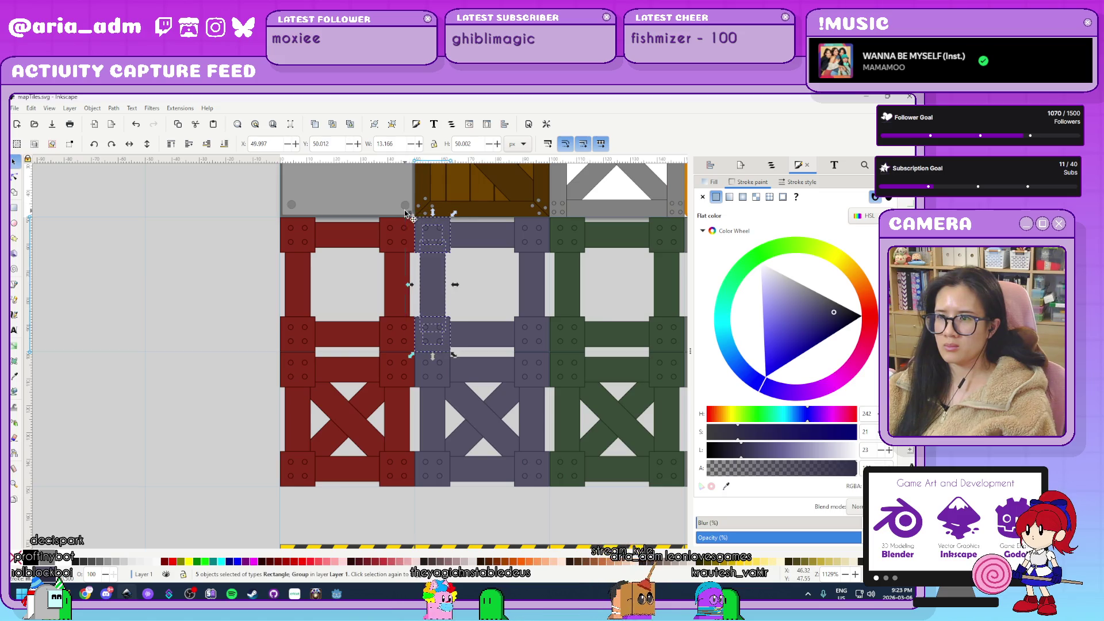
pyautogui.keyDown('ctrl'); pyautogui.scroll(-3, 280, 282); pyautogui.keyUp('ctrl')
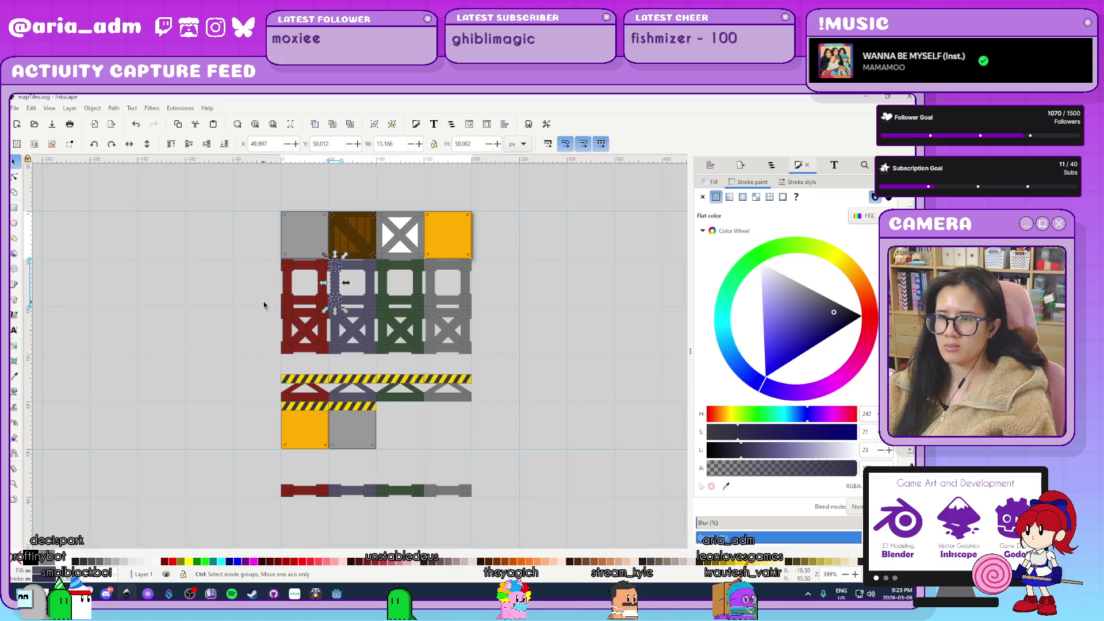
pyautogui.moveTo(343, 275); pyautogui.dragTo(343, 511)
pyautogui.click(407, 451)
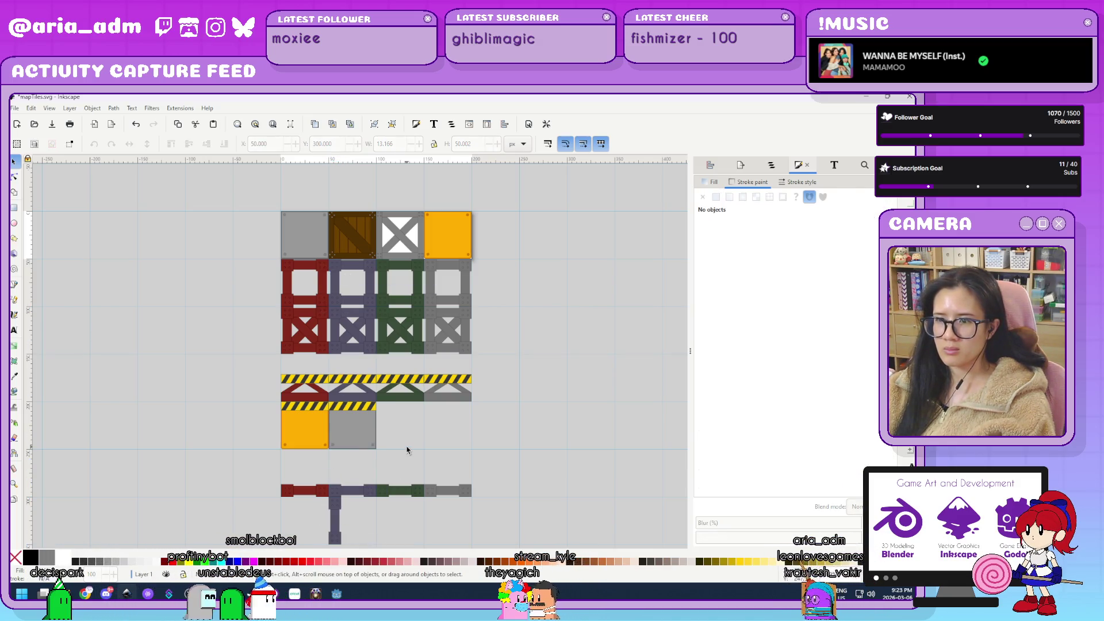
pyautogui.keyDown('ctrl'); pyautogui.scroll(3, 393, 353); pyautogui.keyUp('ctrl')
pyautogui.scroll(3, 394, 313)
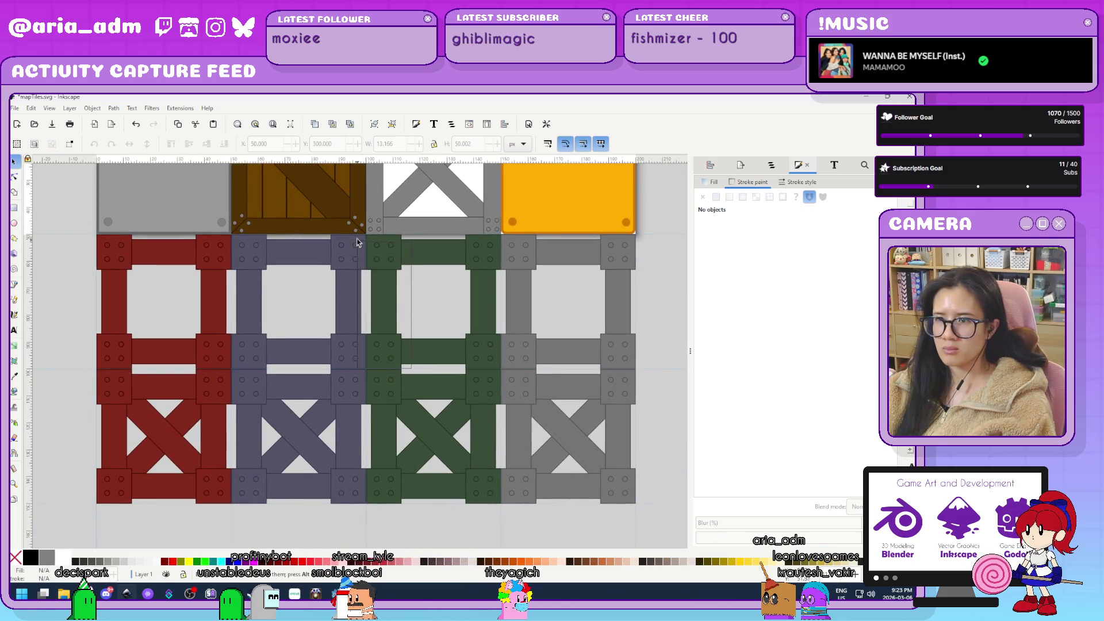
# Box-select the green crate's vertical post together with its bolts.
pyautogui.click(384, 286)
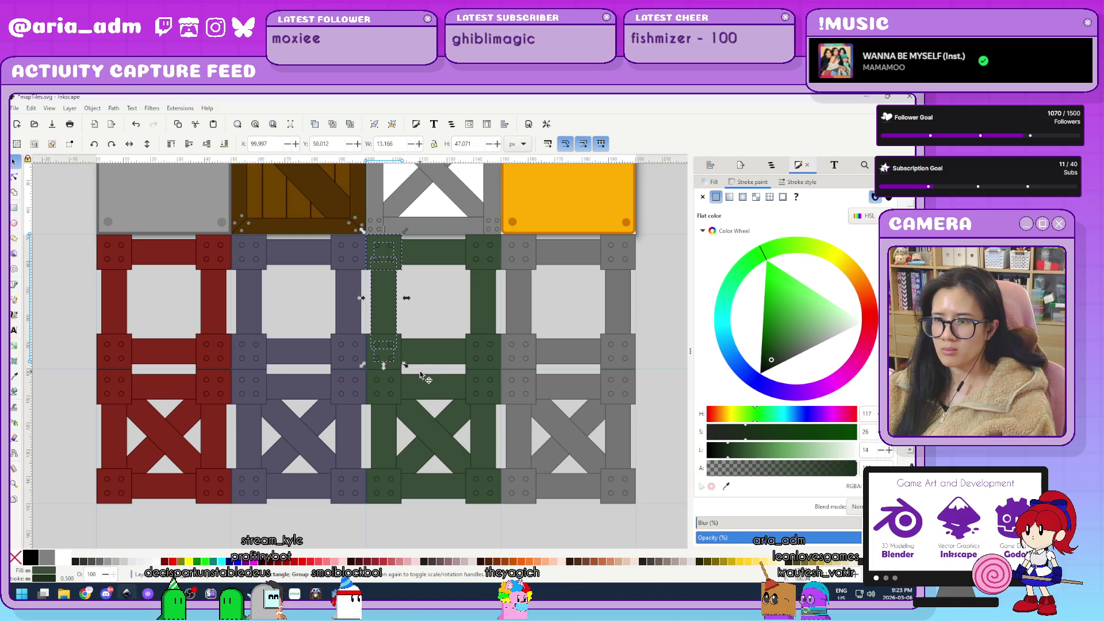
pyautogui.keyDown('ctrl'); pyautogui.scroll(3, 419, 375); pyautogui.keyUp('ctrl')
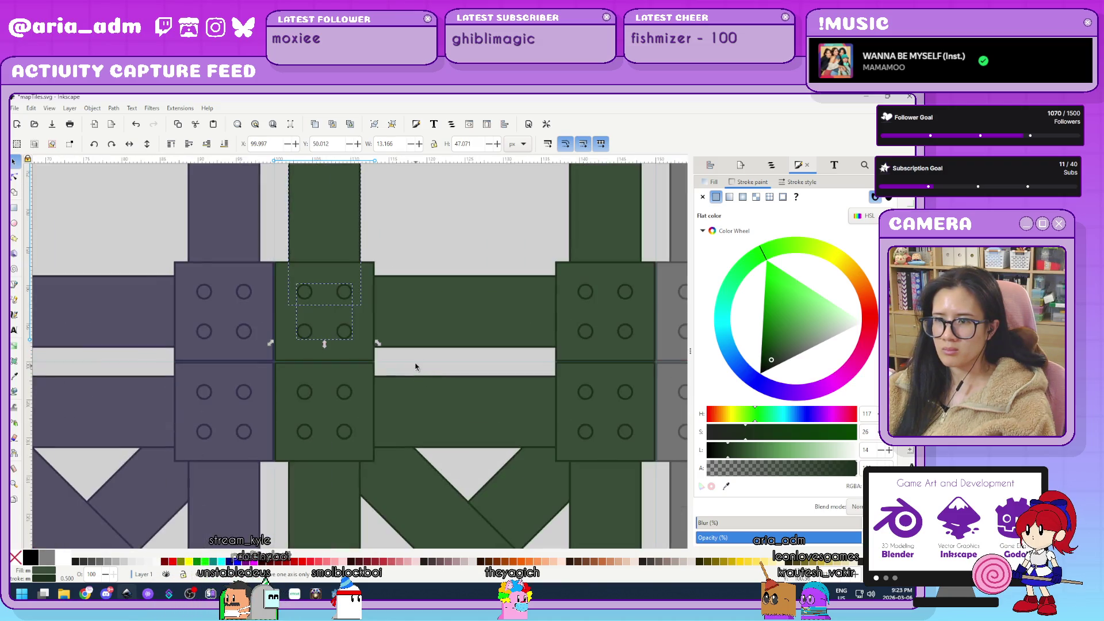
pyautogui.keyDown('ctrl'); pyautogui.scroll(-1, 404, 371); pyautogui.keyUp('ctrl')
pyautogui.moveTo(407, 369); pyautogui.dragTo(311, 240)
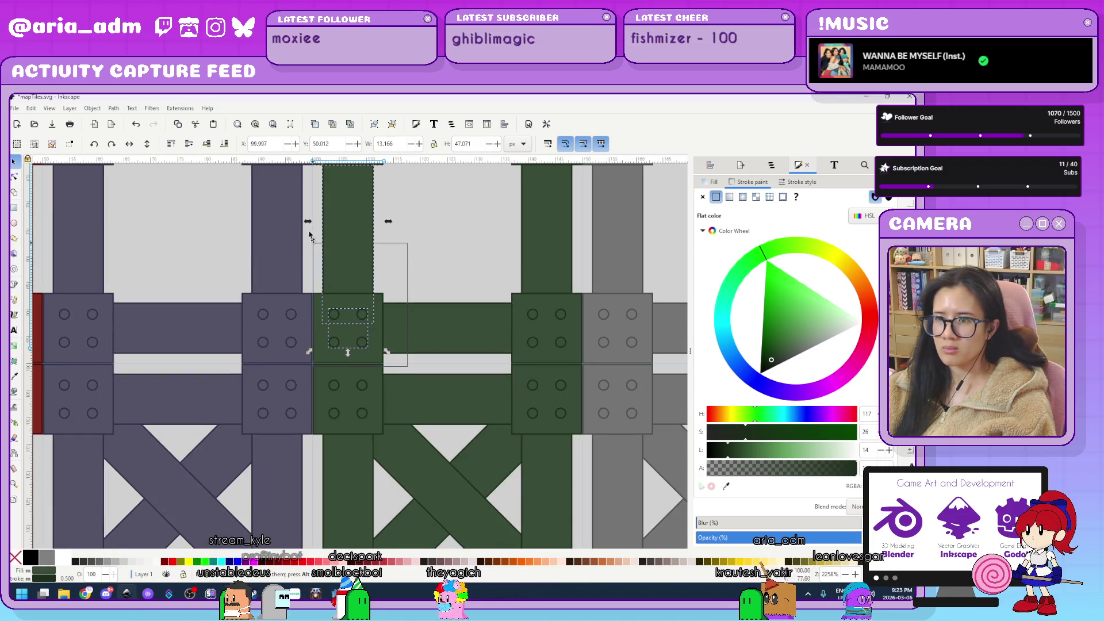
pyautogui.moveTo(311, 156); pyautogui.dragTo(307, 320)
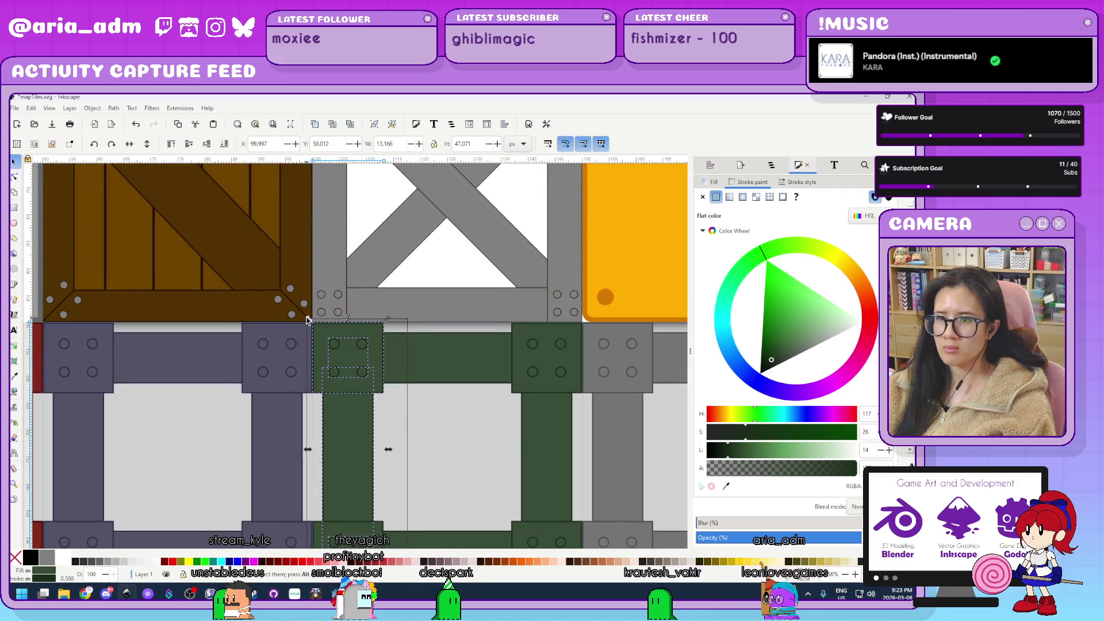
pyautogui.keyDown('ctrl'); pyautogui.scroll(-4, 395, 381); pyautogui.keyUp('ctrl')
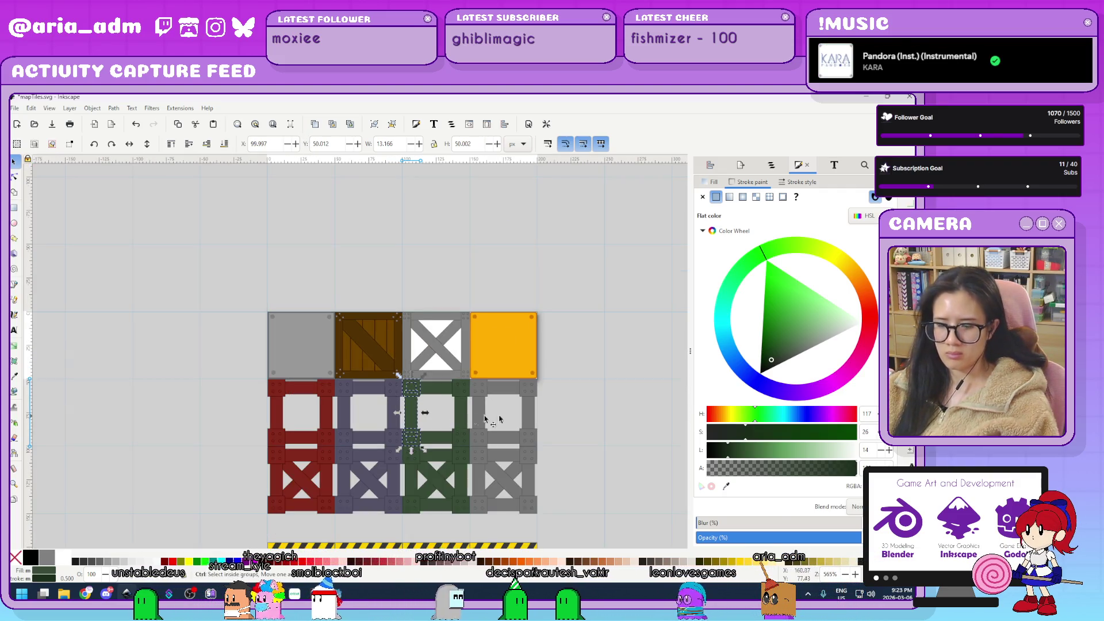
pyautogui.scroll(-5, 552, 301)
pyautogui.scroll(2, 579, 400)
pyautogui.click(581, 402)
pyautogui.keyDown('ctrl'); pyautogui.scroll(-1, 582, 404); pyautogui.keyUp('ctrl')
pyautogui.keyDown('ctrl'); pyautogui.scroll(2, 578, 355); pyautogui.keyUp('ctrl')
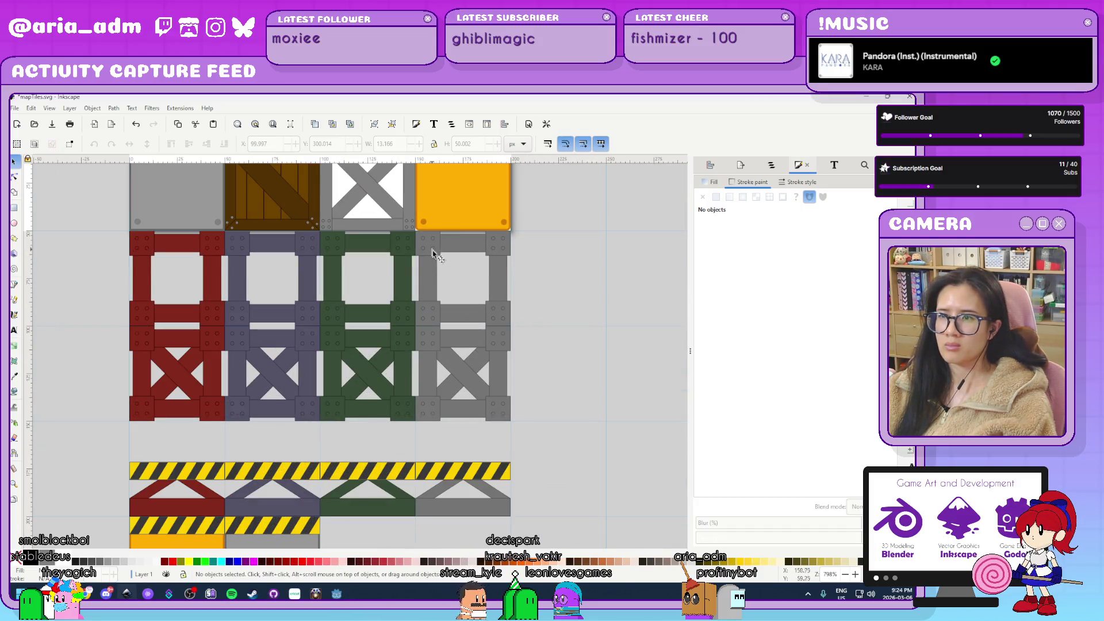
pyautogui.keyDown('ctrl'); pyautogui.scroll(1, 456, 265); pyautogui.keyUp('ctrl')
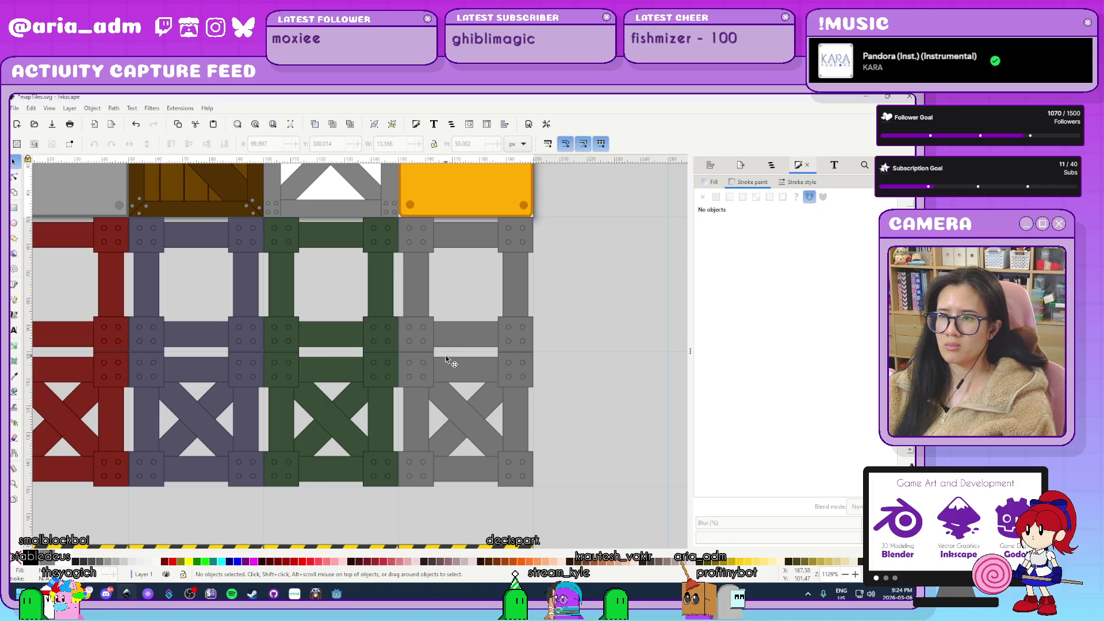
pyautogui.keyDown('ctrl'); pyautogui.scroll(1, 446, 357); pyautogui.keyUp('ctrl')
# Move the grey crate's vertical post down under the grey rail strip in the bottom row.
pyautogui.moveTo(447, 357); pyautogui.dragTo(372, 166)
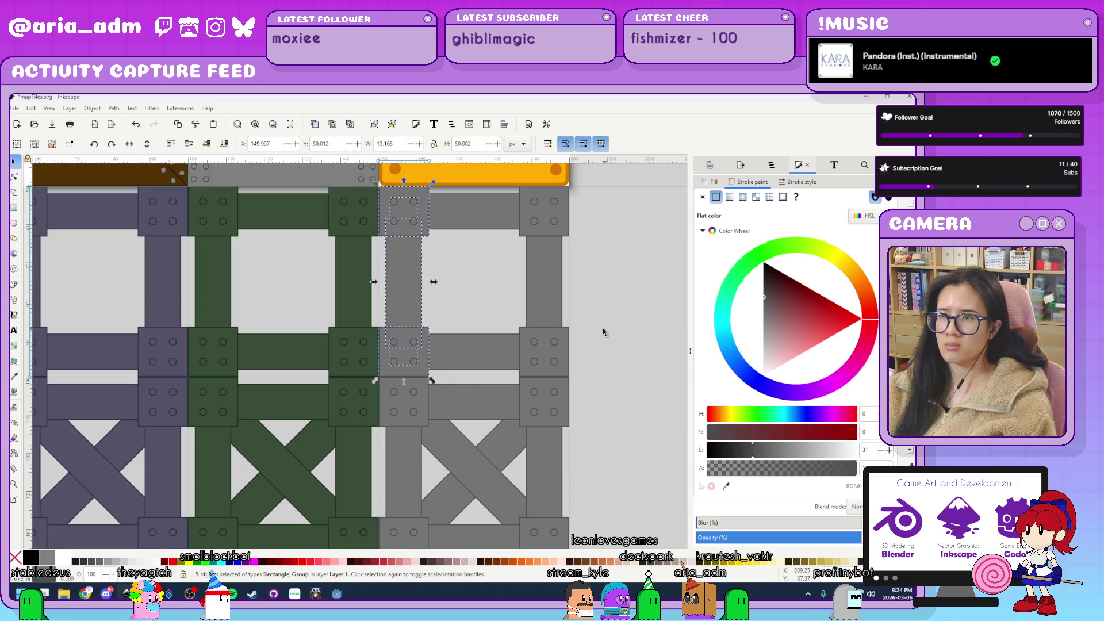
pyautogui.keyDown('ctrl'); pyautogui.scroll(-4, 598, 326); pyautogui.keyUp('ctrl')
pyautogui.keyDown('ctrl'); pyautogui.scroll(-3, 598, 327); pyautogui.keyUp('ctrl')
pyautogui.keyDown('ctrl'); pyautogui.scroll(3, 623, 397); pyautogui.keyUp('ctrl')
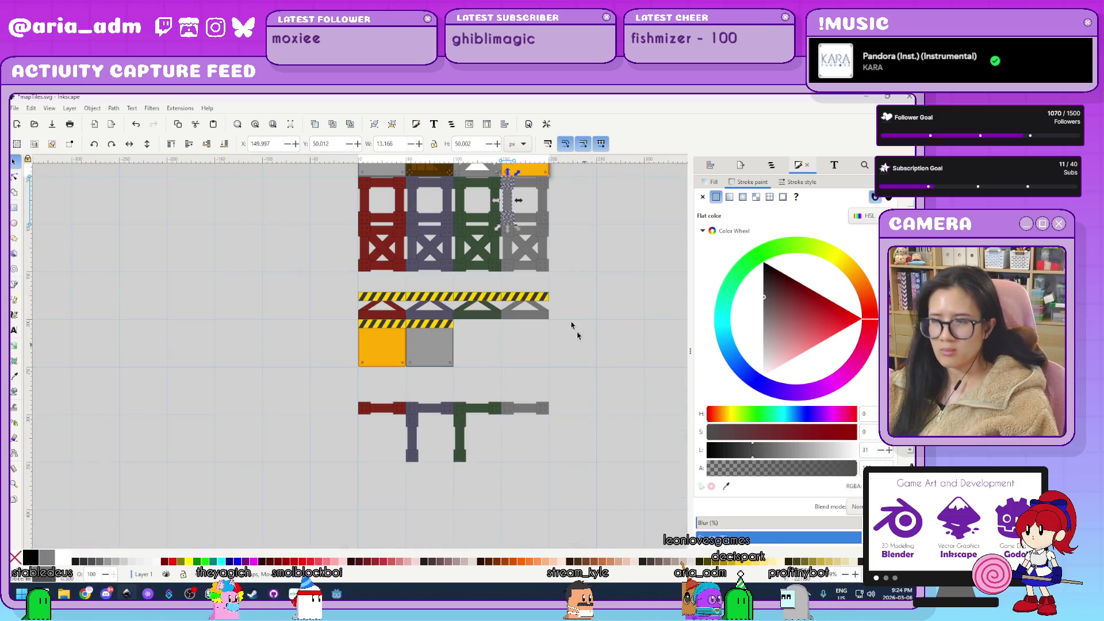
pyautogui.moveTo(515, 196); pyautogui.dragTo(512, 454)
pyautogui.scroll(5, 511, 453)
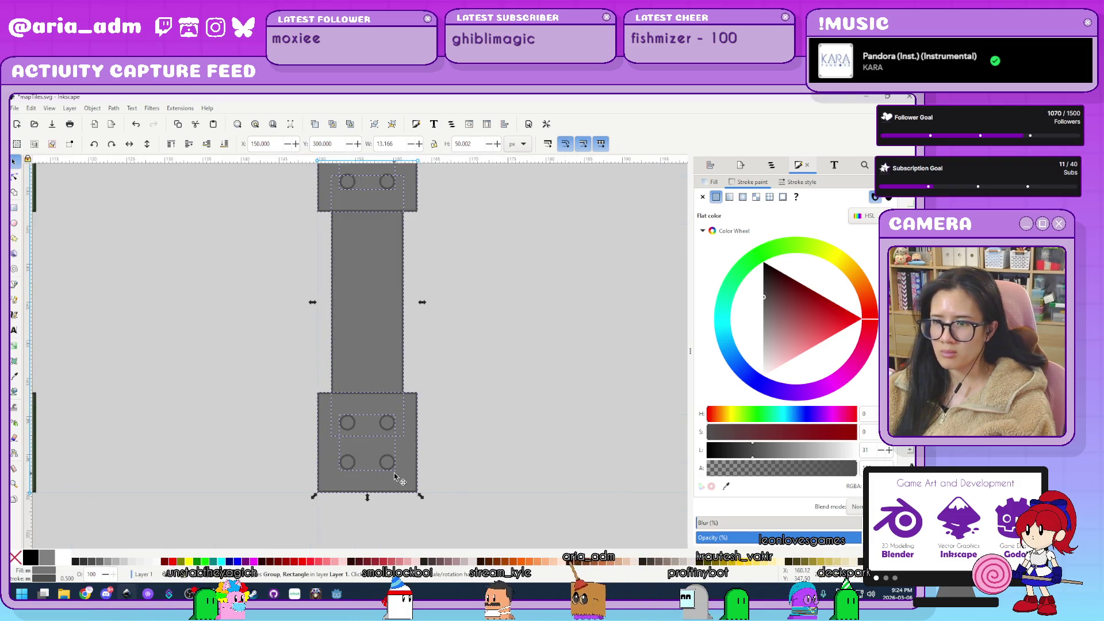
pyautogui.scroll(-5, 501, 459)
pyautogui.click(232, 351)
pyautogui.scroll(-1, 231, 350)
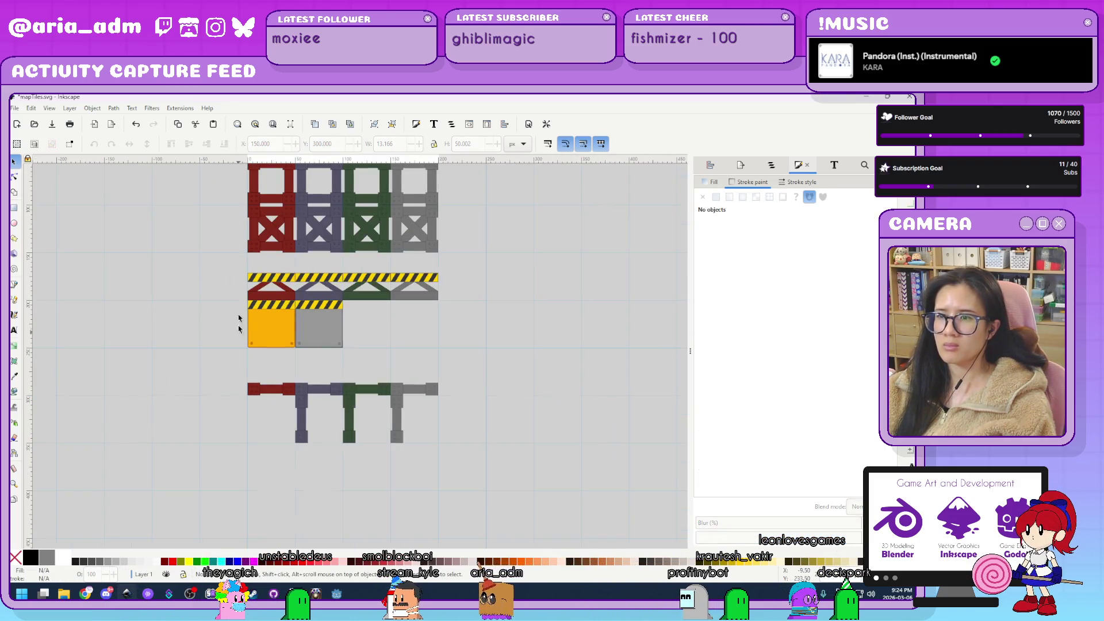
pyautogui.scroll(3, 241, 333)
pyautogui.scroll(2, 259, 303)
pyautogui.scroll(2, 259, 304)
pyautogui.moveTo(301, 370)
pyautogui.mouseDown()
pyautogui.moveTo(303, 236)
pyautogui.moveTo(239, 305)
pyautogui.mouseUp()
pyautogui.scroll(-1, 234, 344)
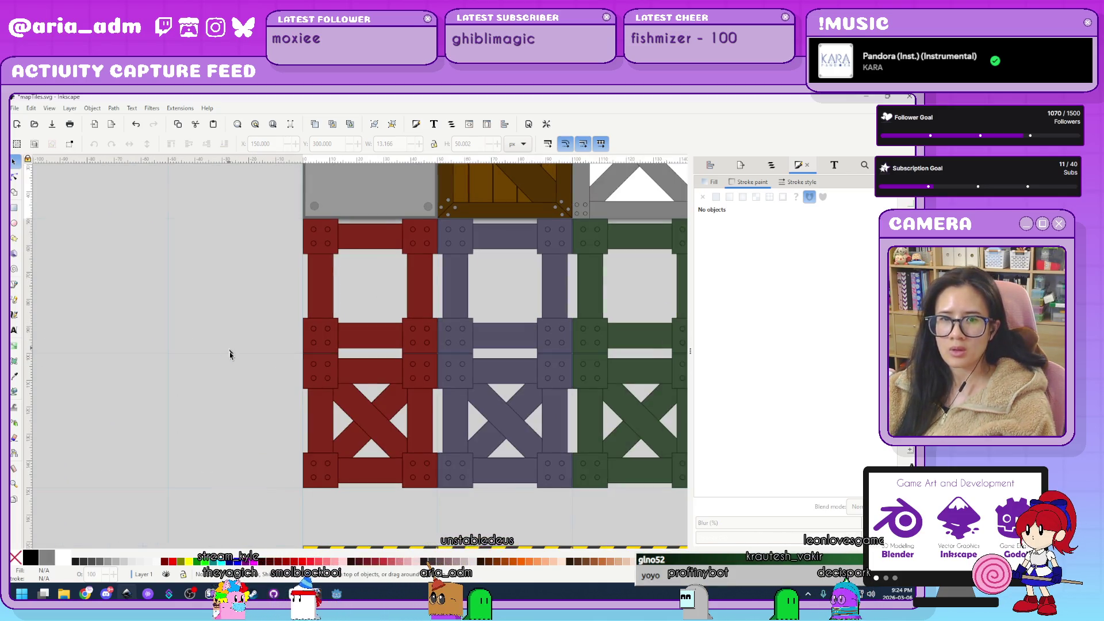
# Move the red crate's five-piece left post down under the red rail strip, then deselect.
pyautogui.moveTo(297, 358); pyautogui.dragTo(333, 294)
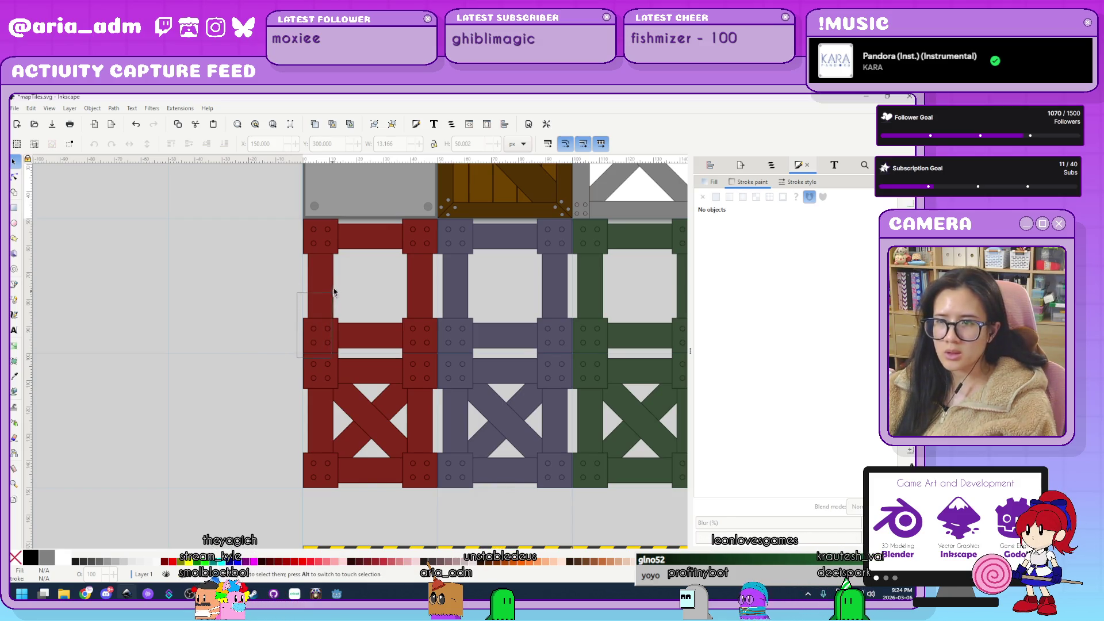
pyautogui.moveTo(356, 237); pyautogui.dragTo(349, 212)
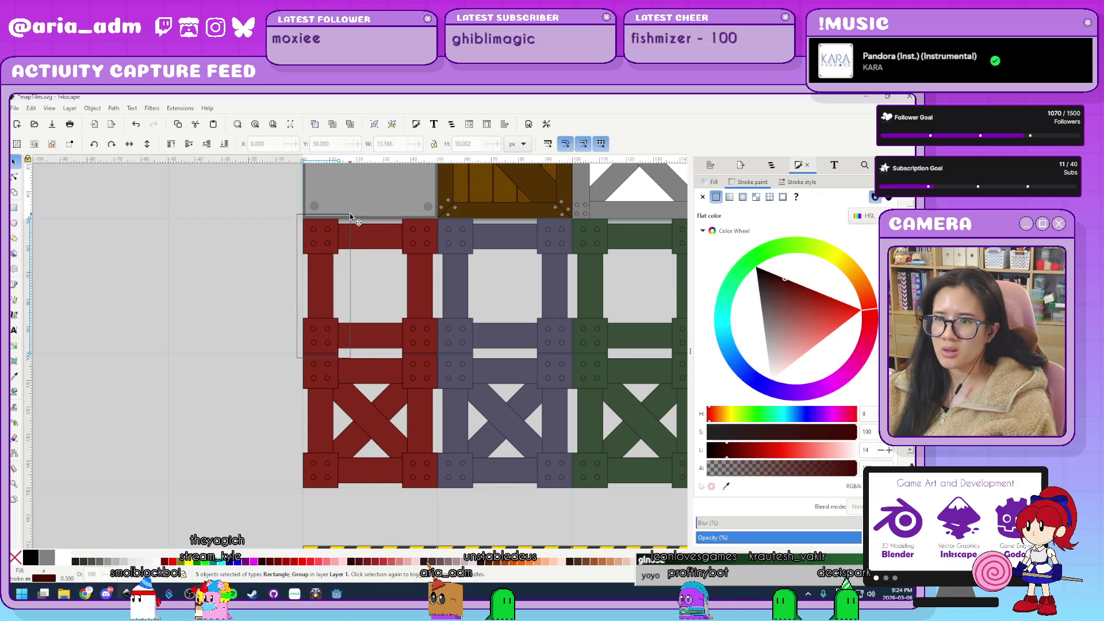
pyautogui.click(353, 331)
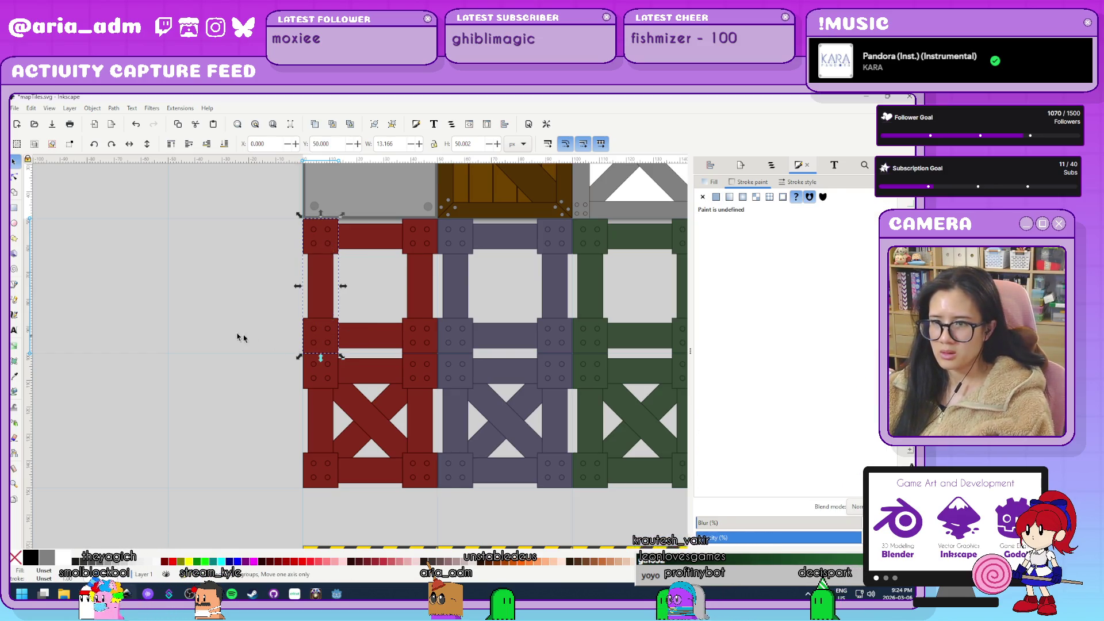
pyautogui.scroll(-5, 232, 358)
pyautogui.scroll(5, 248, 379)
pyautogui.moveTo(252, 286); pyautogui.dragTo(252, 522)
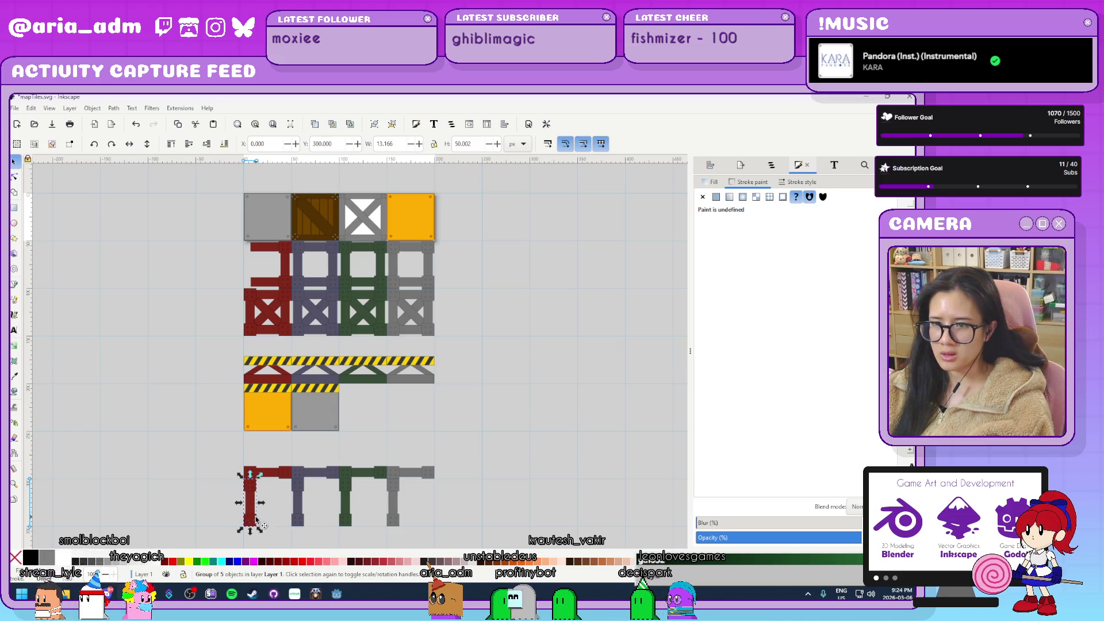
pyautogui.click(271, 537)
pyautogui.scroll(10, 270, 537)
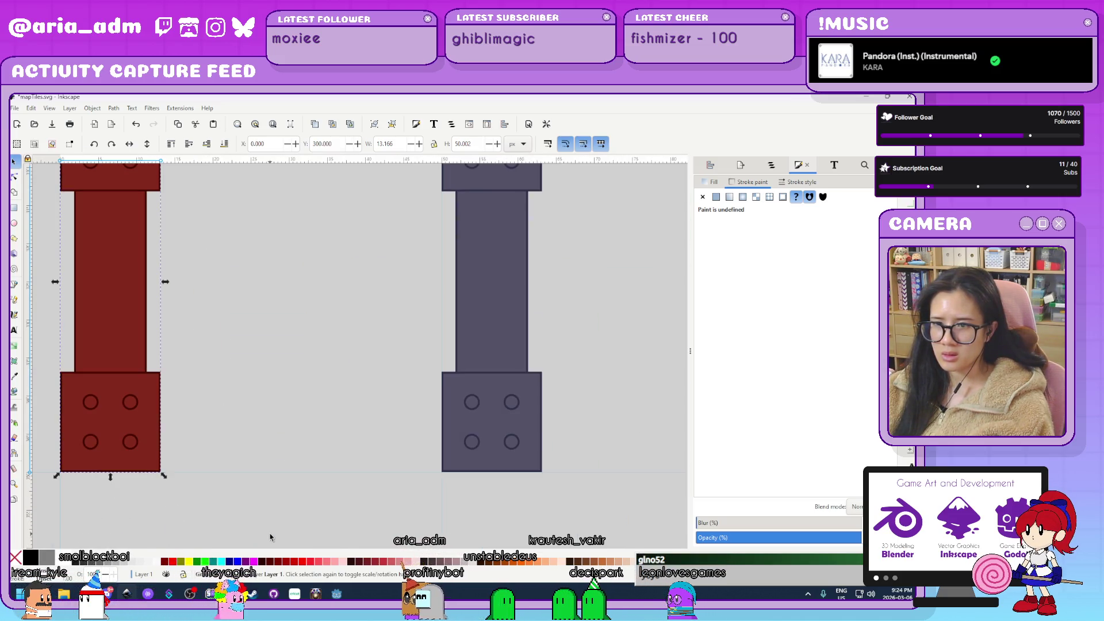
pyautogui.scroll(-3, 237, 510)
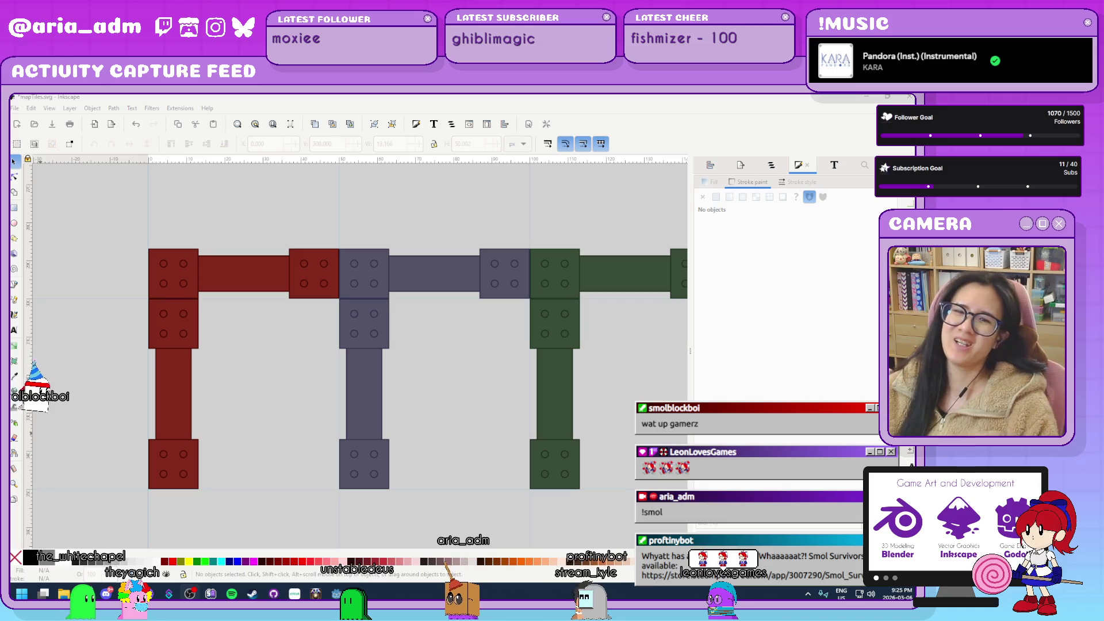
# Move the orange and grey blocks and pipe pieces up beside the top row at X 200, Y 0.
pyautogui.keyDown('ctrl'); pyautogui.scroll(-3, 266, 412); pyautogui.keyUp('ctrl')
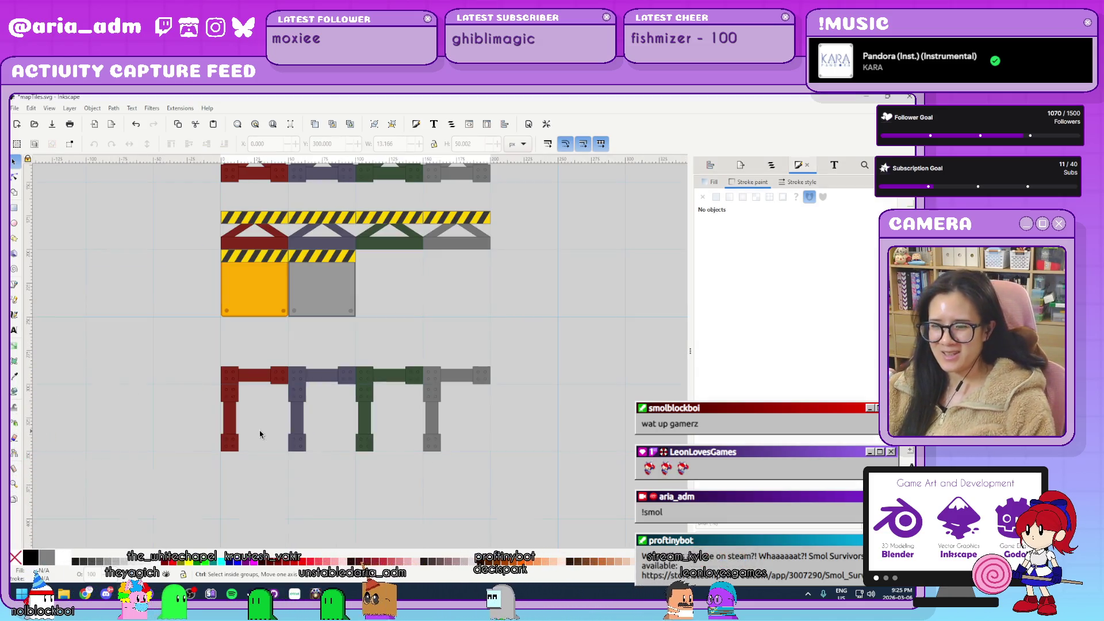
pyautogui.keyDown('ctrl'); pyautogui.scroll(-4, 480, 384); pyautogui.keyUp('ctrl')
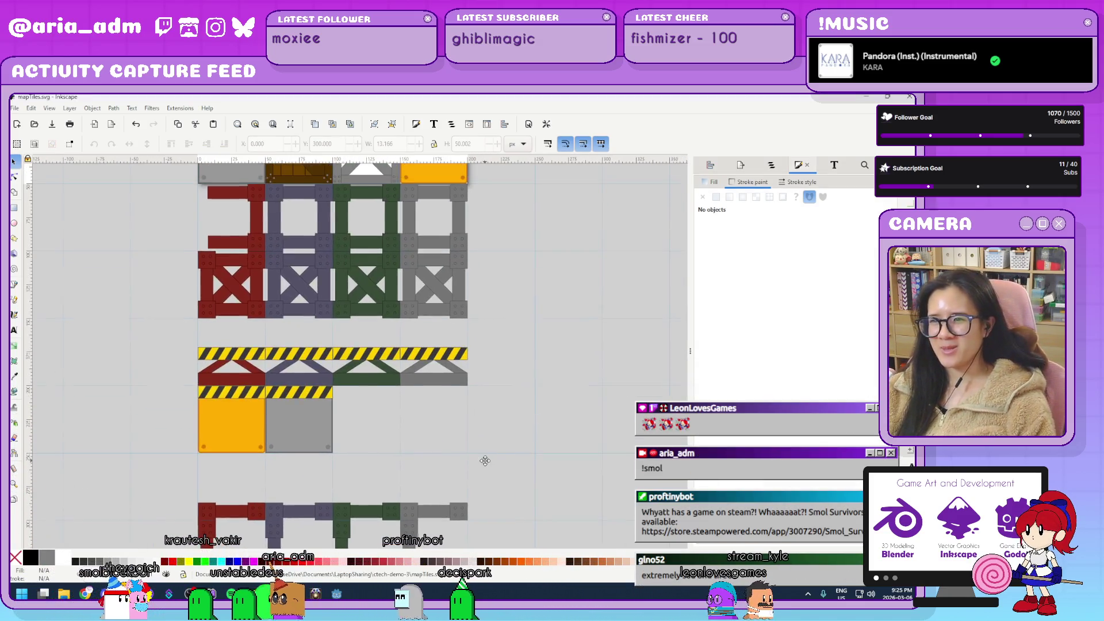
pyautogui.press('4')
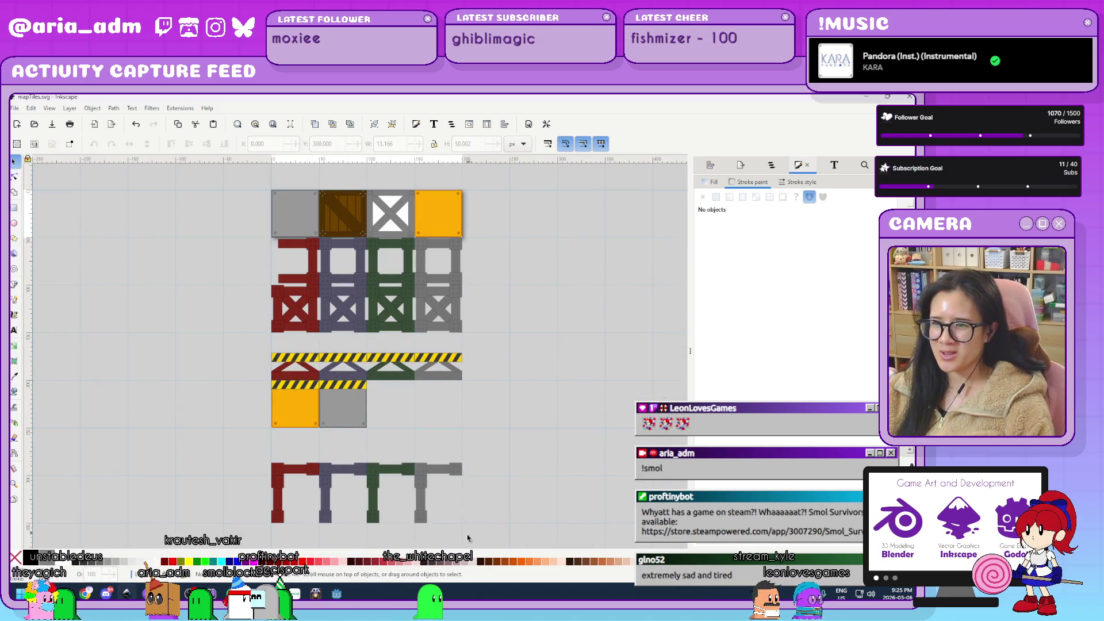
pyautogui.moveTo(491, 542); pyautogui.dragTo(252, 360)
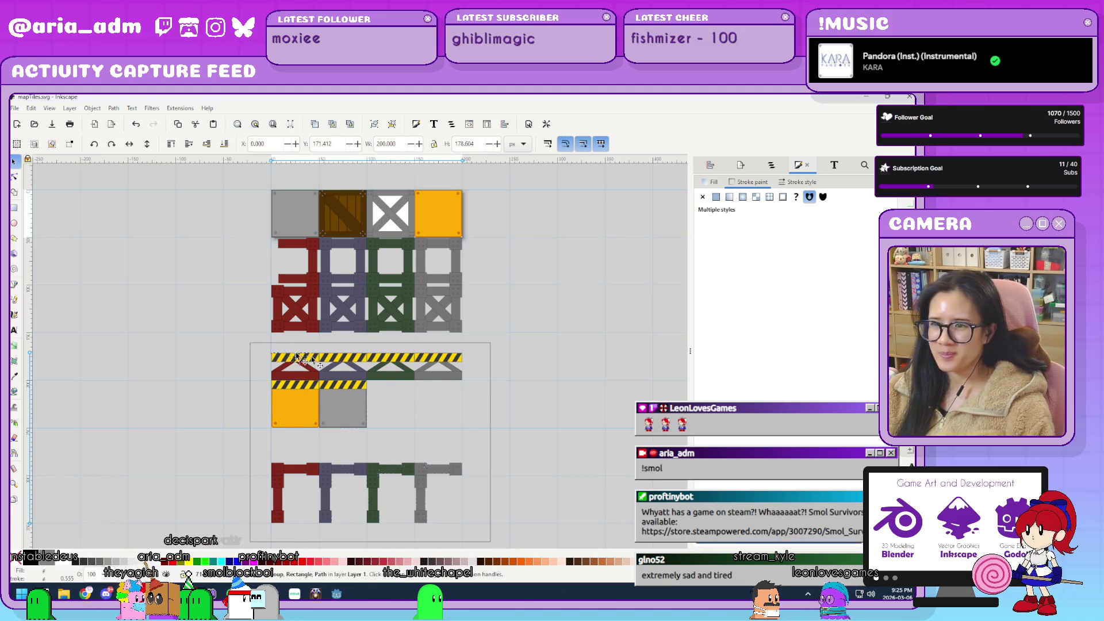
pyautogui.moveTo(569, 439)
pyautogui.mouseDown()
pyautogui.moveTo(474, 437)
pyautogui.moveTo(496, 428)
pyautogui.mouseUp()
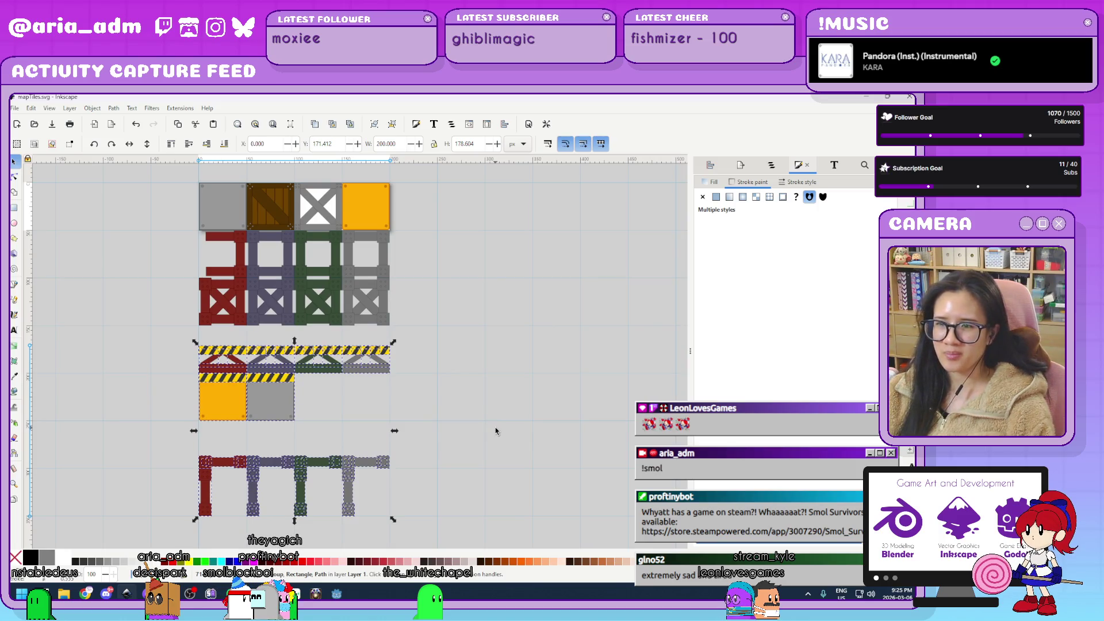
pyautogui.moveTo(171, 370); pyautogui.dragTo(171, 369)
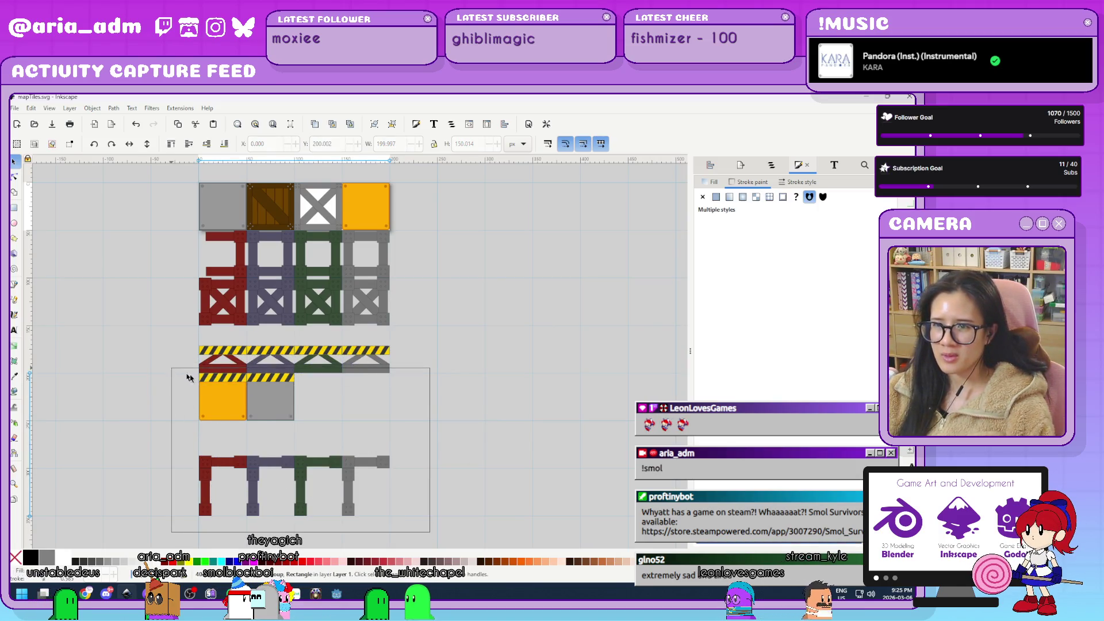
pyautogui.moveTo(253, 397)
pyautogui.mouseDown()
pyautogui.moveTo(532, 262)
pyautogui.moveTo(444, 206)
pyautogui.mouseUp()
pyautogui.scroll(5, 555, 379)
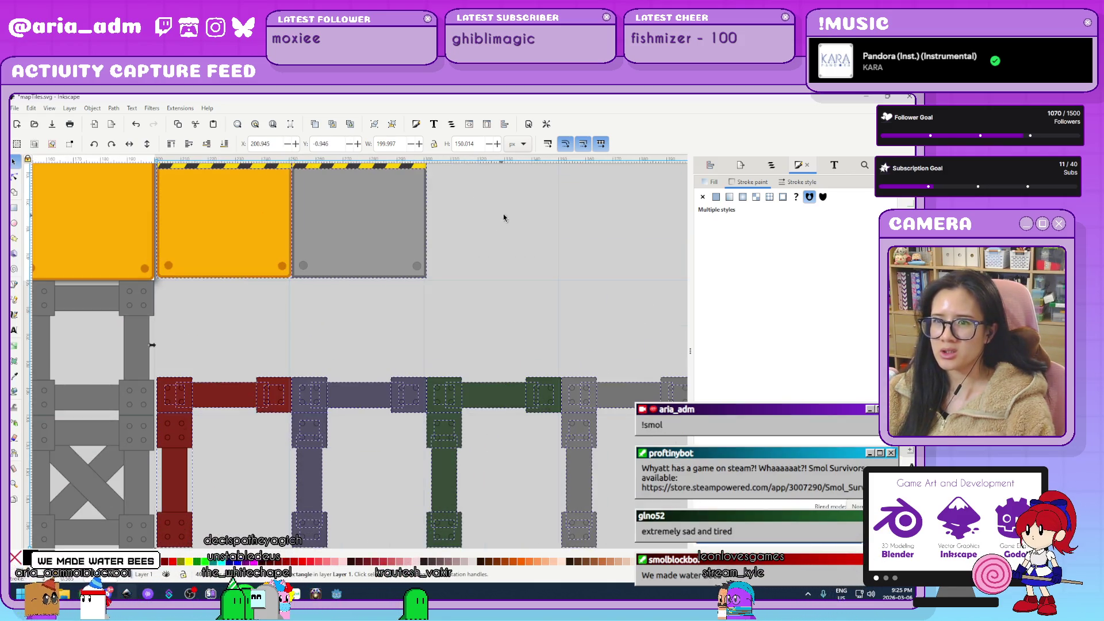
pyautogui.scroll(5, 236, 251)
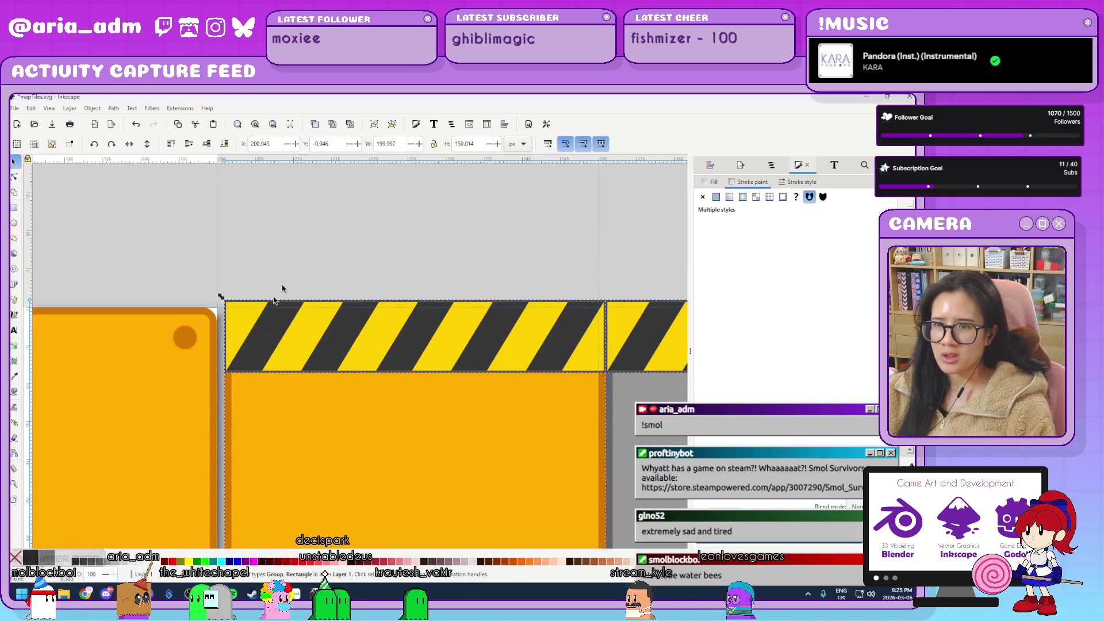
pyautogui.moveTo(311, 409)
pyautogui.mouseDown()
pyautogui.moveTo(264, 387)
pyautogui.moveTo(271, 373)
pyautogui.mouseUp()
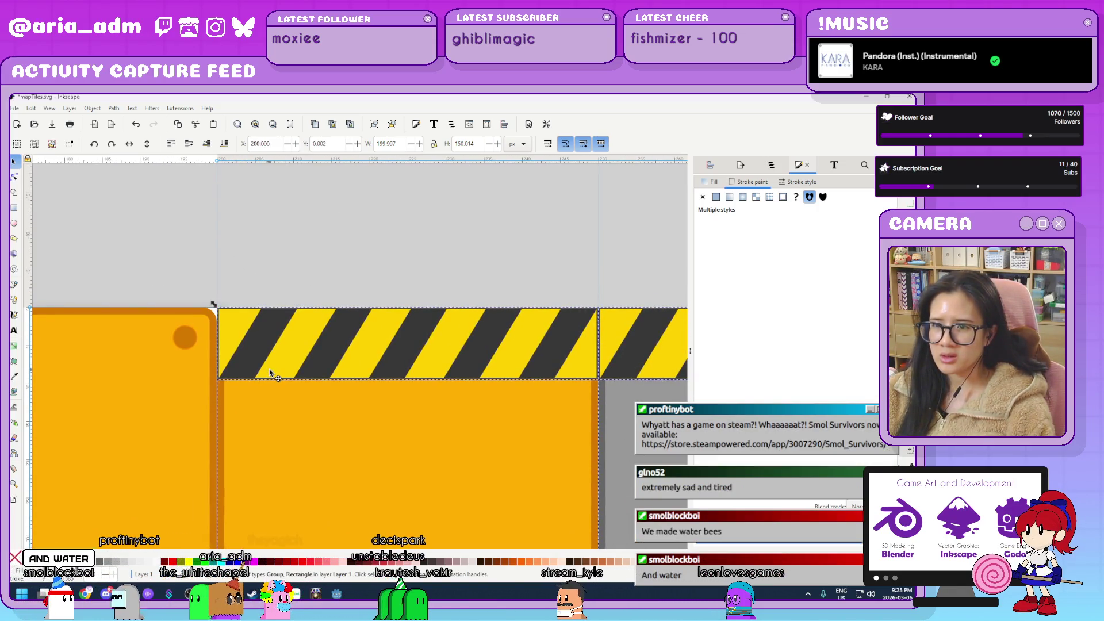
pyautogui.scroll(-10, 298, 243)
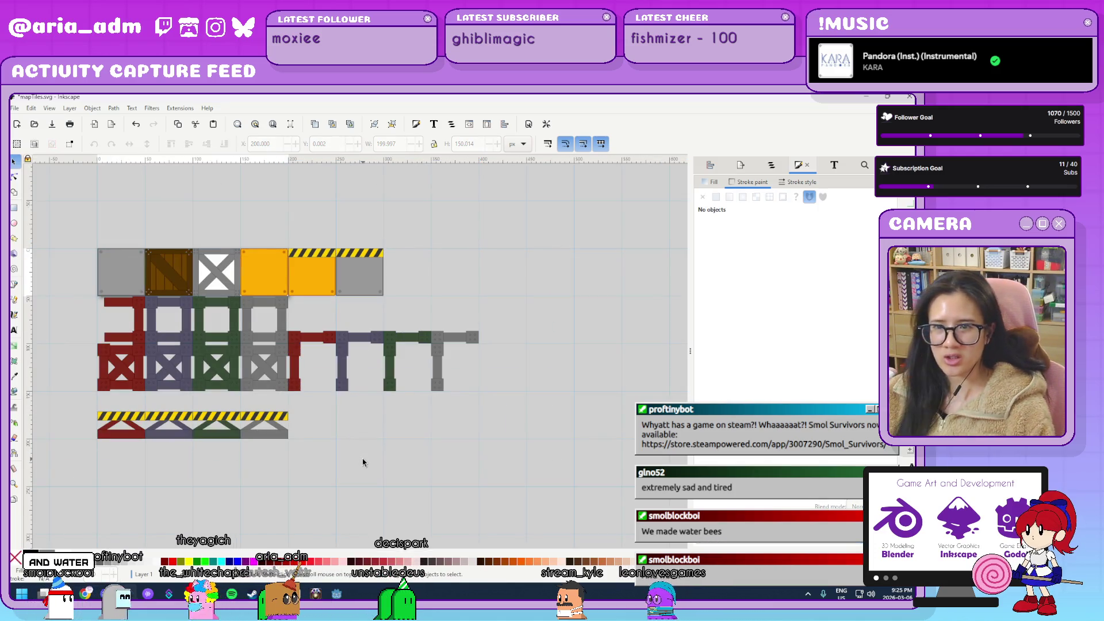
pyautogui.moveTo(327, 403); pyautogui.dragTo(366, 454)
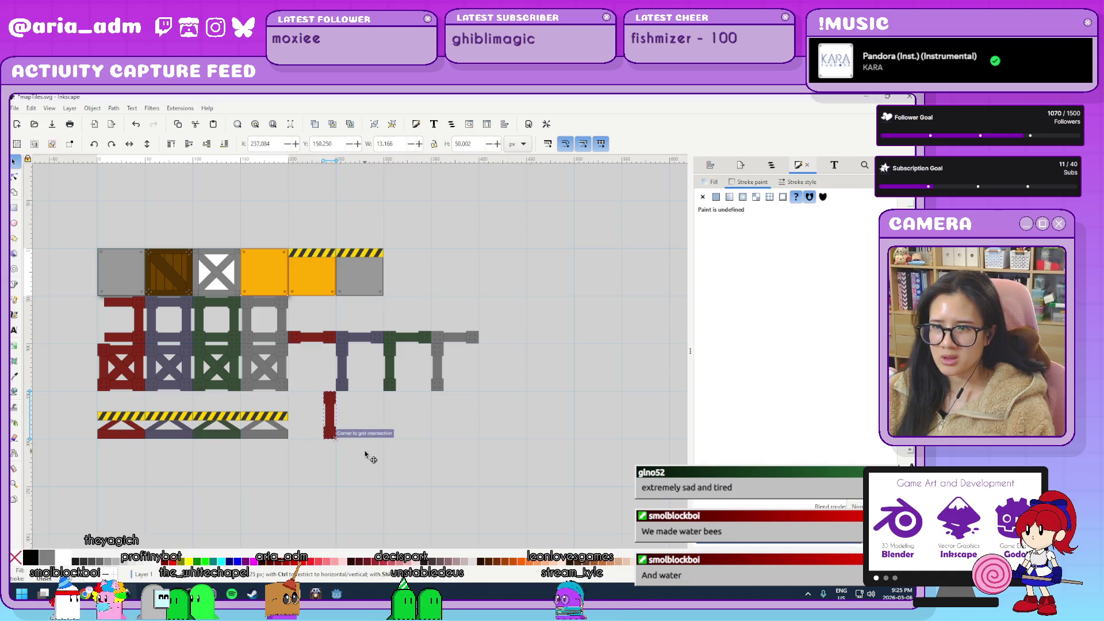
# Drag the red vertical beam piece back to X 0, Y 50 beside the red crate column.
pyautogui.hscroll(-3, 332, 446)
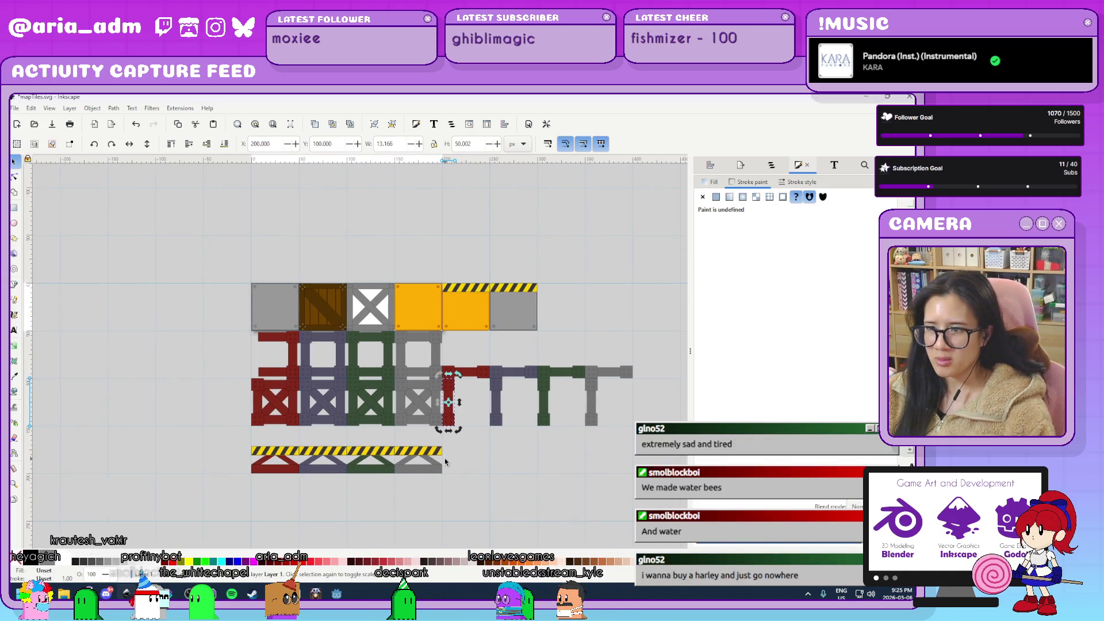
pyautogui.scroll(2, 472, 394)
pyautogui.moveTo(444, 388); pyautogui.dragTo(49, 276)
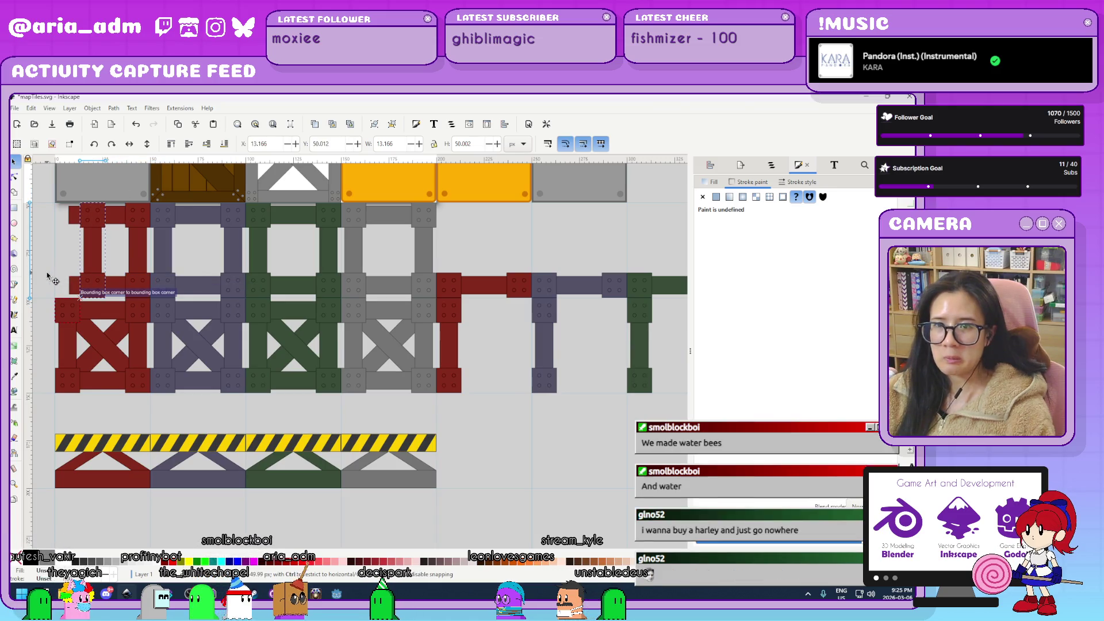
pyautogui.scroll(4, 86, 277)
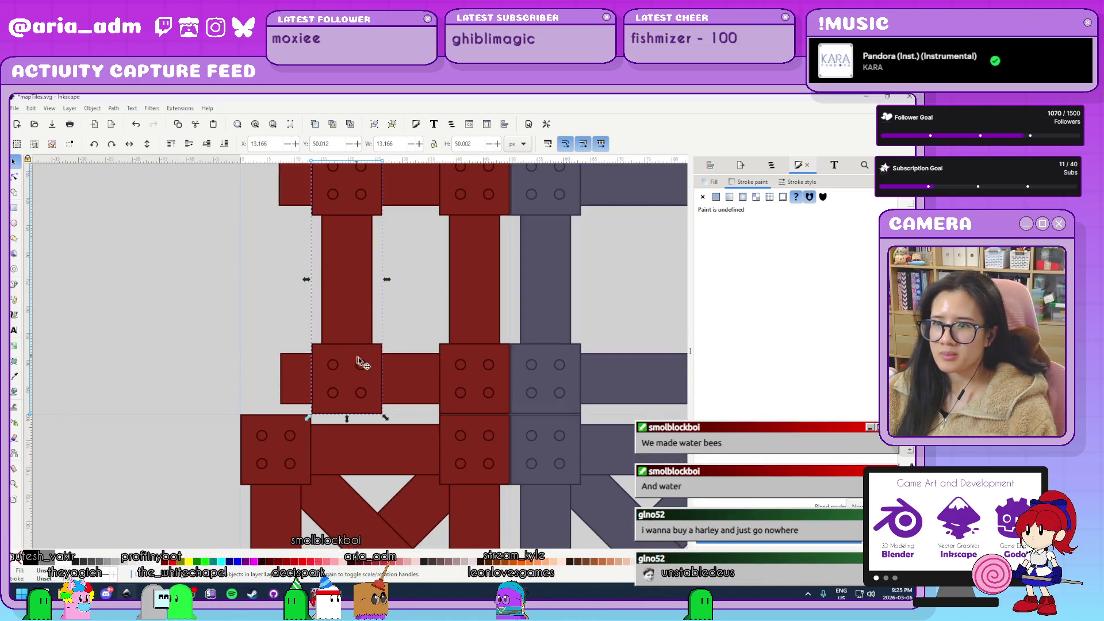
pyautogui.moveTo(379, 397); pyautogui.dragTo(263, 390)
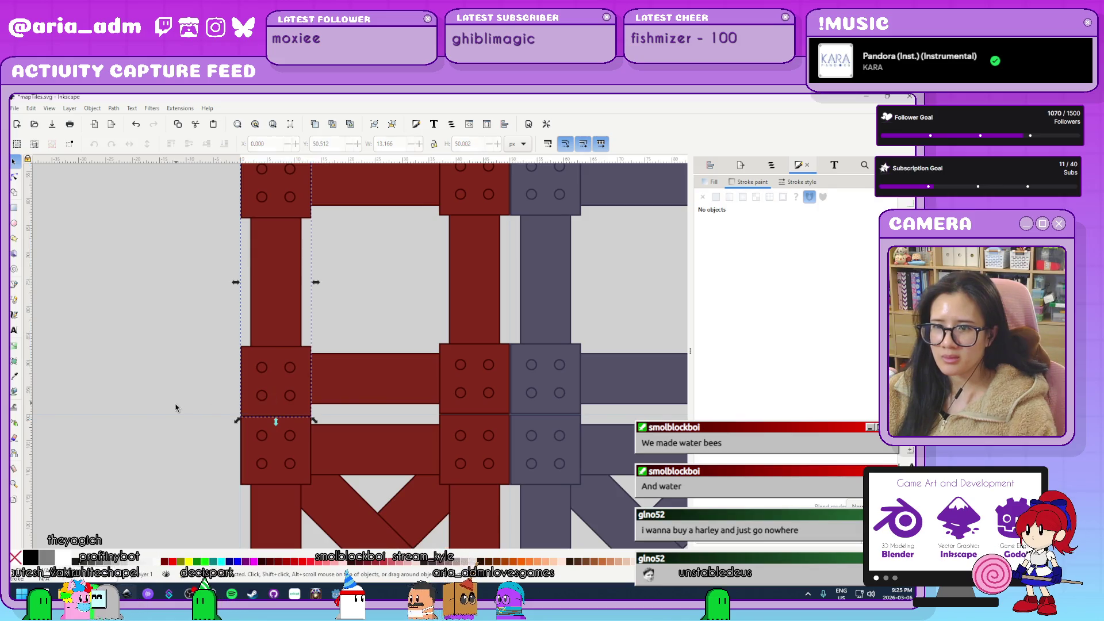
pyautogui.scroll(3, 234, 378)
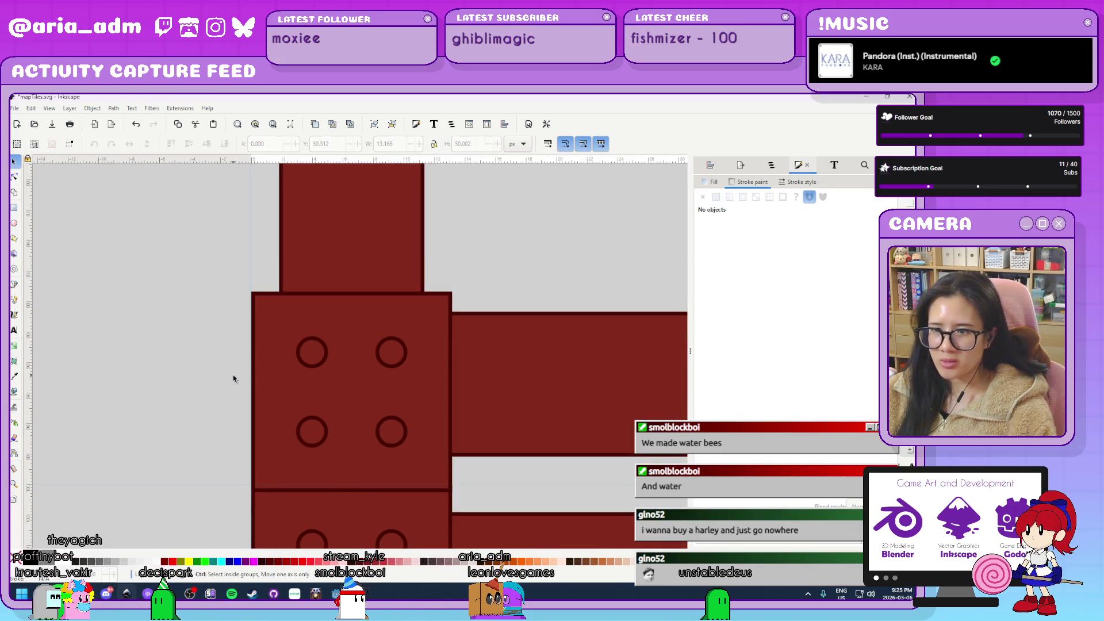
pyautogui.moveTo(278, 382)
pyautogui.mouseDown()
pyautogui.moveTo(313, 344)
pyautogui.moveTo(263, 395)
pyautogui.moveTo(274, 391)
pyautogui.mouseUp()
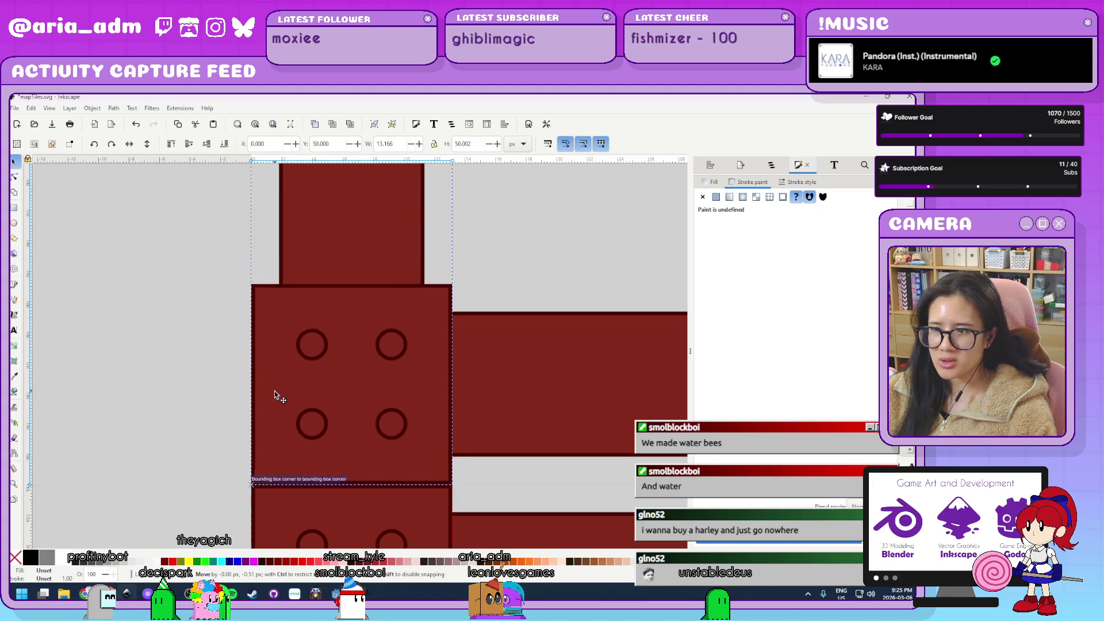
pyautogui.click(177, 407)
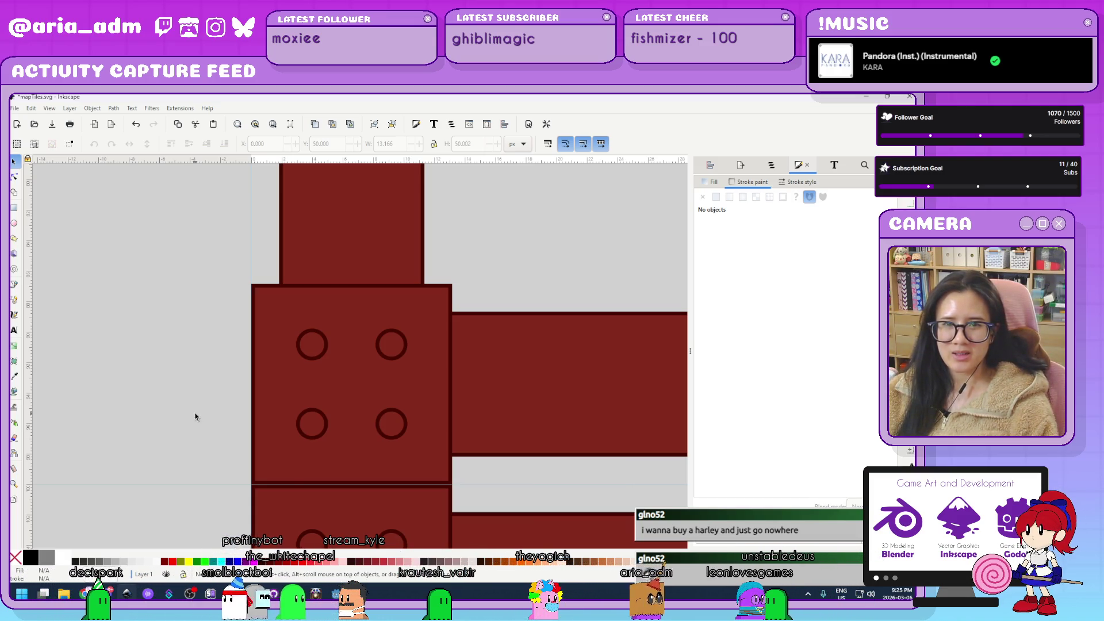
pyautogui.keyDown('ctrl'); pyautogui.scroll(-1, 195, 417); pyautogui.keyUp('ctrl')
pyautogui.keyDown('ctrl'); pyautogui.scroll(-5, 196, 417); pyautogui.keyUp('ctrl')
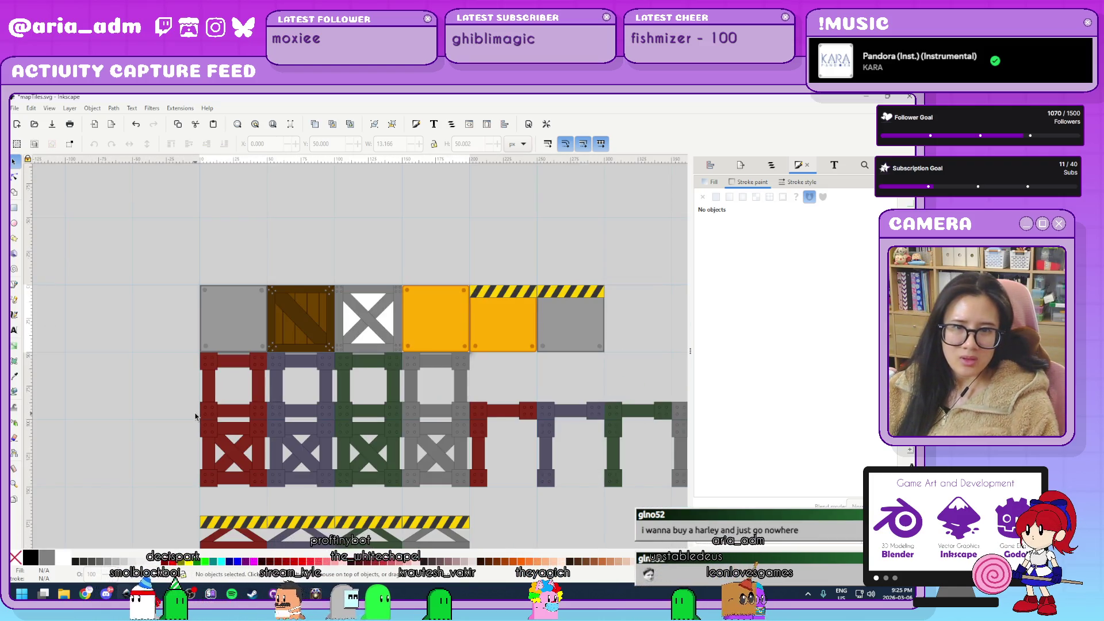
pyautogui.scroll(-5, 195, 417)
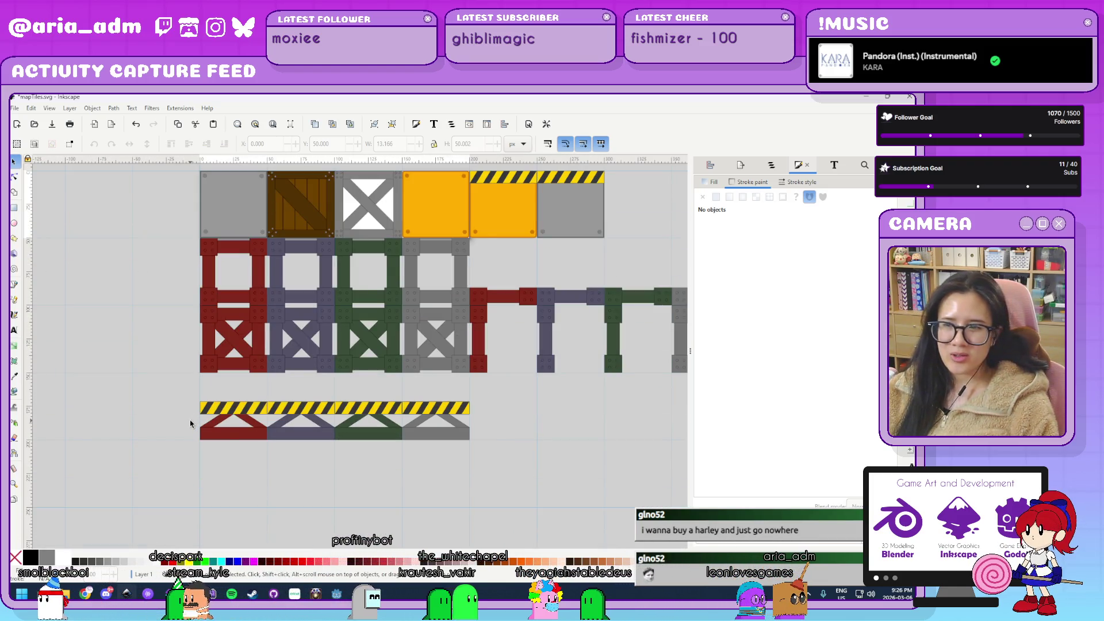
pyautogui.keyDown('ctrl'); pyautogui.scroll(-3, 414, 486); pyautogui.keyUp('ctrl')
pyautogui.keyDown('ctrl'); pyautogui.scroll(3, 407, 488); pyautogui.keyUp('ctrl')
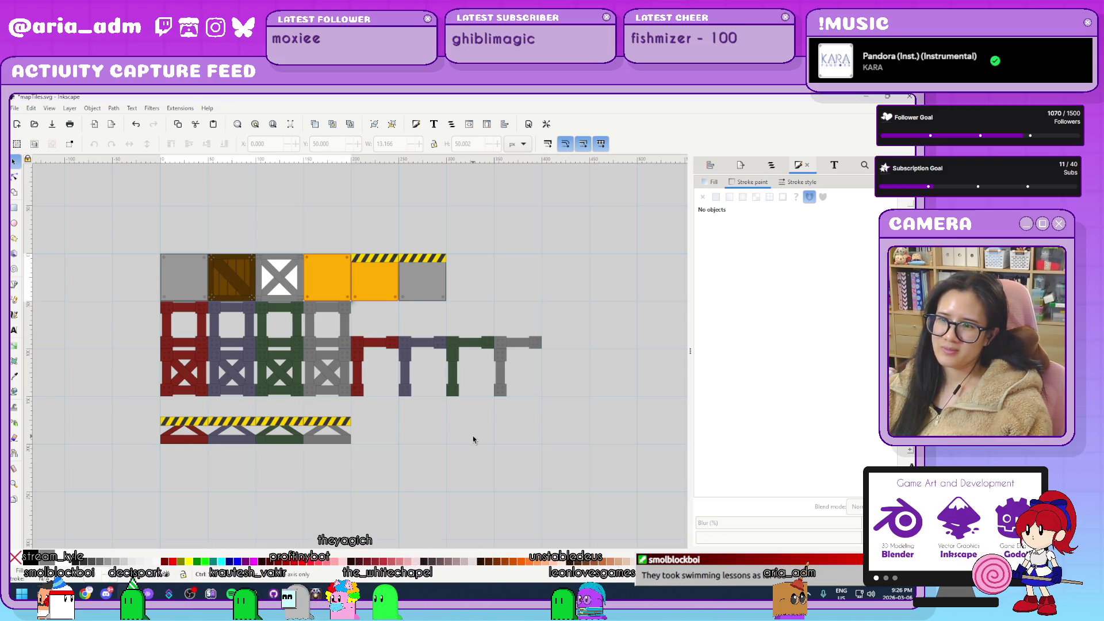
# Save the tile sheet to mapTiles.svg, then bring up Document Properties.
pyautogui.keyDown('ctrl'); pyautogui.scroll(1, 474, 440); pyautogui.keyUp('ctrl')
pyautogui.keyDown('ctrl'); pyautogui.scroll(-1, 473, 440); pyautogui.keyUp('ctrl')
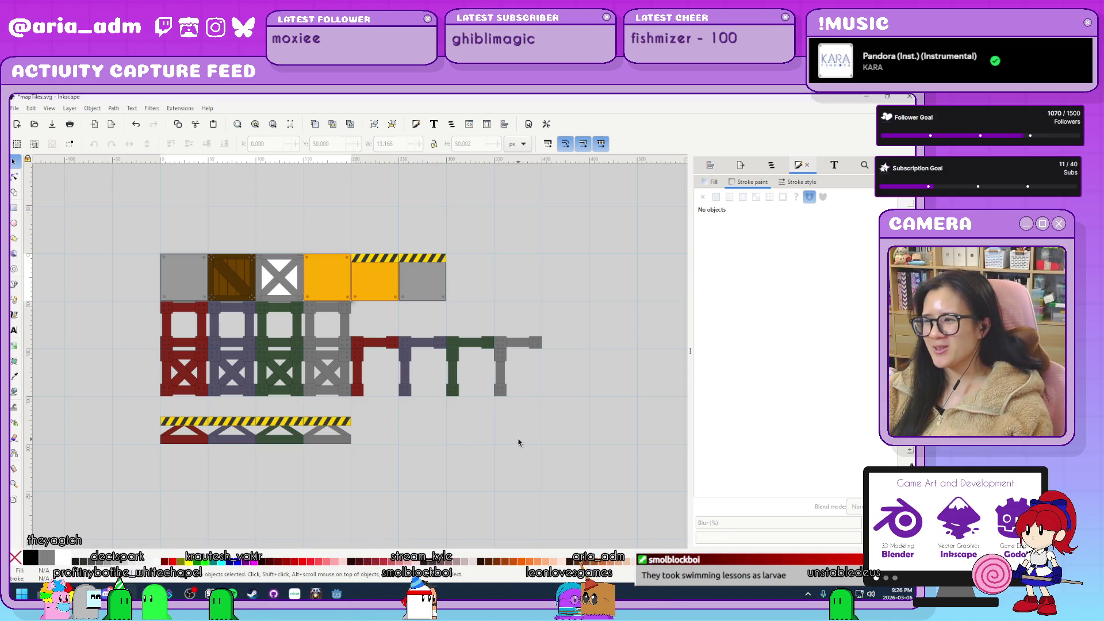
pyautogui.scroll(1, 520, 441)
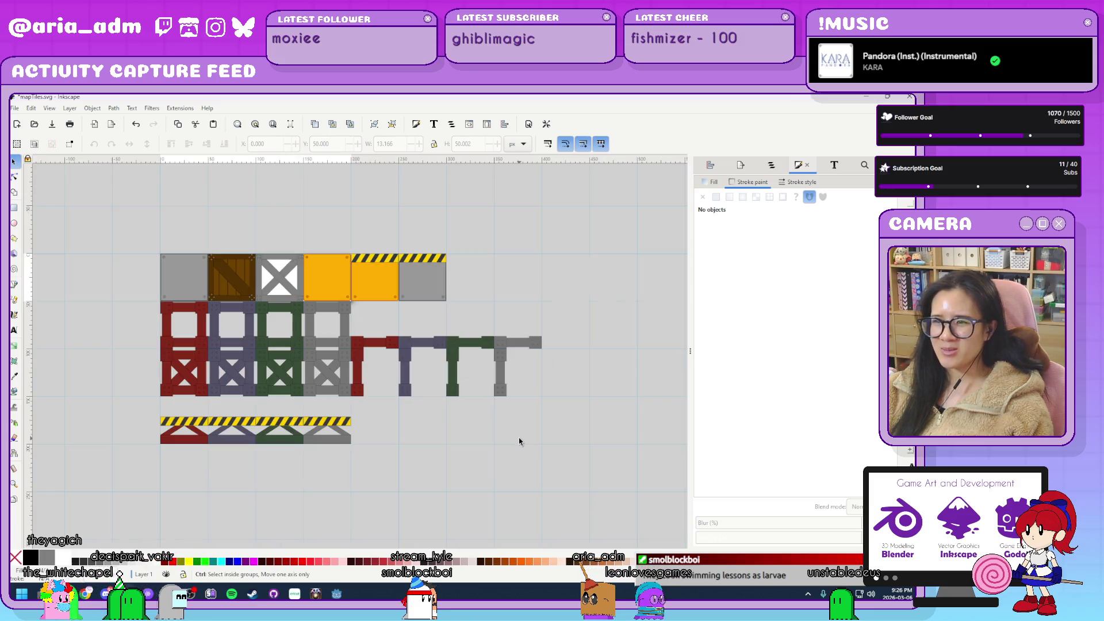
pyautogui.scroll(1, 523, 437)
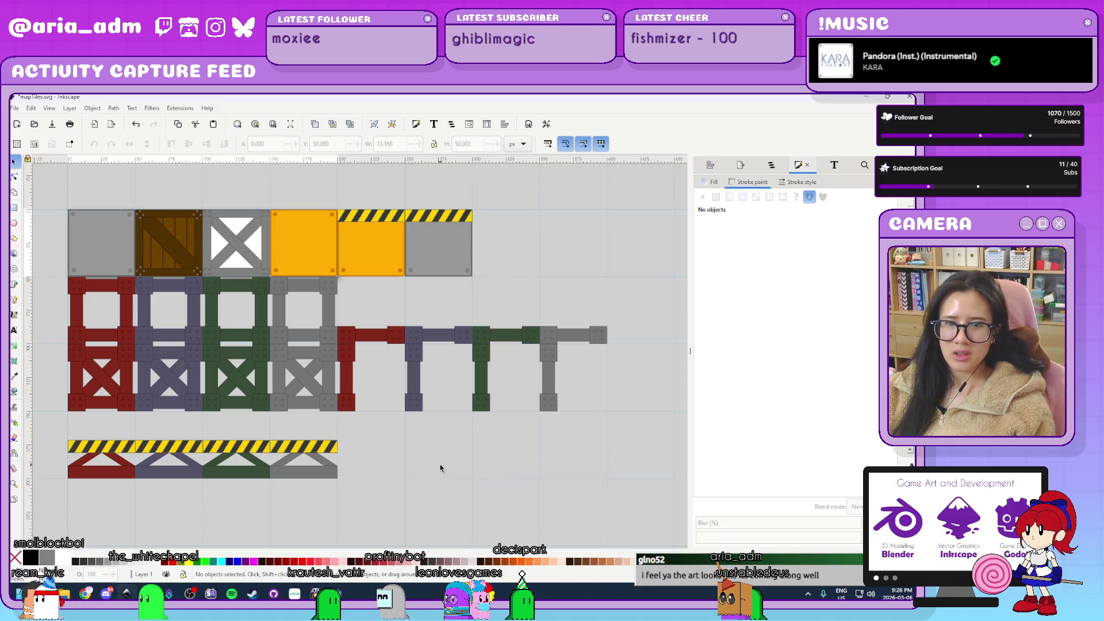
pyautogui.moveTo(423, 468)
pyautogui.mouseDown()
pyautogui.moveTo(508, 458)
pyautogui.moveTo(449, 483)
pyautogui.mouseUp()
pyautogui.scroll(-1, 449, 484)
pyautogui.scroll(1, 449, 483)
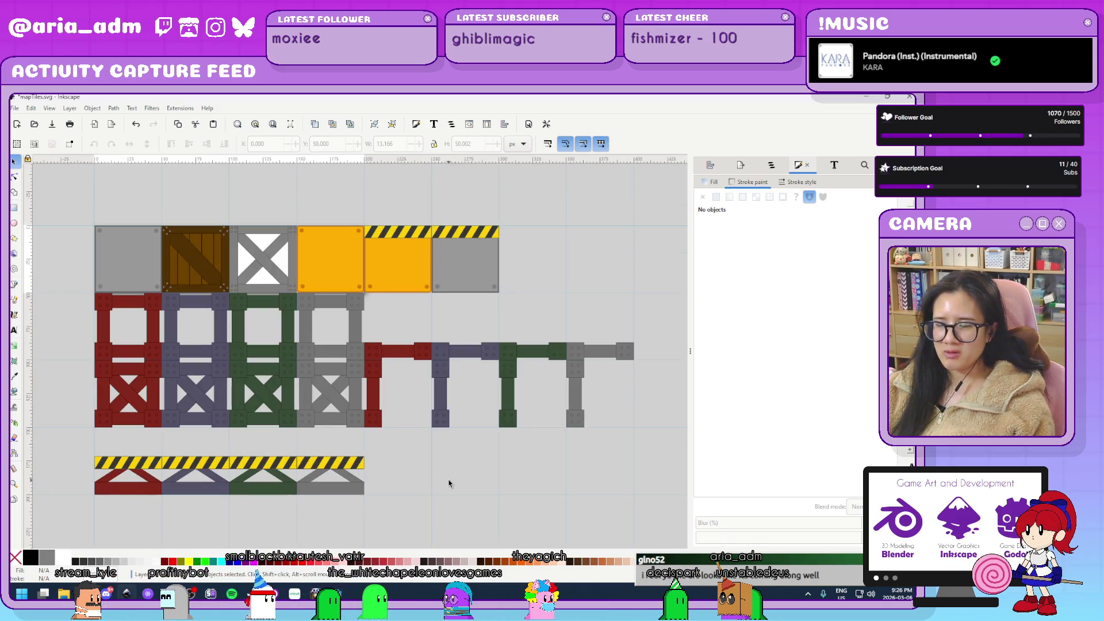
pyautogui.hotkey('ctrl', 's')
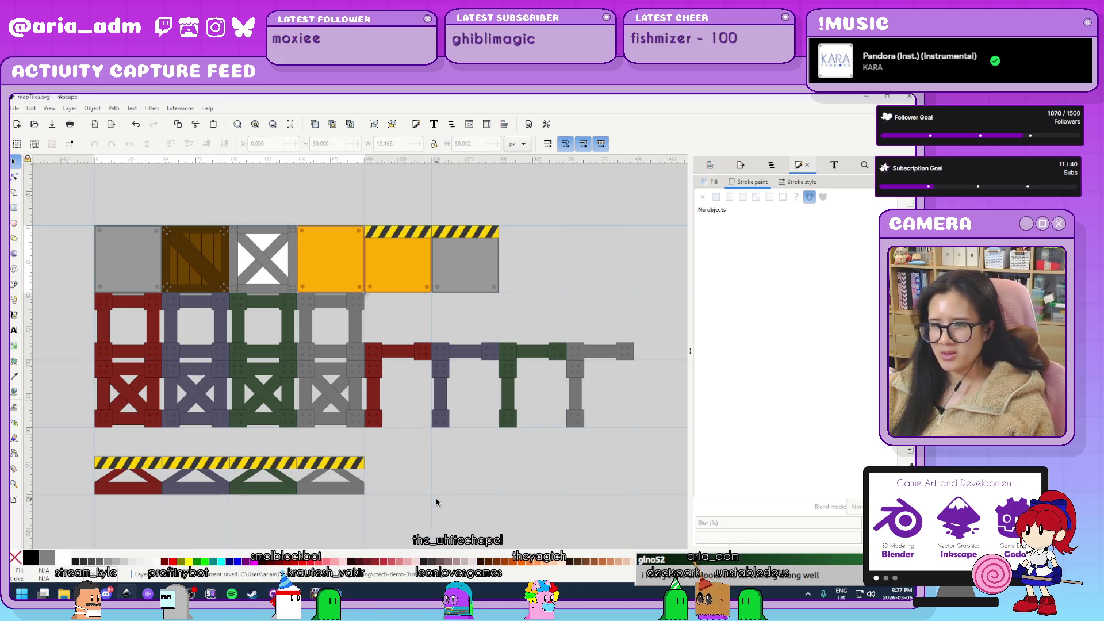
pyautogui.hotkey('ctrl', 'shift', 'd')
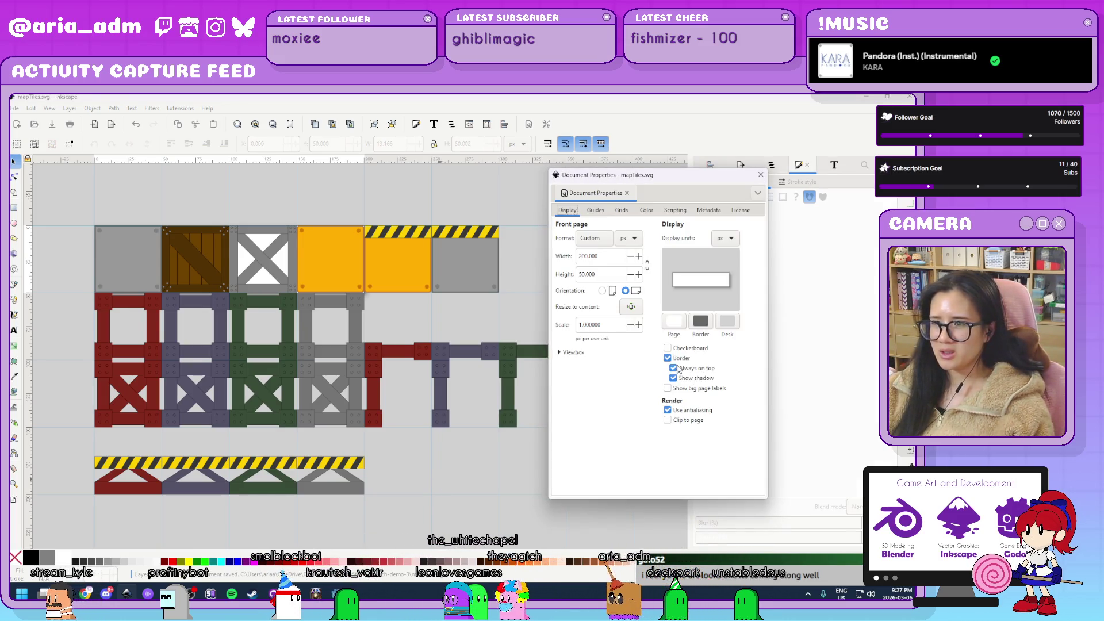
pyautogui.click(609, 258)
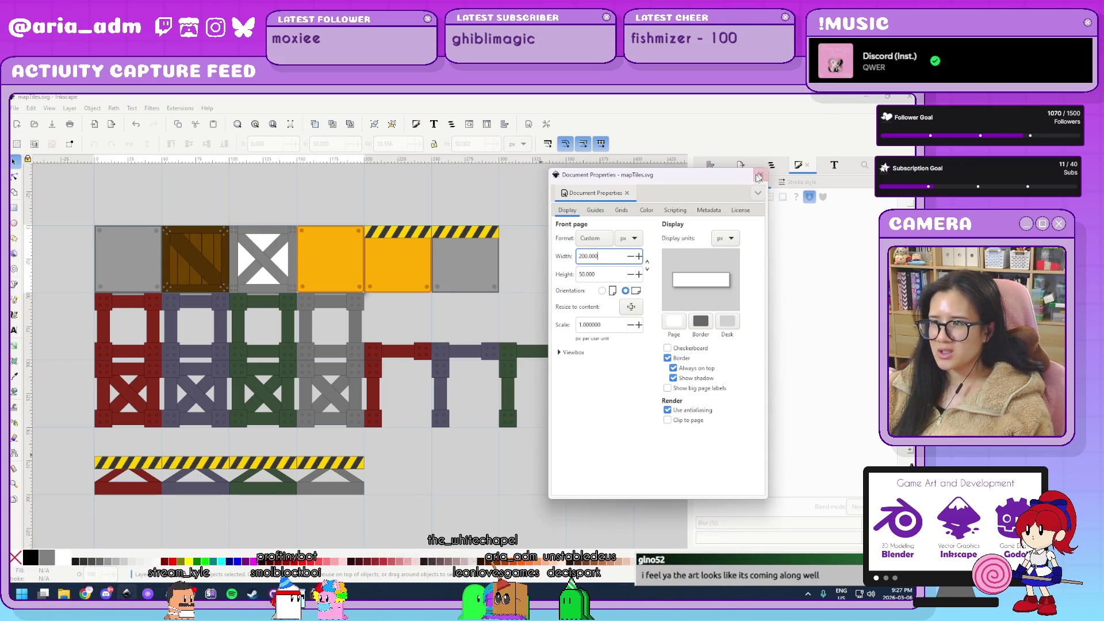
pyautogui.hotkey('ctrl', 'shift', 'd')
pyautogui.moveTo(655, 314)
pyautogui.mouseDown()
pyautogui.moveTo(369, 366)
pyautogui.moveTo(633, 342)
pyautogui.moveTo(662, 316)
pyautogui.mouseUp()
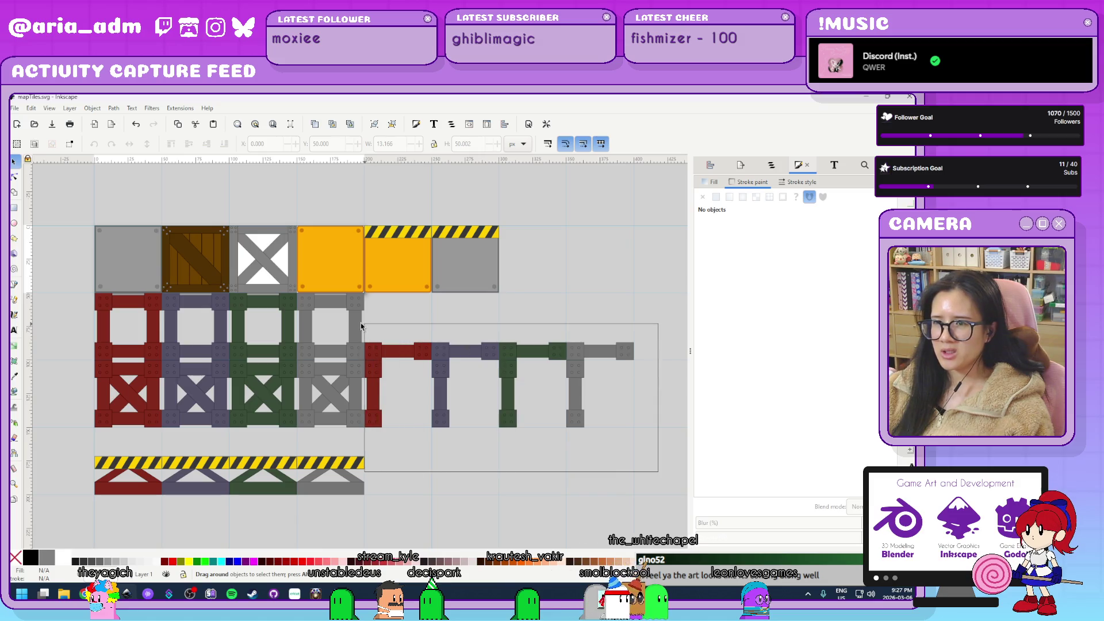
# Delete the pipe pieces, then undo to restore the red, blue, green and grey pipe row.
pyautogui.moveTo(361, 325); pyautogui.dragTo(363, 324)
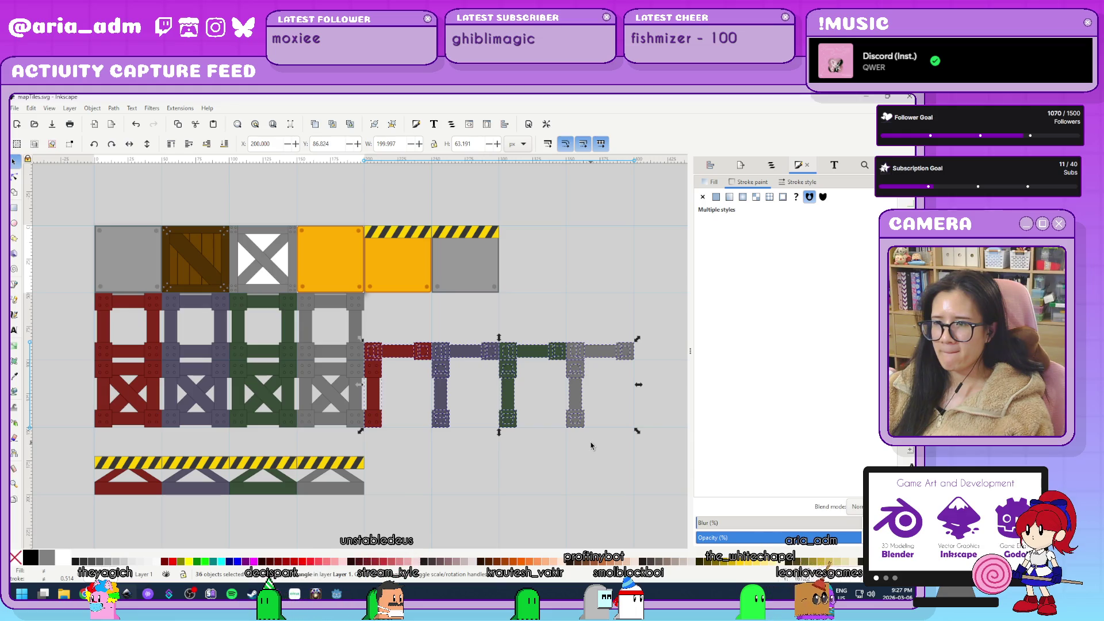
pyautogui.press('Delete')
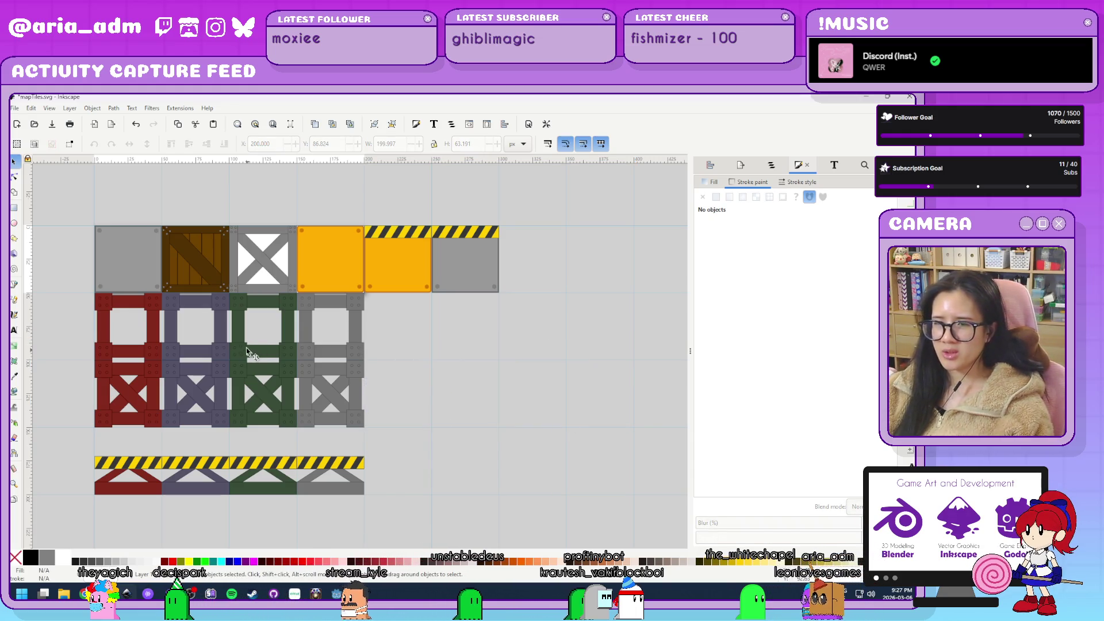
pyautogui.moveTo(413, 443); pyautogui.dragTo(63, 514)
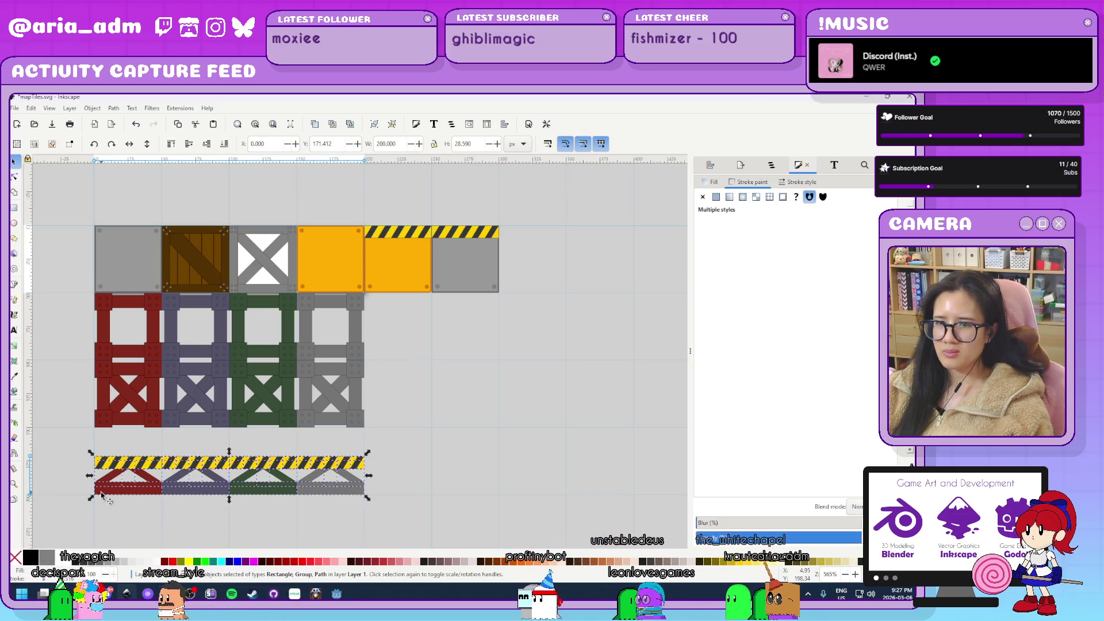
pyautogui.click(439, 461)
pyautogui.scroll(-2, 463, 454)
pyautogui.scroll(1, 463, 454)
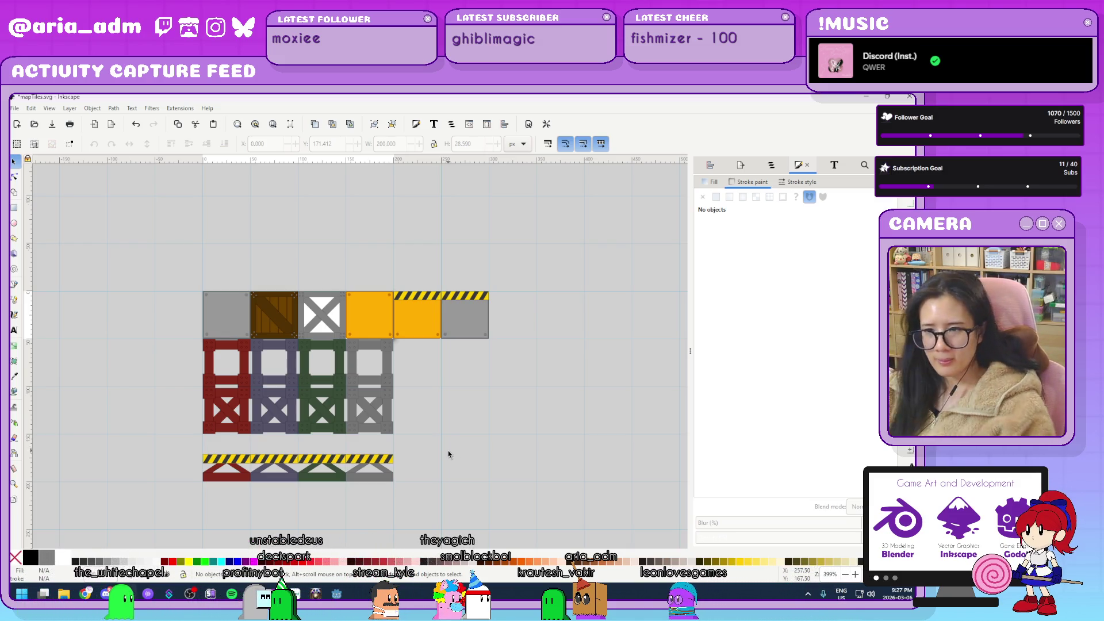
pyautogui.scroll(1, 427, 467)
pyautogui.hotkey('ctrl', 'z')
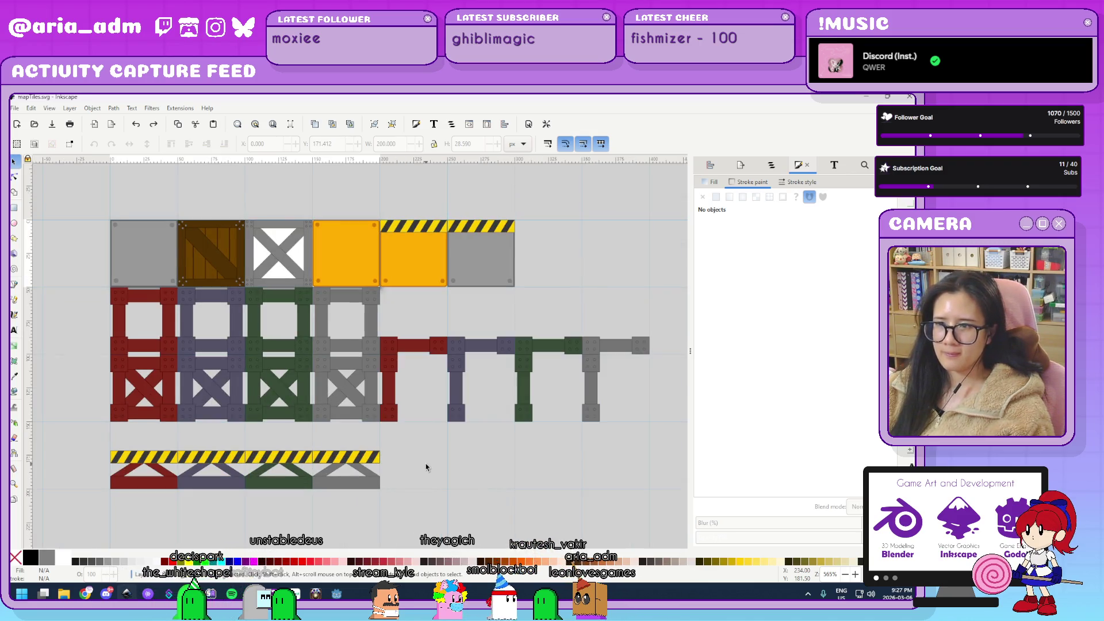
# Delete the four vertical pipe legs, including the red one.
pyautogui.moveTo(390, 359); pyautogui.dragTo(402, 349)
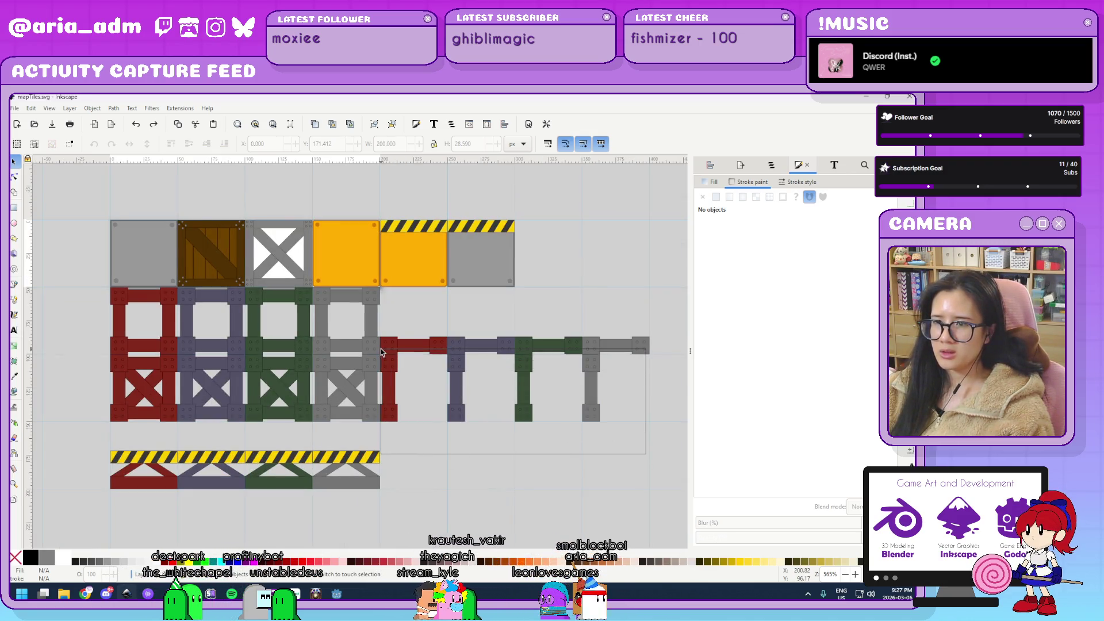
pyautogui.press('Delete')
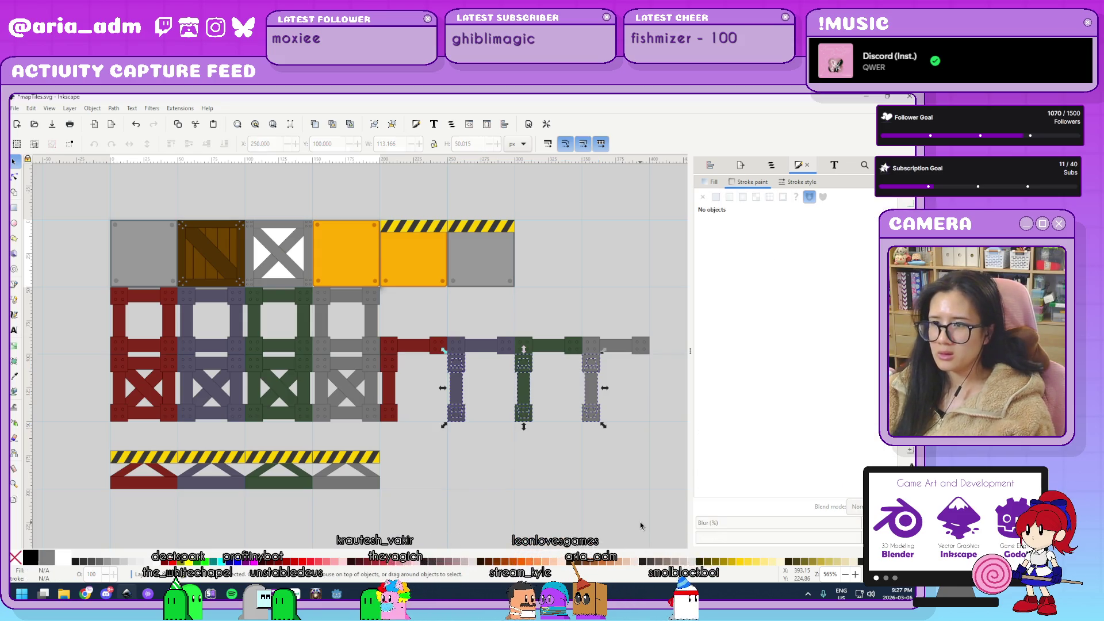
pyautogui.click(395, 415)
pyautogui.press('Delete')
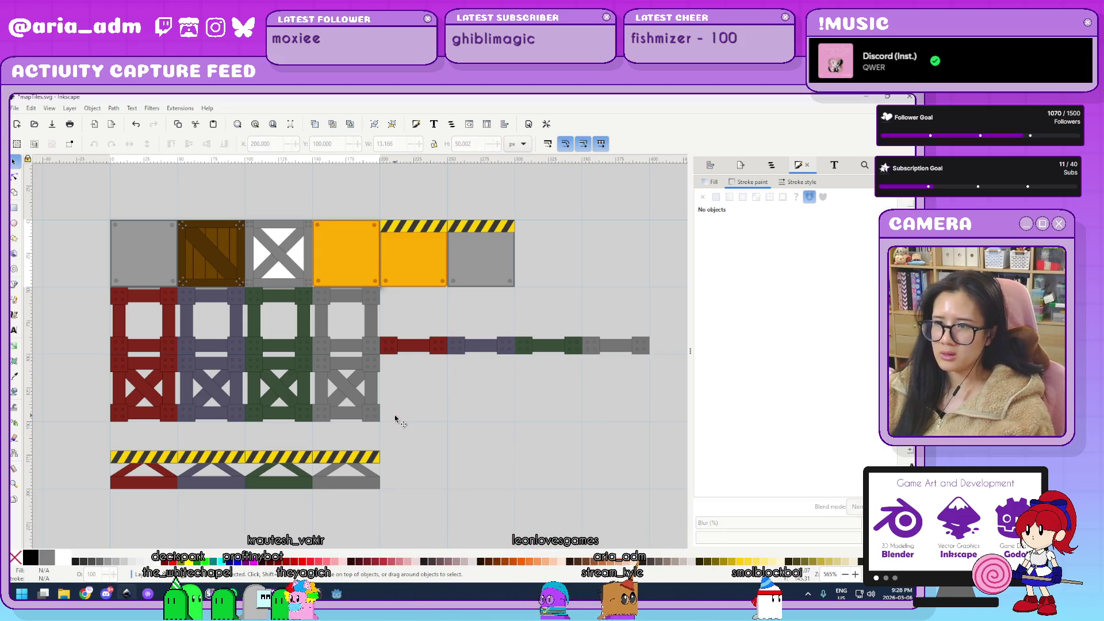
# Move the horizontal pipe row up to snap directly beneath the top tile row.
pyautogui.moveTo(407, 318)
pyautogui.mouseDown()
pyautogui.moveTo(379, 312)
pyautogui.moveTo(393, 327)
pyautogui.mouseUp()
pyautogui.scroll(3, 424, 427)
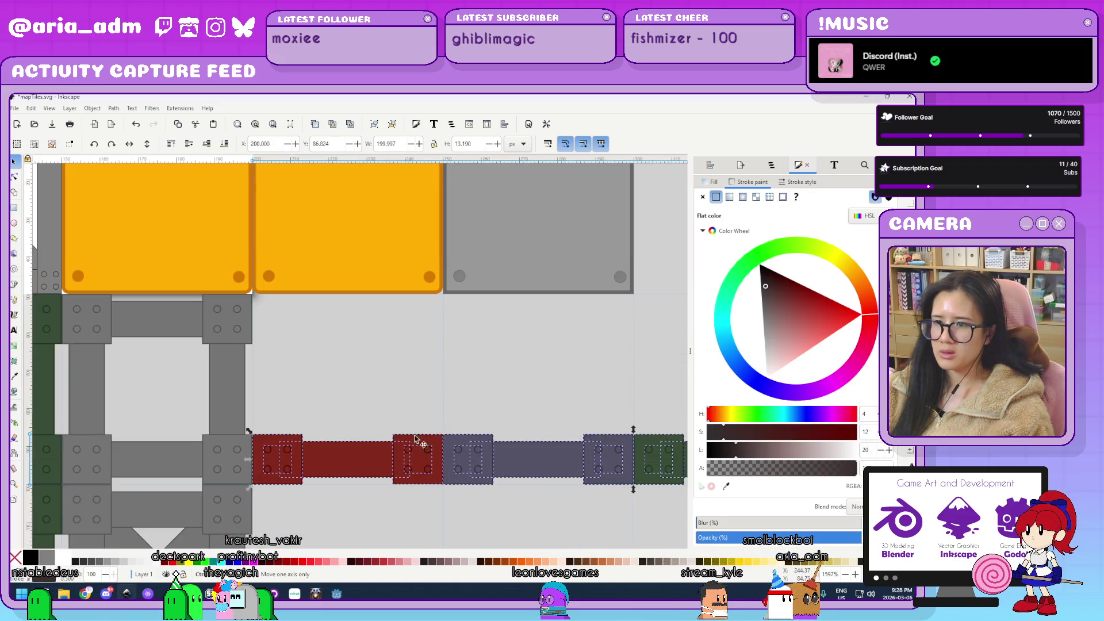
pyautogui.moveTo(431, 482); pyautogui.dragTo(436, 320)
pyautogui.press('Escape')
pyautogui.scroll(-3, 431, 439)
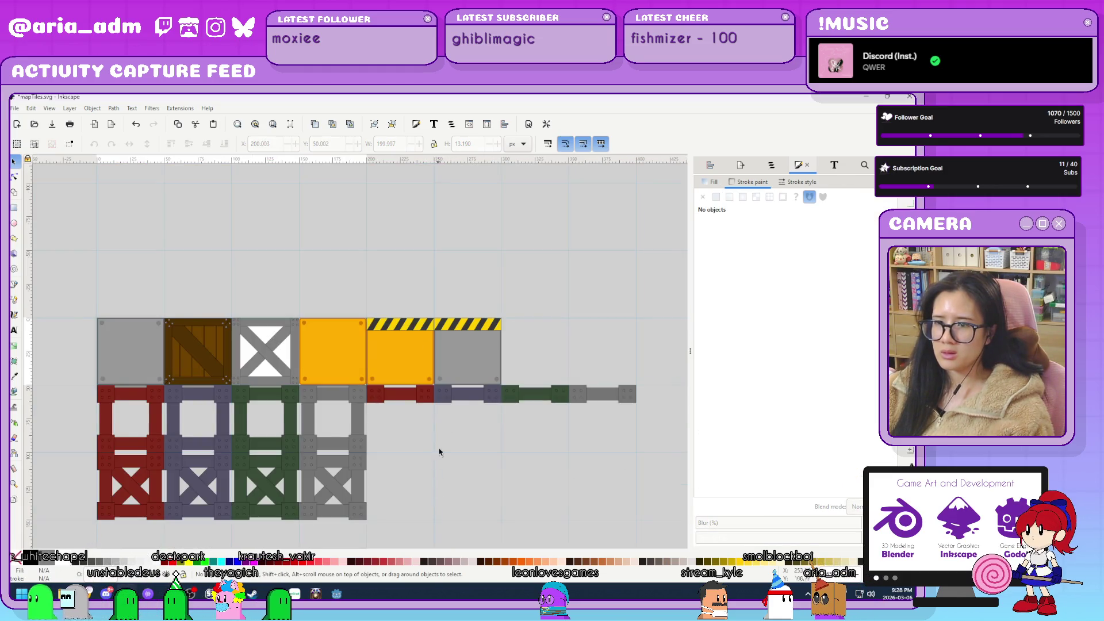
pyautogui.scroll(-3, 439, 468)
pyautogui.moveTo(86, 401); pyautogui.dragTo(86, 400)
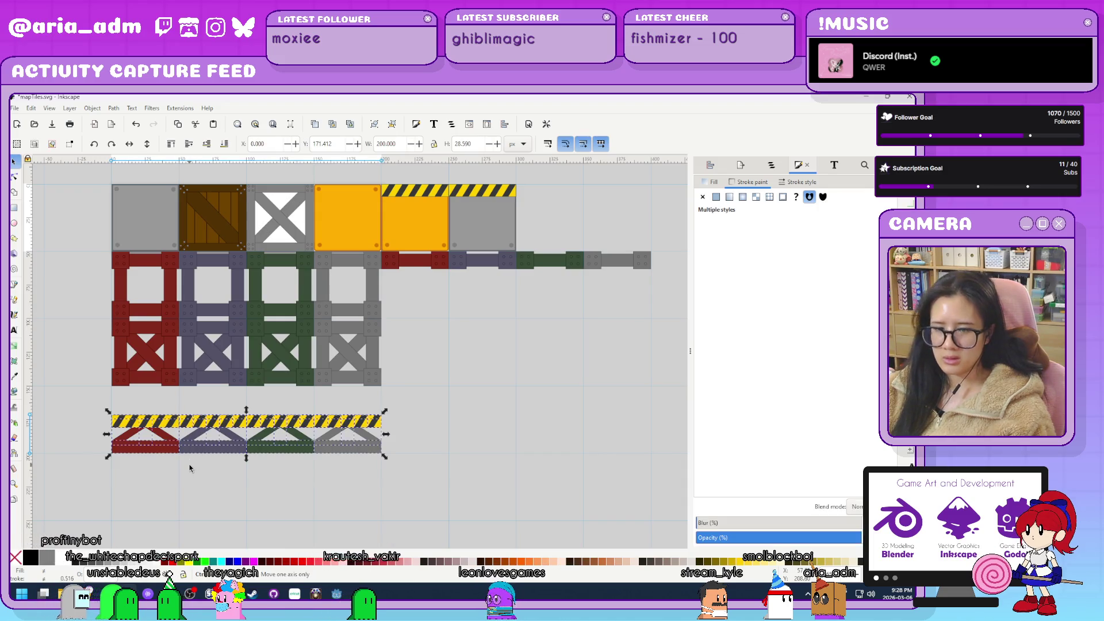
# Duplicate the hazard-striped truss row and remove the copy's hazard stripe.
pyautogui.hotkey('ctrl', 'c')
pyautogui.hotkey('ctrl', 'v')
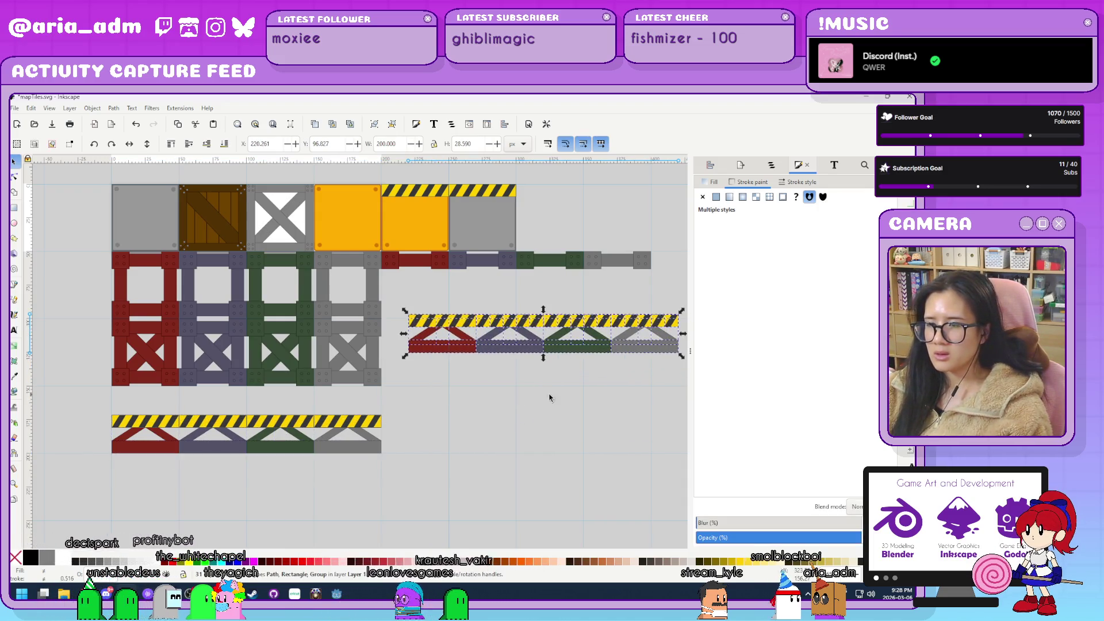
pyautogui.click(570, 389)
pyautogui.hscroll(5, 506, 384)
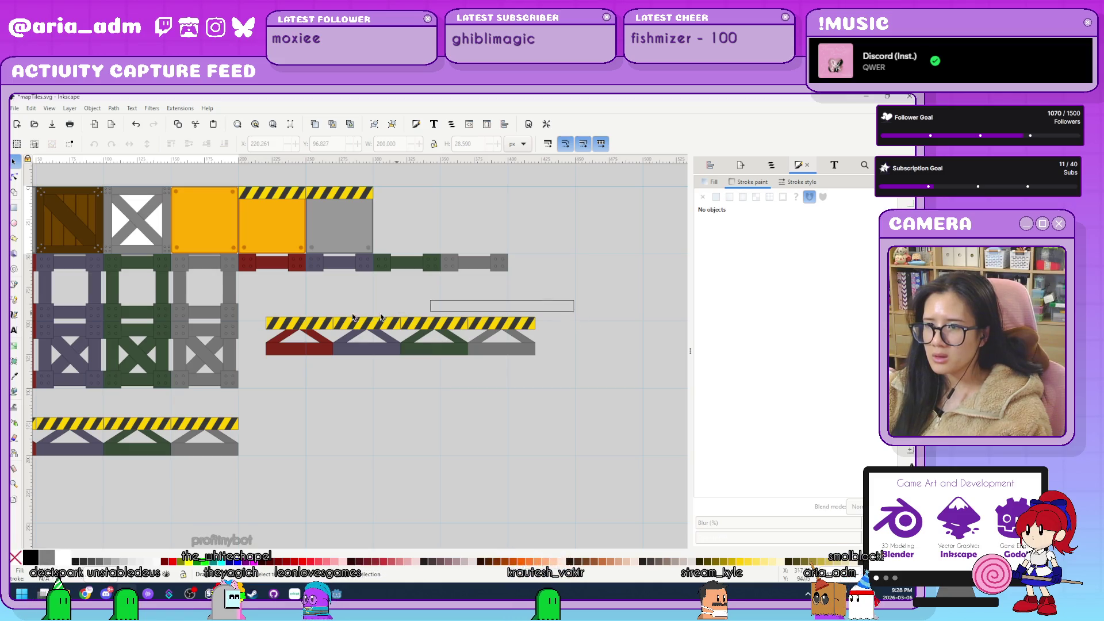
pyautogui.moveTo(245, 334); pyautogui.dragTo(245, 332)
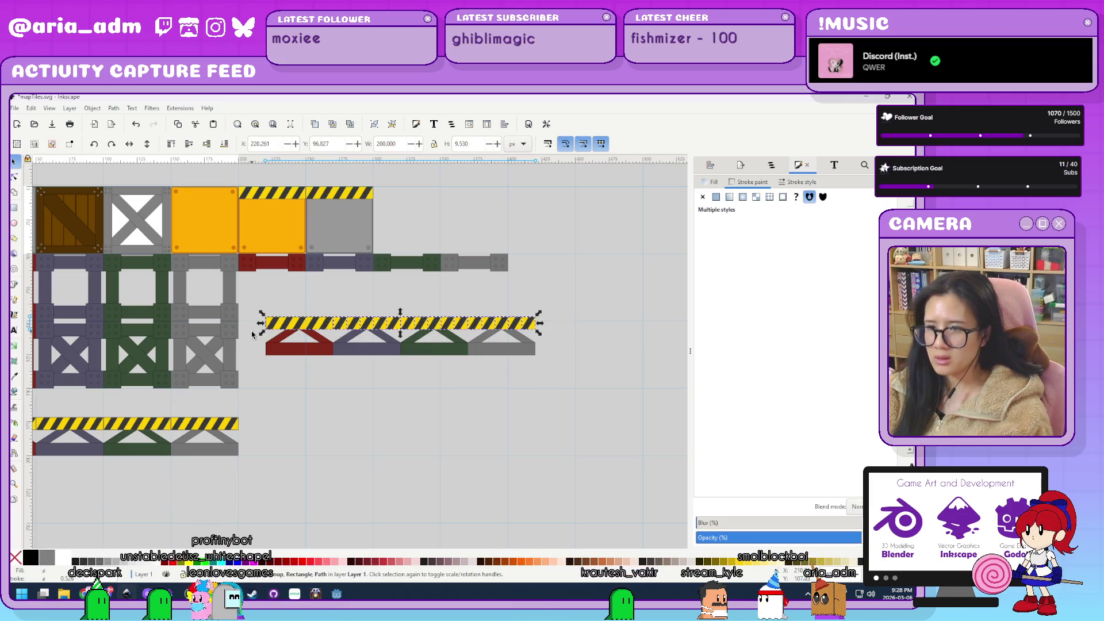
pyautogui.press('Delete')
# Fit the copied trusses directly beneath the rail strips so their braces meet the rails.
pyautogui.moveTo(297, 327); pyautogui.dragTo(296, 279)
pyautogui.scroll(6, 492, 279)
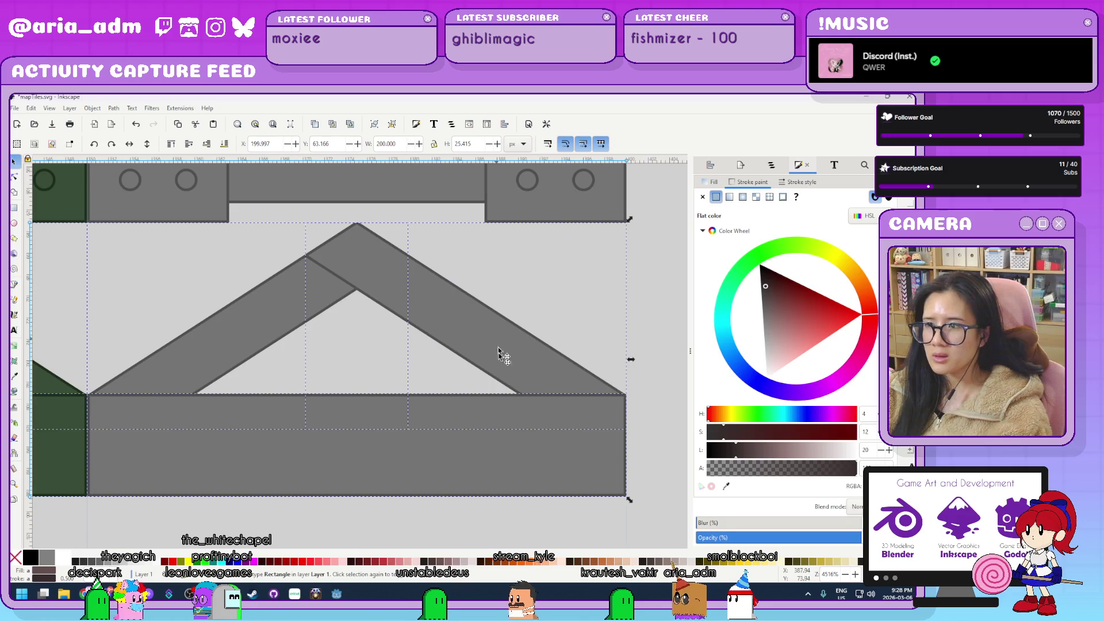
pyautogui.moveTo(466, 469); pyautogui.dragTo(462, 364)
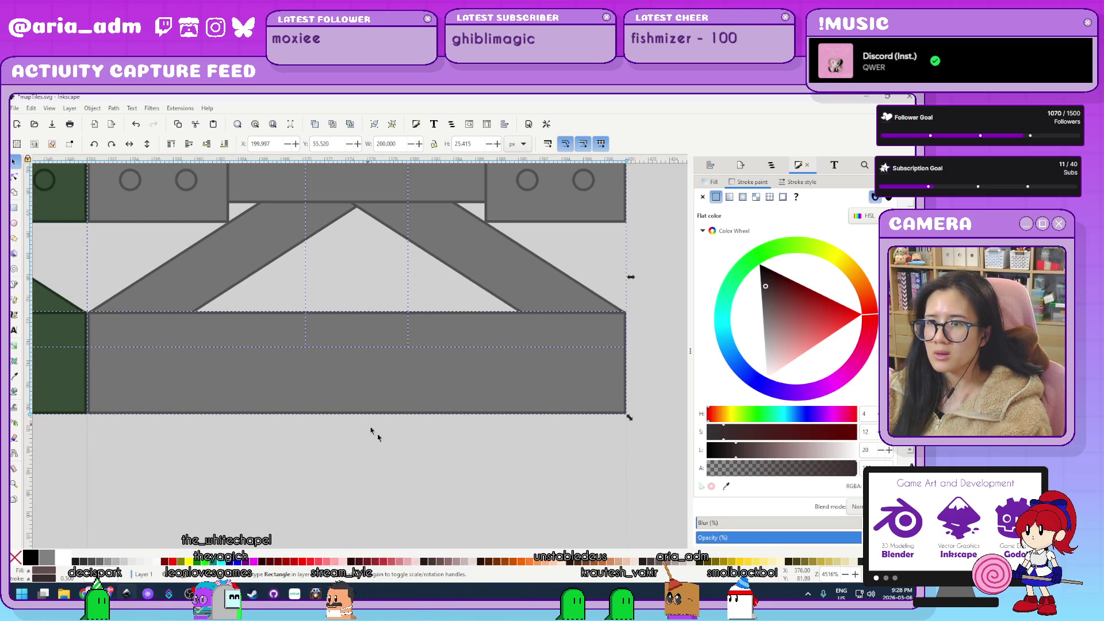
pyautogui.scroll(-1, 410, 456)
pyautogui.moveTo(387, 404); pyautogui.dragTo(386, 389)
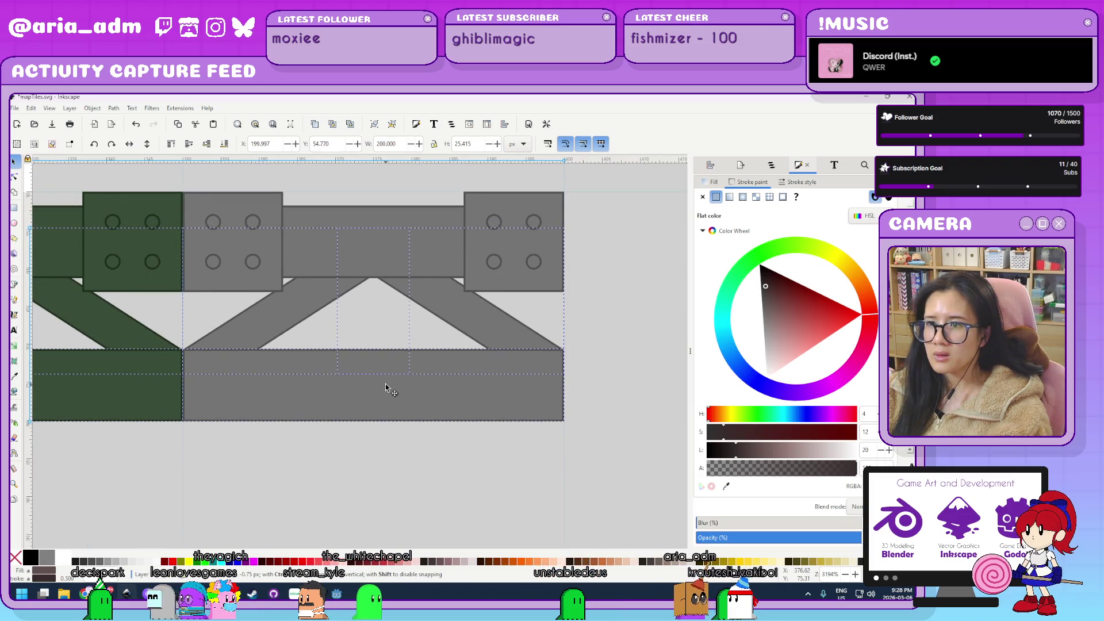
pyautogui.click(394, 456)
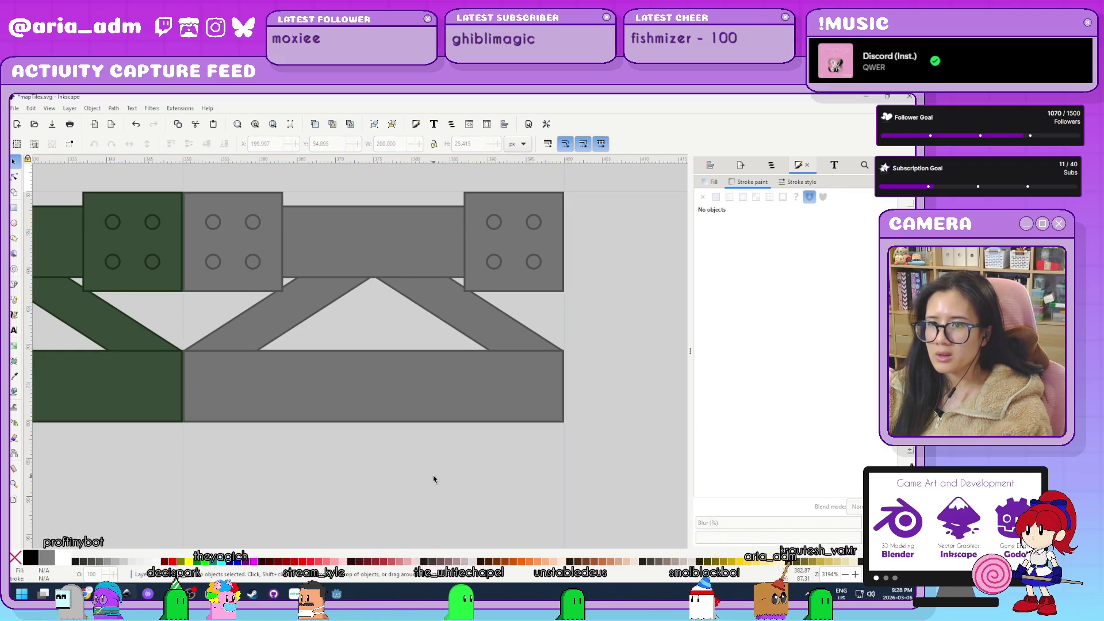
pyautogui.scroll(-5, 435, 476)
pyautogui.scroll(-2, 437, 461)
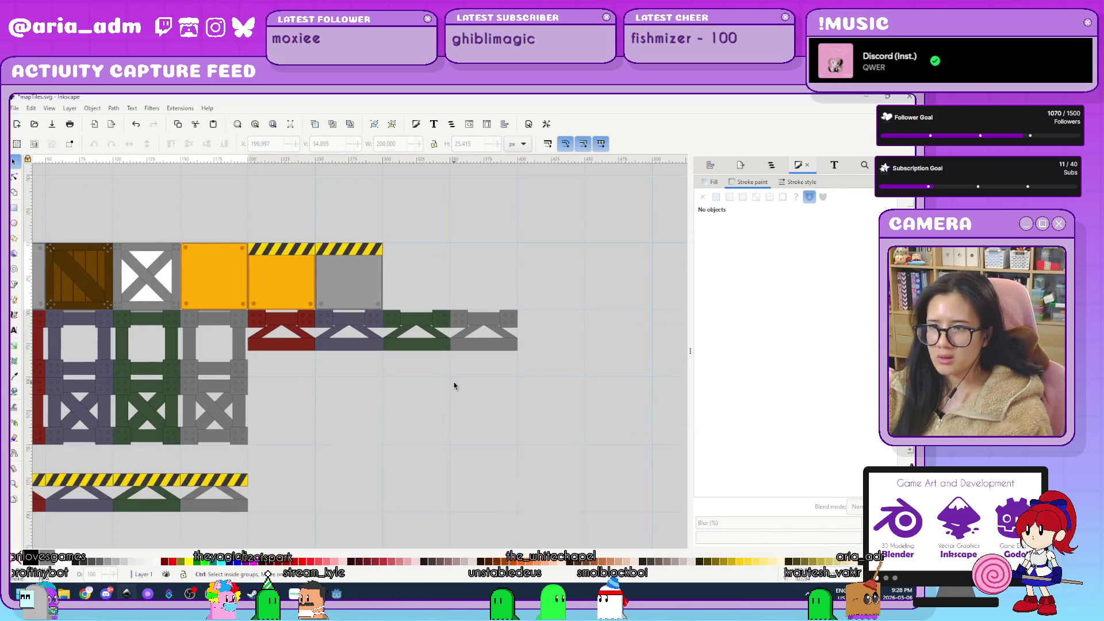
# Move the rail-topped truss row further down the sheet.
pyautogui.keyDown('ctrl'); pyautogui.scroll(1, 454, 382); pyautogui.keyUp('ctrl')
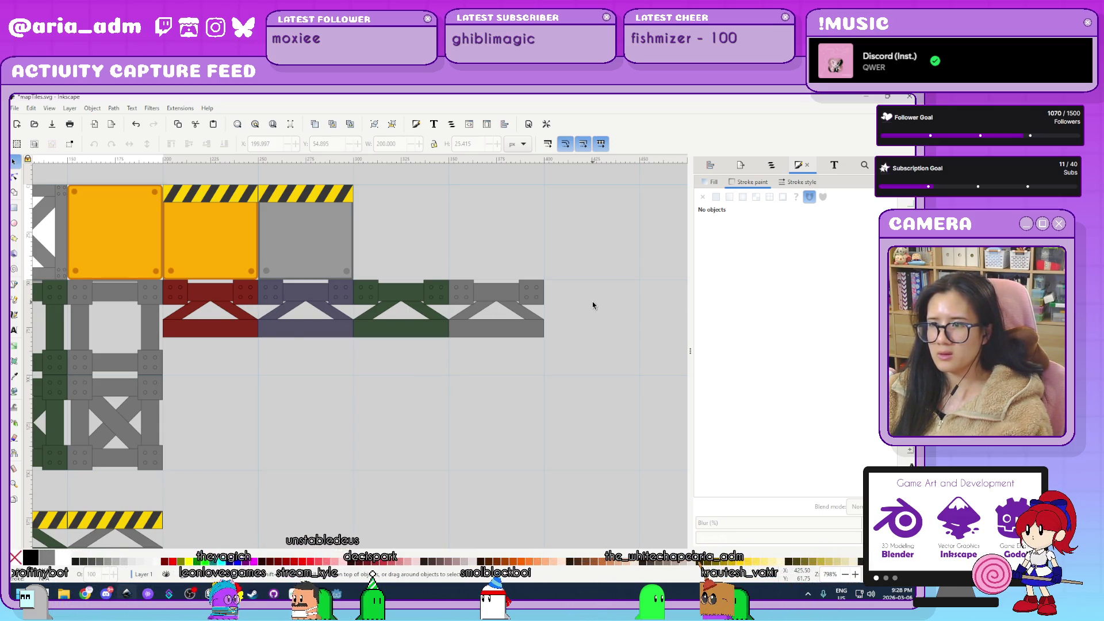
pyautogui.keyDown('ctrl'); pyautogui.scroll(-2, 594, 305); pyautogui.keyUp('ctrl')
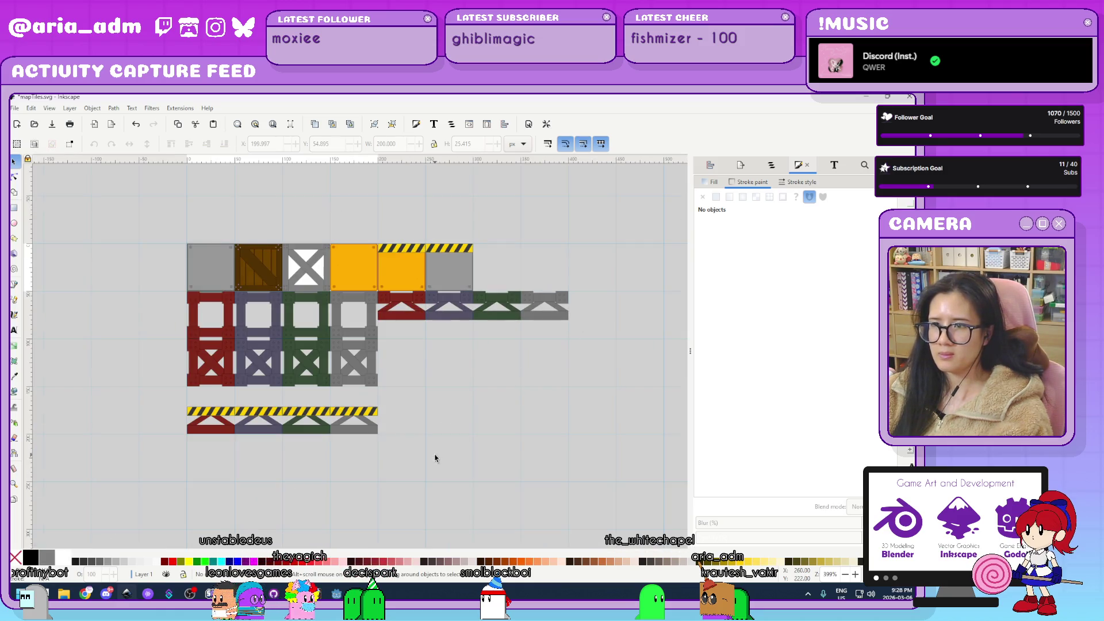
pyautogui.keyDown('ctrl'); pyautogui.scroll(1, 588, 350); pyautogui.keyUp('ctrl')
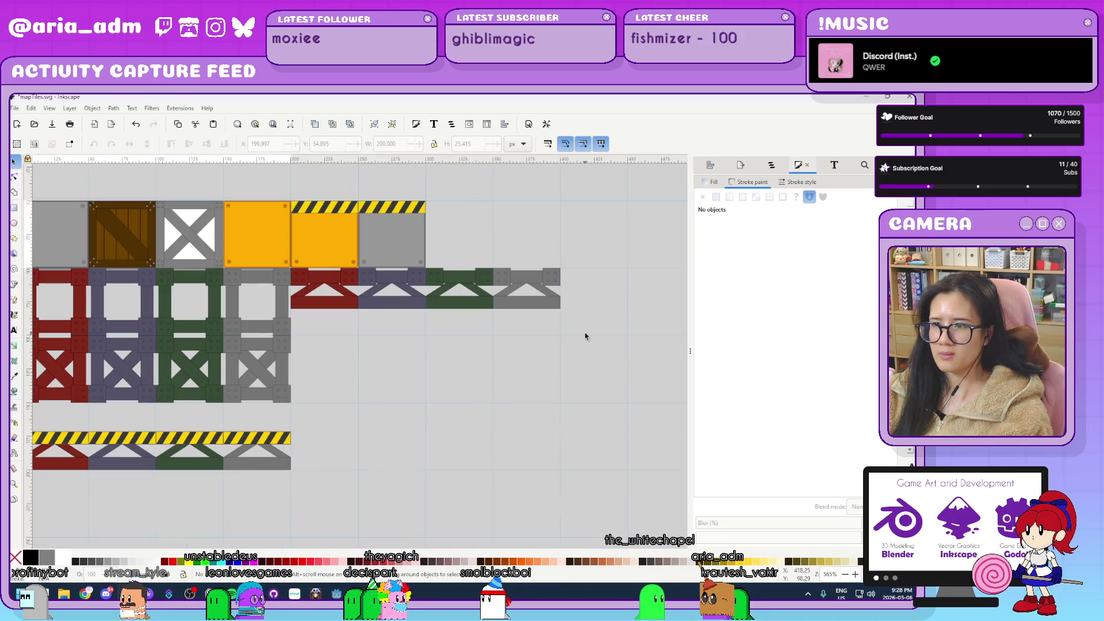
pyautogui.moveTo(288, 265); pyautogui.dragTo(288, 265)
pyautogui.keyDown('ctrl'); pyautogui.scroll(2, 344, 333); pyautogui.keyUp('ctrl')
pyautogui.moveTo(255, 225); pyautogui.dragTo(259, 428)
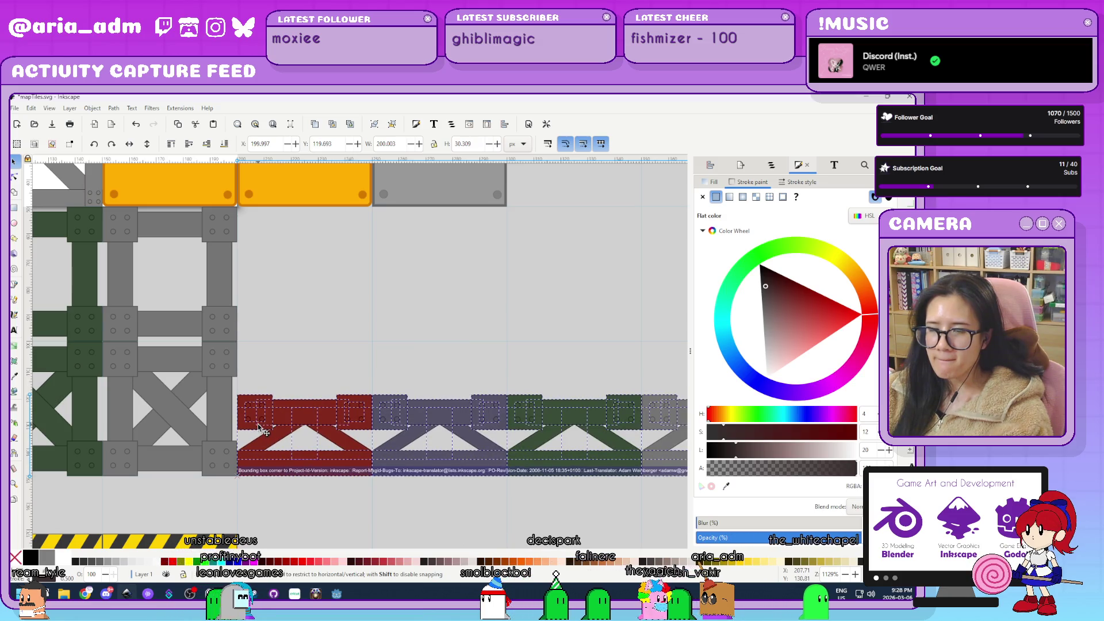
# Move the hazard-striped truss row up beside the crate frames.
pyautogui.keyDown('ctrl'); pyautogui.scroll(3, 265, 483); pyautogui.keyUp('ctrl')
pyautogui.keyDown('ctrl'); pyautogui.scroll(1, 212, 443); pyautogui.keyUp('ctrl')
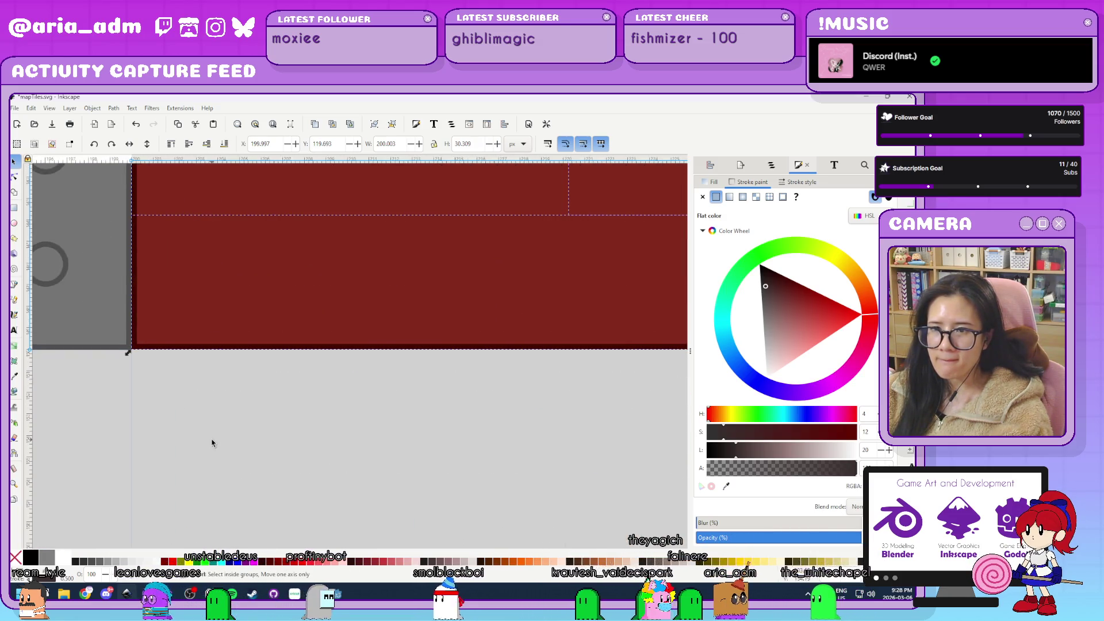
pyautogui.keyDown('ctrl'); pyautogui.scroll(-2, 214, 443); pyautogui.keyUp('ctrl')
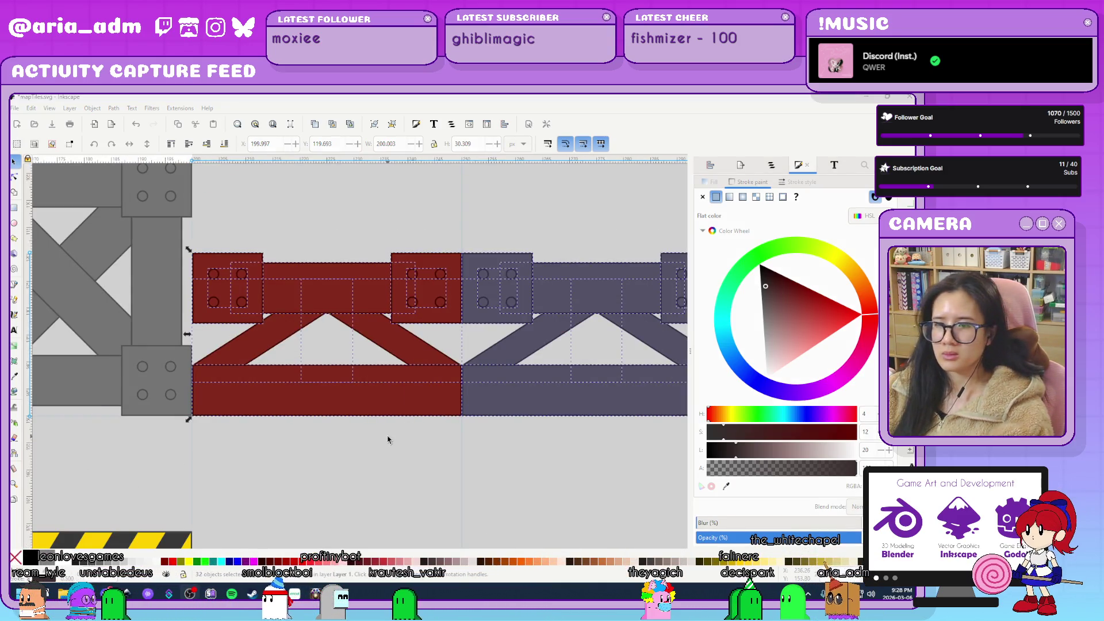
pyautogui.scroll(-5, 387, 438)
pyautogui.keyDown('ctrl'); pyautogui.scroll(-4, 387, 440); pyautogui.keyUp('ctrl')
pyautogui.moveTo(395, 460)
pyautogui.mouseDown()
pyautogui.moveTo(197, 437)
pyautogui.moveTo(63, 405)
pyautogui.mouseUp()
pyautogui.moveTo(117, 449)
pyautogui.mouseDown()
pyautogui.moveTo(501, 320)
pyautogui.moveTo(453, 276)
pyautogui.moveTo(435, 306)
pyautogui.mouseUp()
# Snap the hazard truss row onto the grid, deselect, and save mapTiles.svg.
pyautogui.keyDown('ctrl'); pyautogui.scroll(3, 561, 269); pyautogui.keyUp('ctrl')
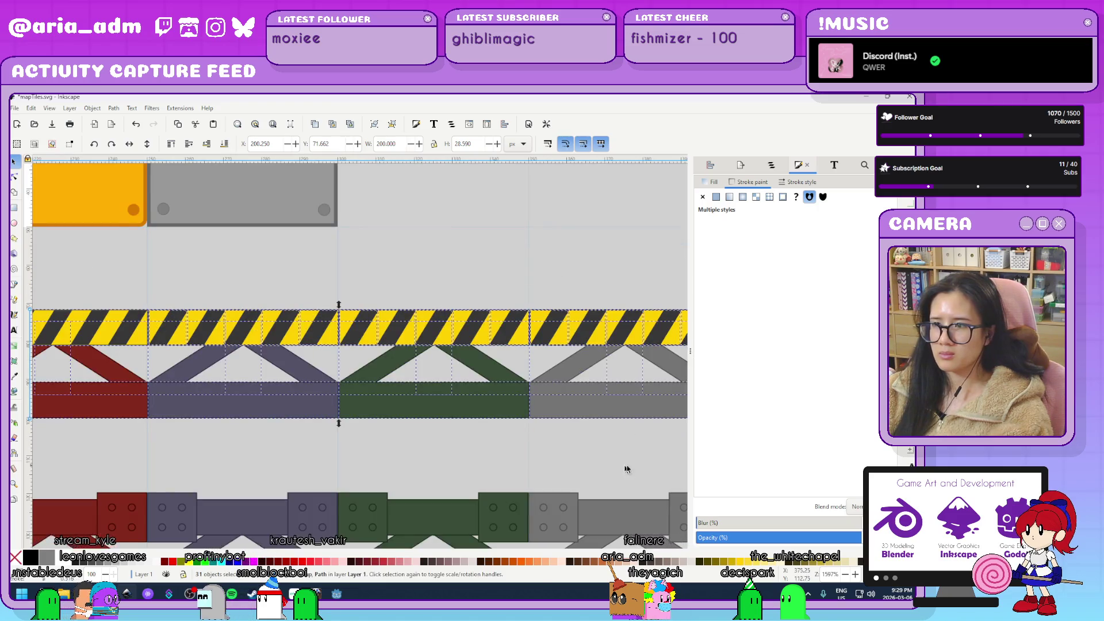
pyautogui.moveTo(624, 469); pyautogui.dragTo(274, 424)
pyautogui.keyDown('ctrl'); pyautogui.scroll(3, 337, 393); pyautogui.keyUp('ctrl')
pyautogui.moveTo(409, 303)
pyautogui.mouseDown()
pyautogui.moveTo(390, 286)
pyautogui.moveTo(409, 299)
pyautogui.moveTo(399, 295)
pyautogui.mouseUp()
pyautogui.press('Escape')
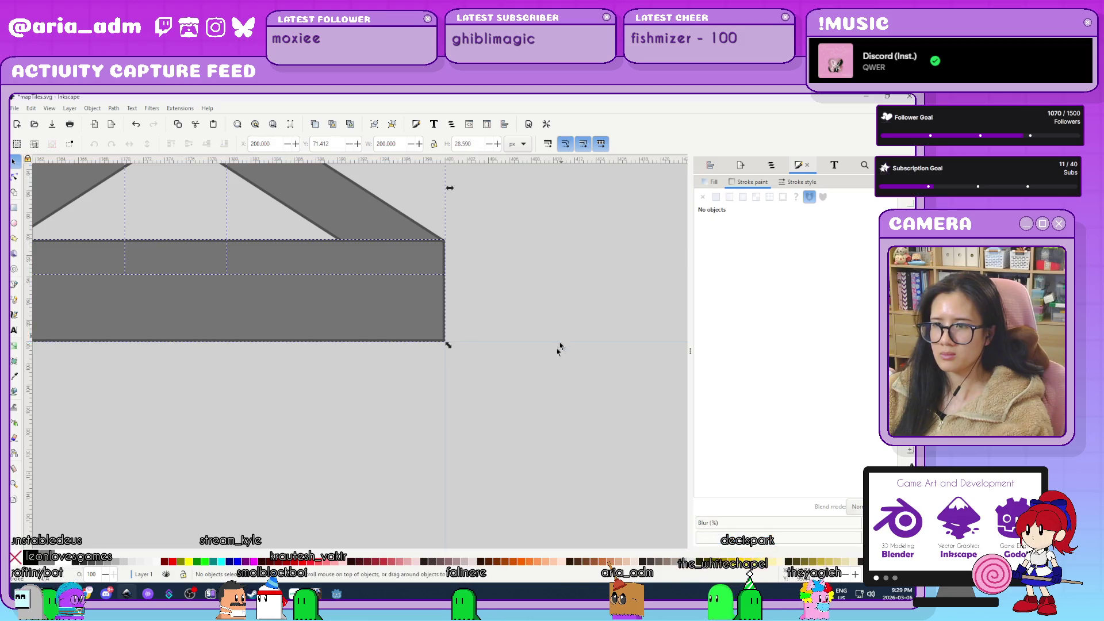
pyautogui.keyDown('ctrl'); pyautogui.scroll(-7, 560, 387); pyautogui.keyUp('ctrl')
pyautogui.hotkey('ctrl', 's')
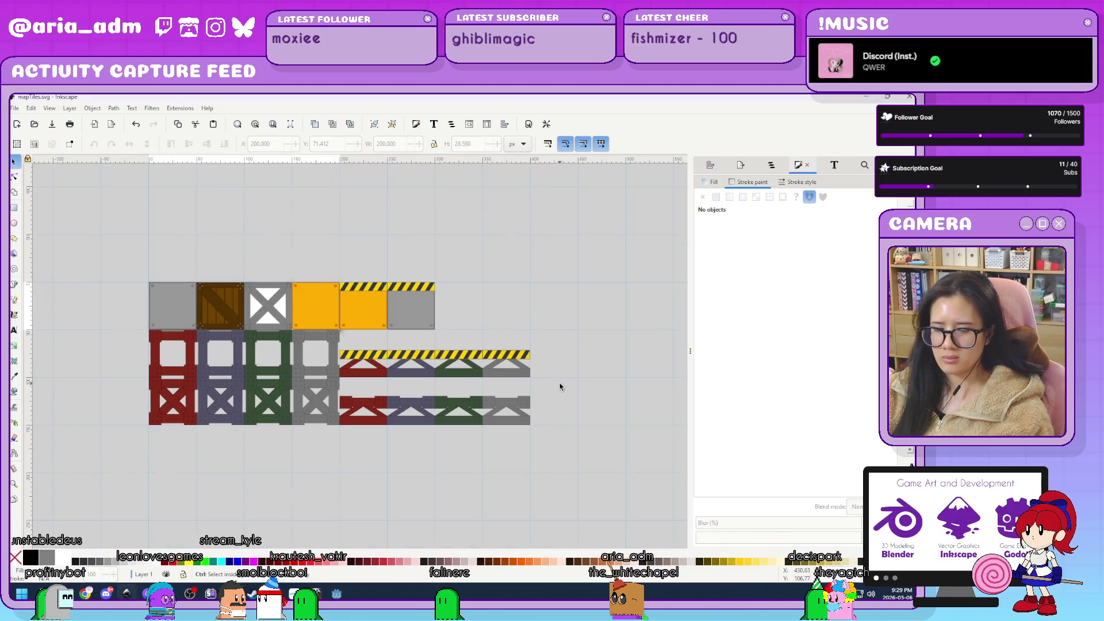
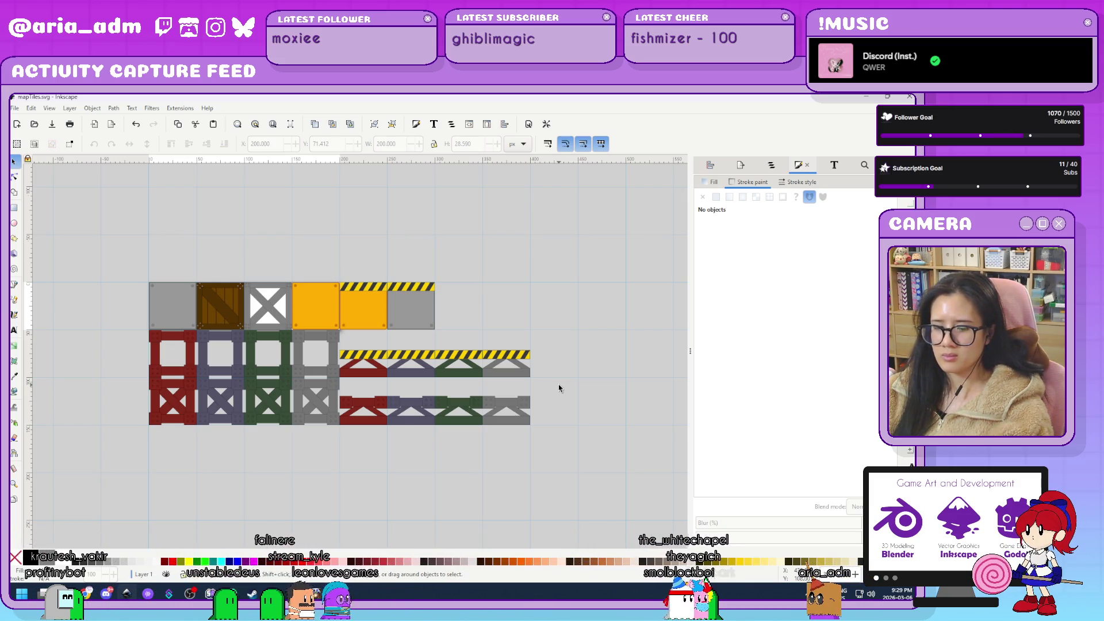
# Resize the mapTiles.svg page to 400 × 150 px in Document Properties, entering width as 8*50.
pyautogui.hotkey('ctrl', 'shift', 'd')
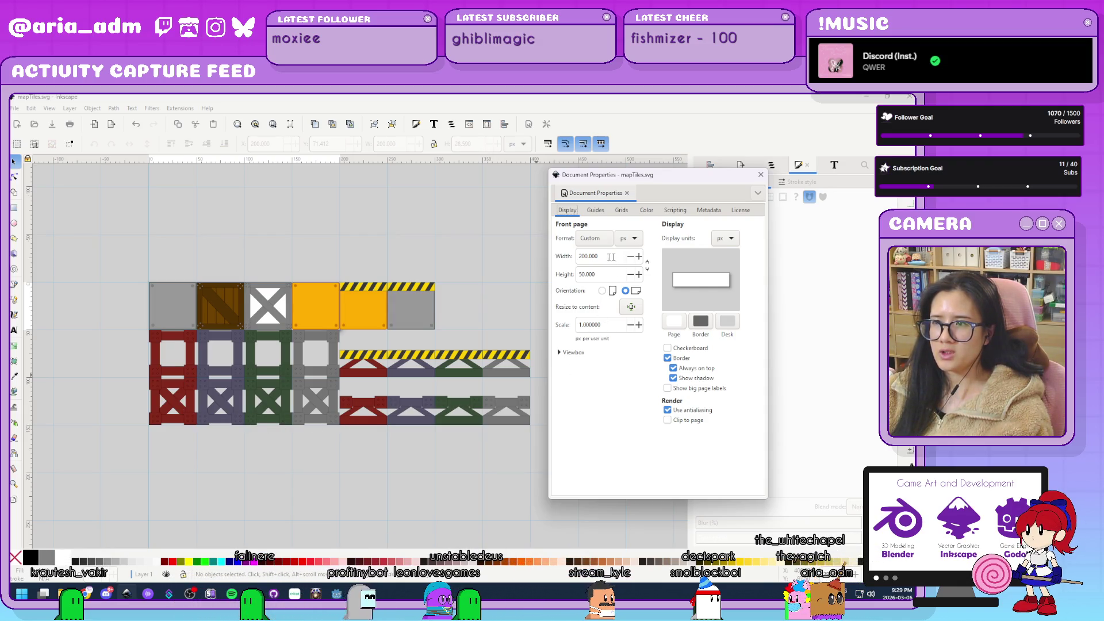
pyautogui.write('8*50')
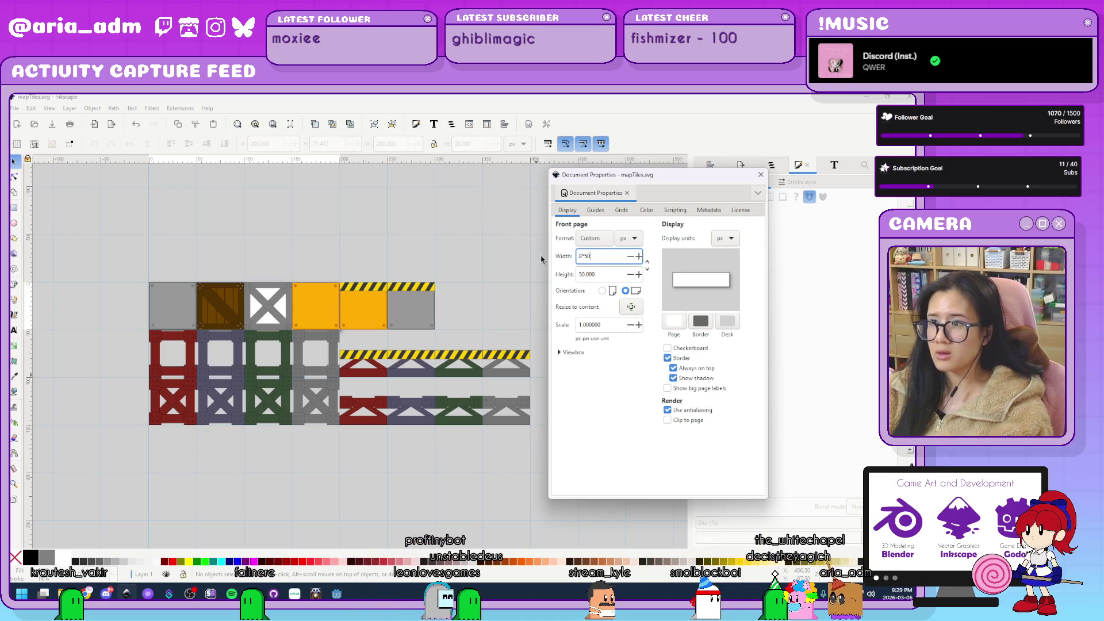
pyautogui.press('Return')
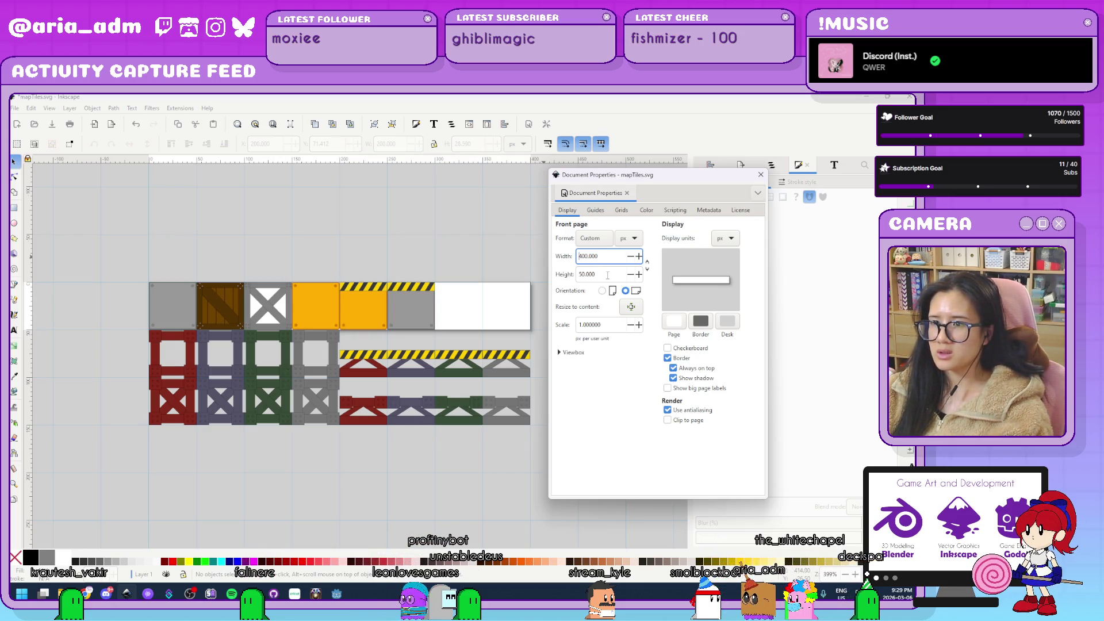
pyautogui.click(600, 275)
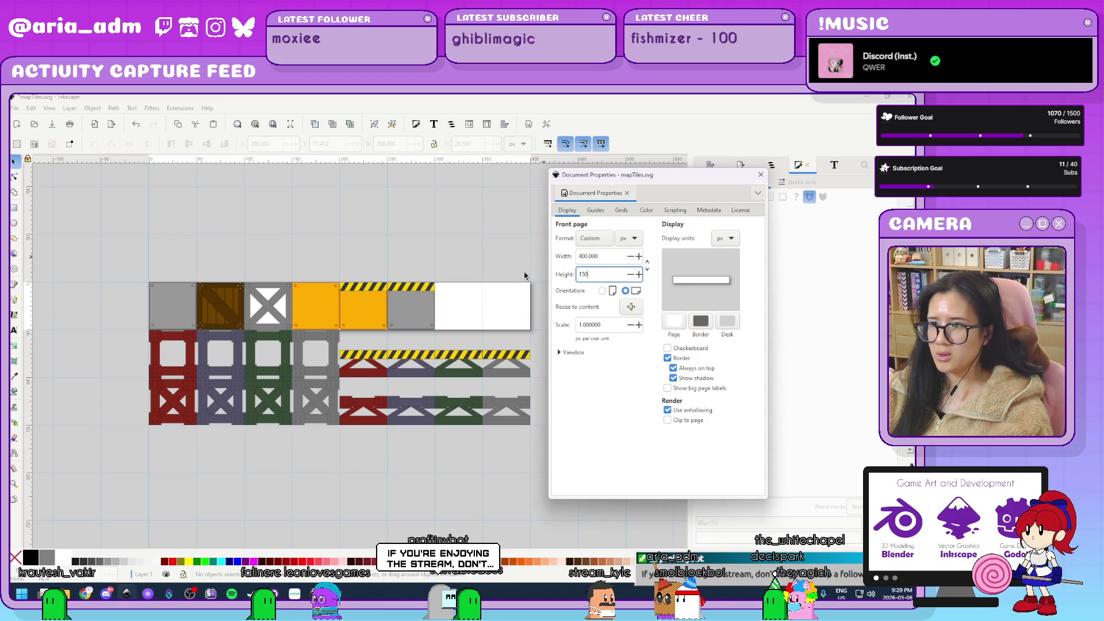
pyautogui.press('Return')
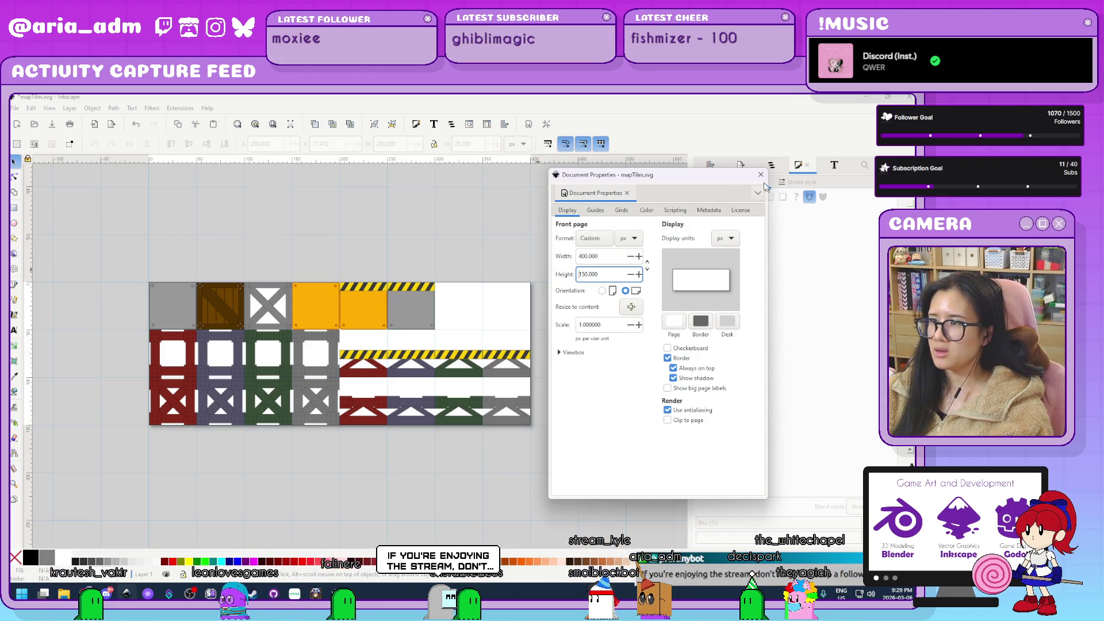
pyautogui.click(761, 175)
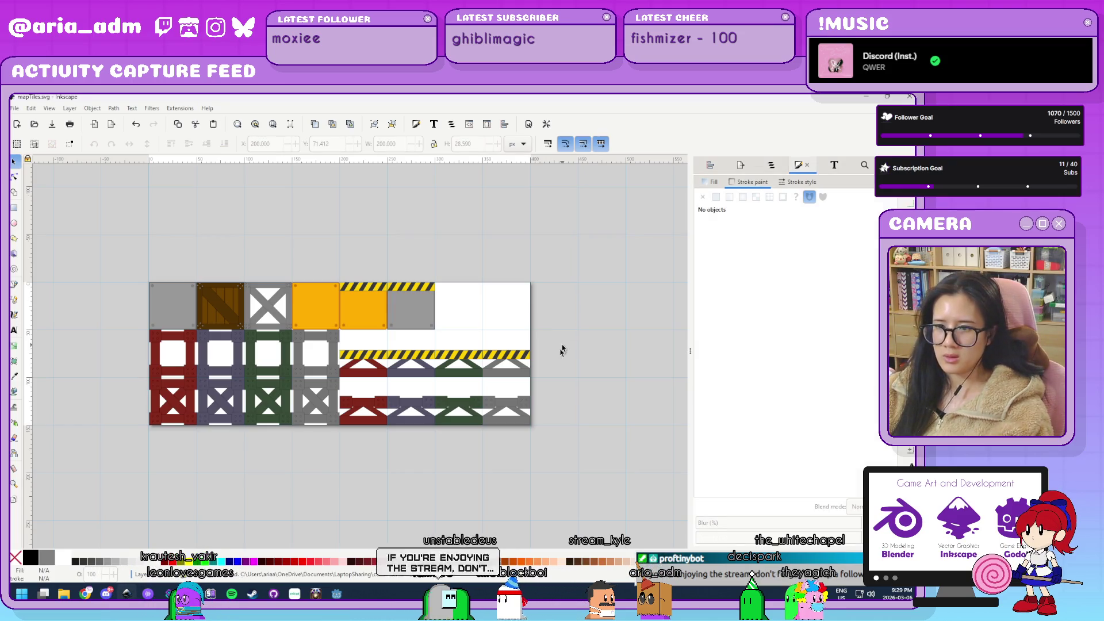
# Select the TileMapLayer and create atlas tiles across row 2 of mapTiles.svg in the TileSet editor.
pyautogui.click(336, 593)
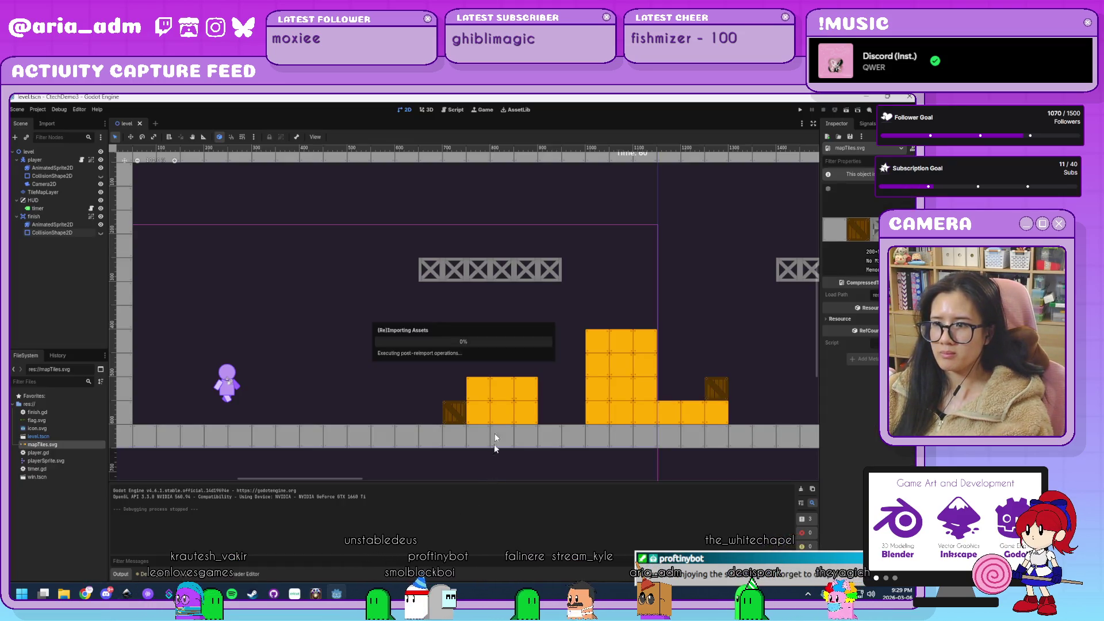
pyautogui.scroll(-4, 489, 397)
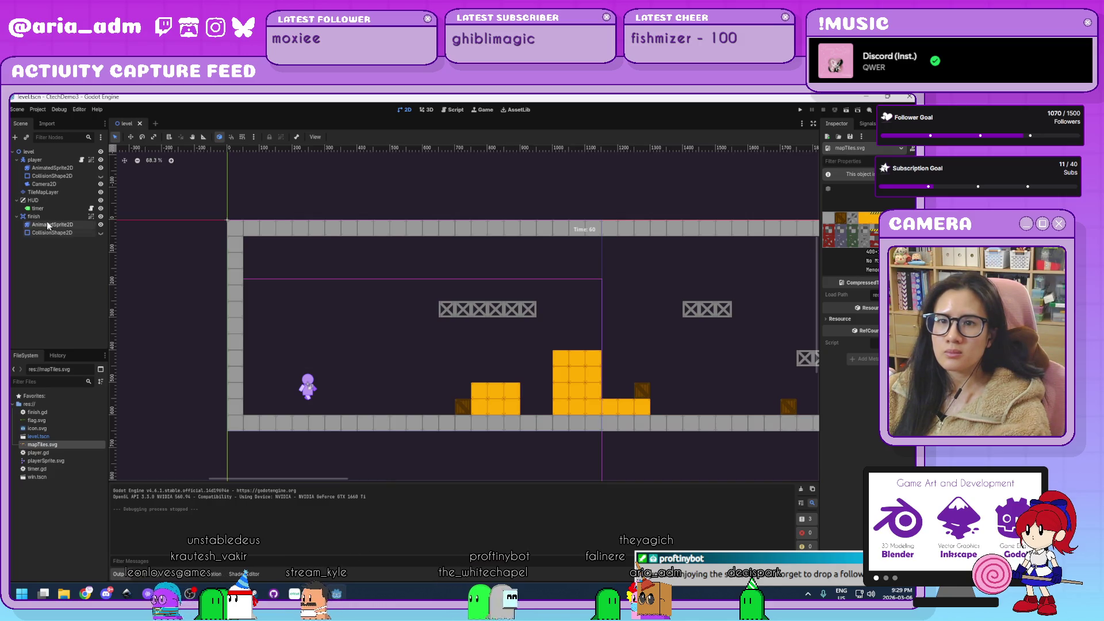
pyautogui.click(44, 192)
pyautogui.moveTo(538, 493); pyautogui.dragTo(540, 408)
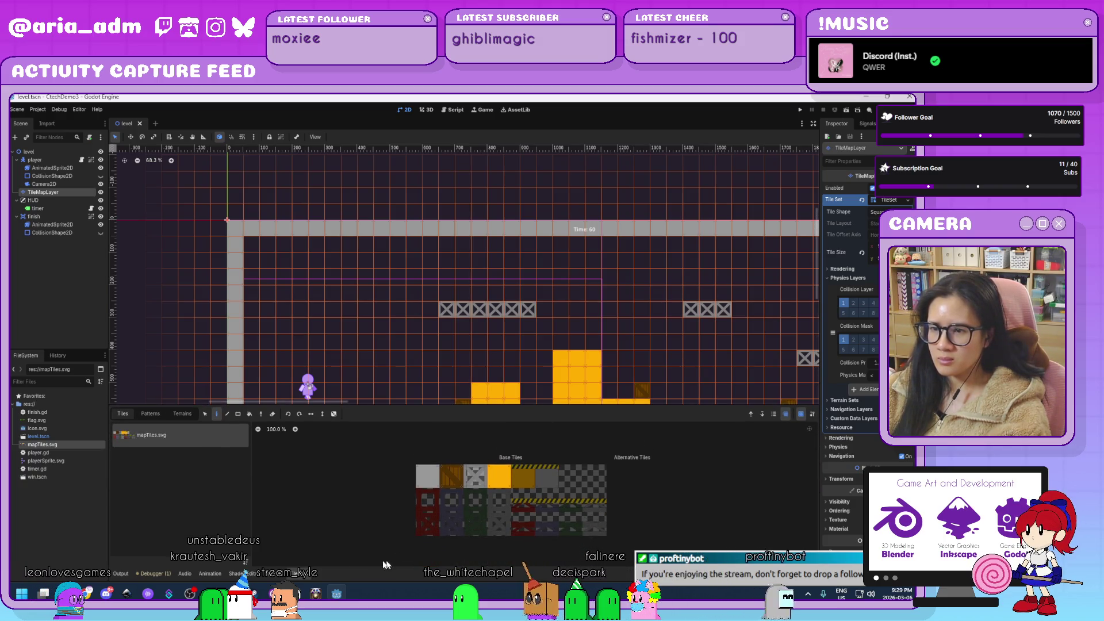
pyautogui.click(268, 573)
pyautogui.click(579, 499)
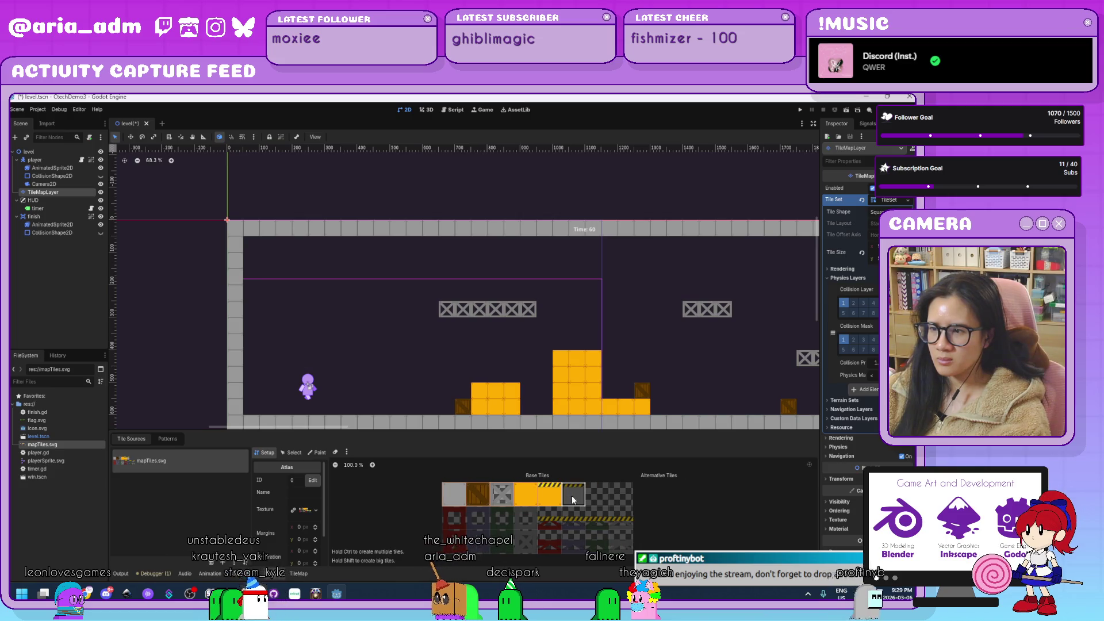
pyautogui.moveTo(475, 534)
pyautogui.mouseDown()
pyautogui.moveTo(478, 520)
pyautogui.moveTo(600, 526)
pyautogui.moveTo(610, 544)
pyautogui.moveTo(454, 545)
pyautogui.mouseUp()
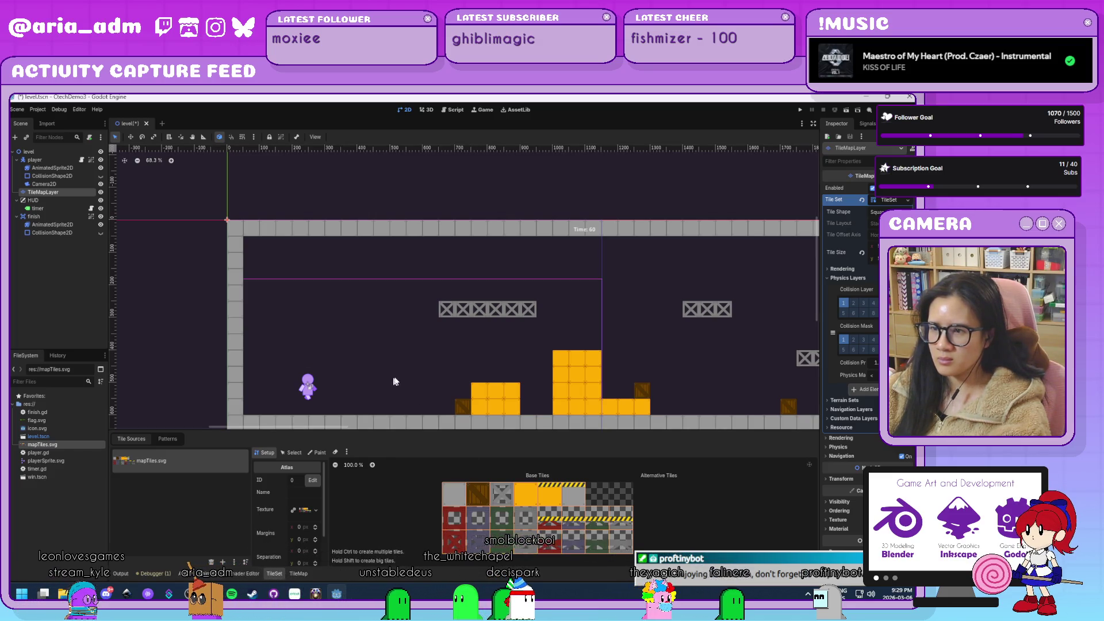
pyautogui.click(317, 453)
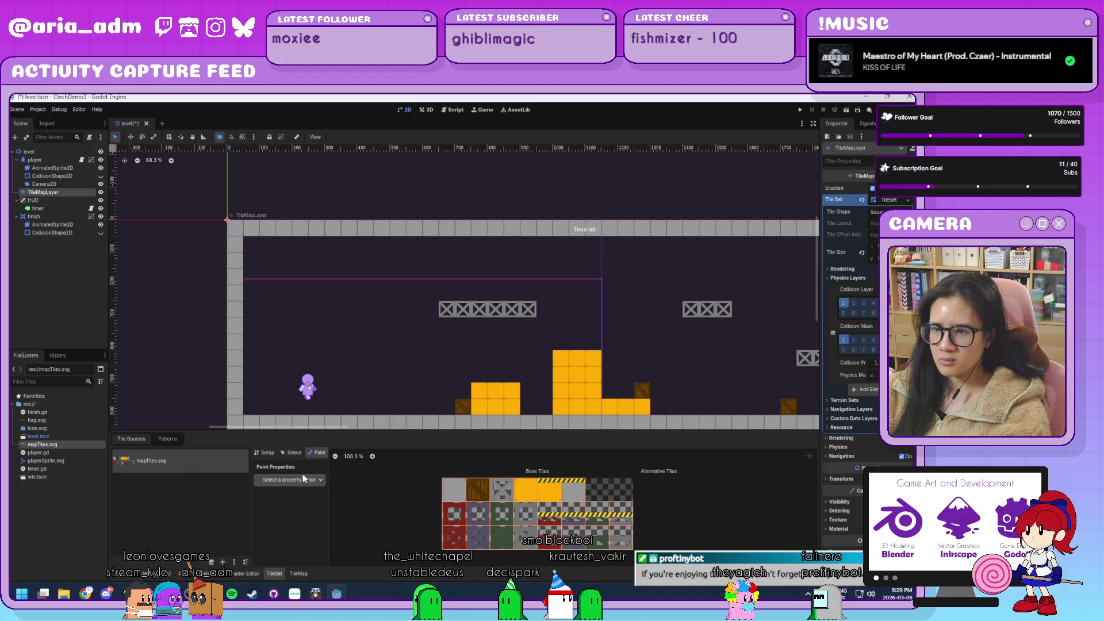
# Paint Physics Layer 0 collision onto the atlas tiles and lower the polygon's top corners.
pyautogui.click(297, 538)
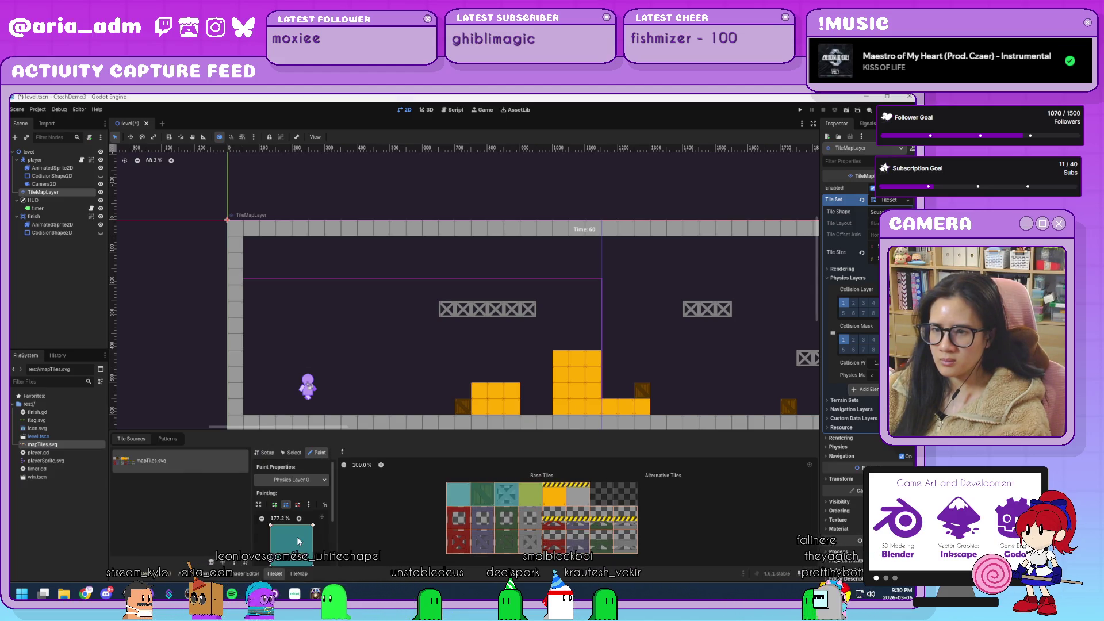
pyautogui.moveTo(459, 525)
pyautogui.mouseDown()
pyautogui.moveTo(507, 525)
pyautogui.moveTo(495, 544)
pyautogui.moveTo(514, 555)
pyautogui.mouseUp()
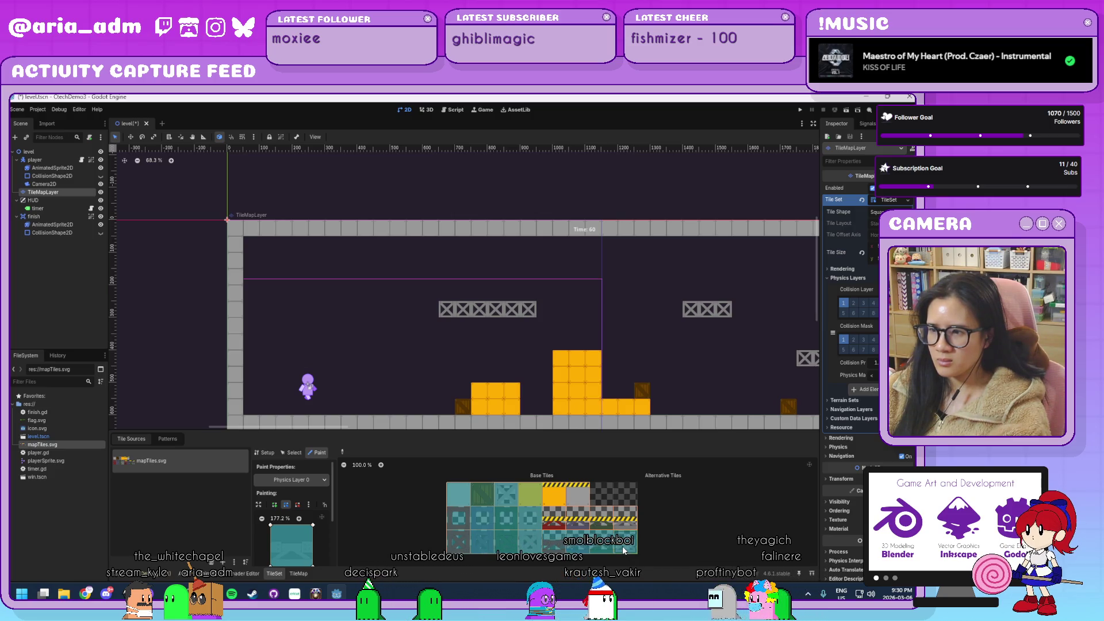
pyautogui.moveTo(311, 524); pyautogui.dragTo(316, 546)
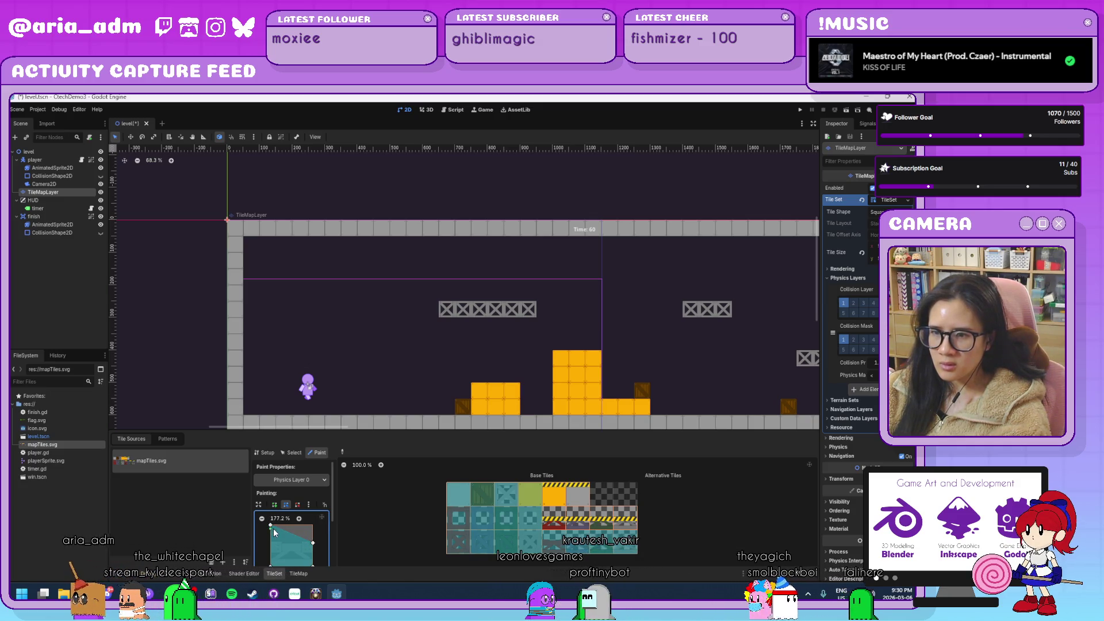
pyautogui.moveTo(271, 526); pyautogui.dragTo(270, 542)
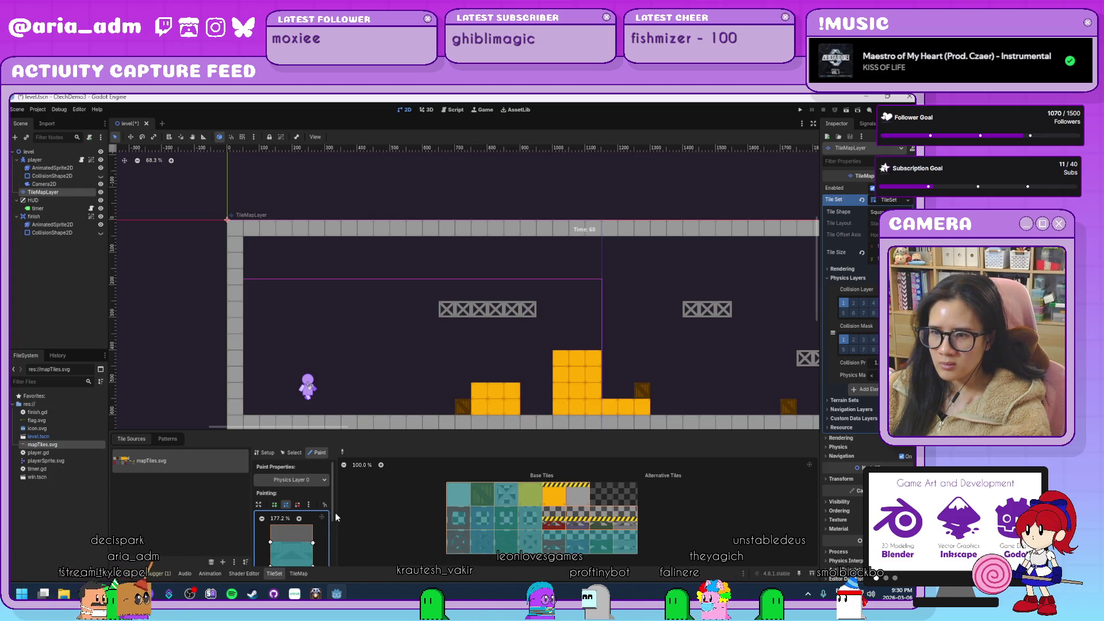
# Enlarge the tile editor, zoom into the collision preview and lower the polygon's right corner.
pyautogui.moveTo(339, 517); pyautogui.dragTo(366, 506)
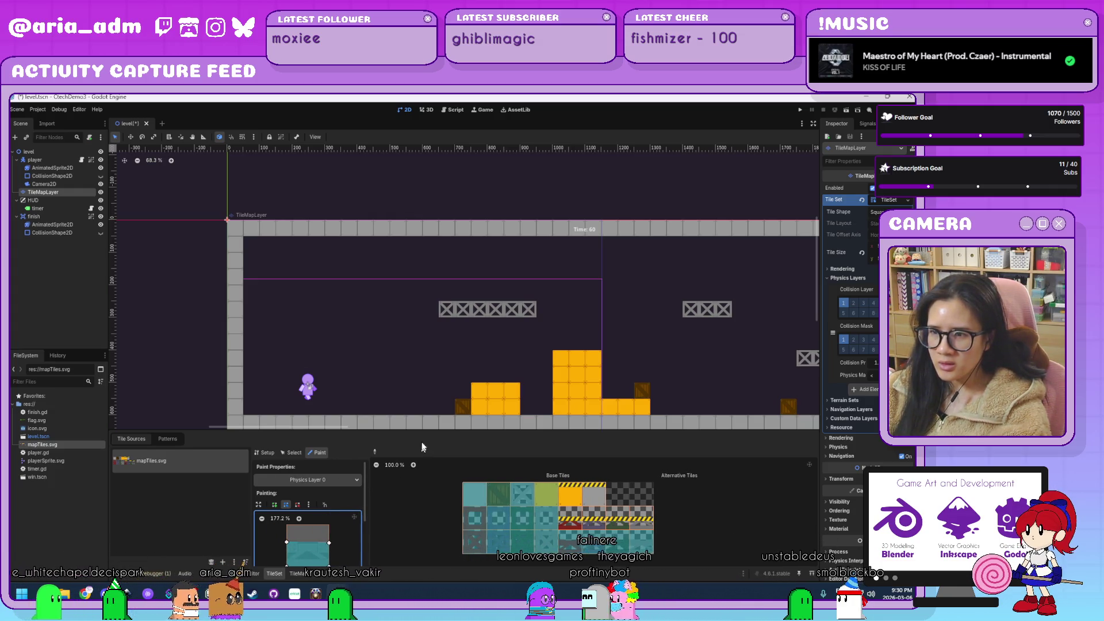
pyautogui.moveTo(424, 430); pyautogui.dragTo(423, 318)
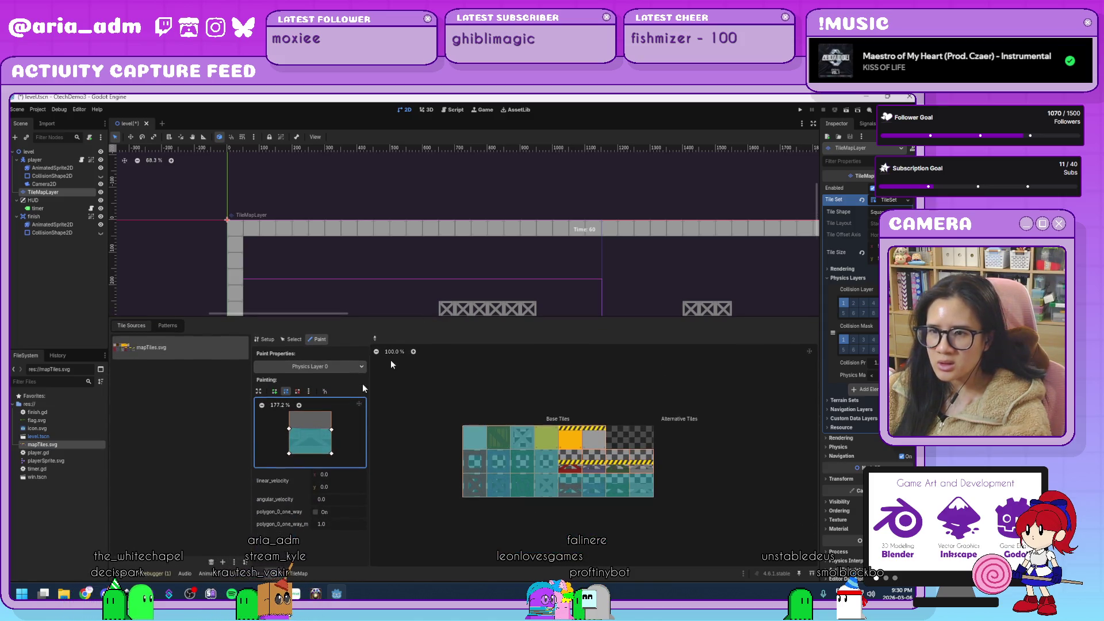
pyautogui.click(299, 405)
pyautogui.click(299, 405)
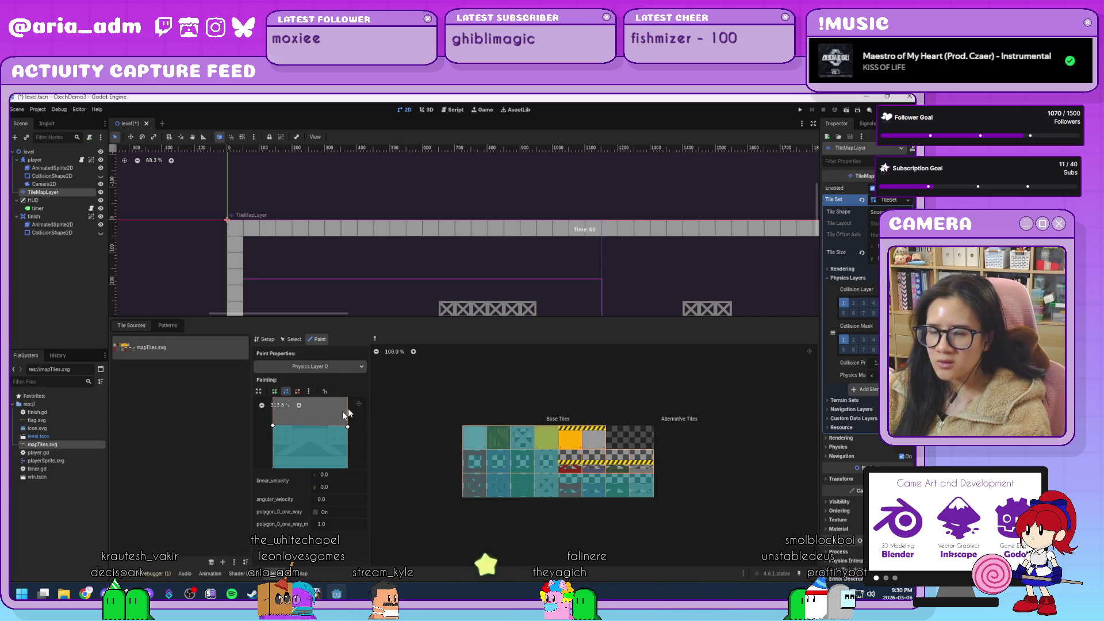
pyautogui.moveTo(348, 418); pyautogui.dragTo(348, 426)
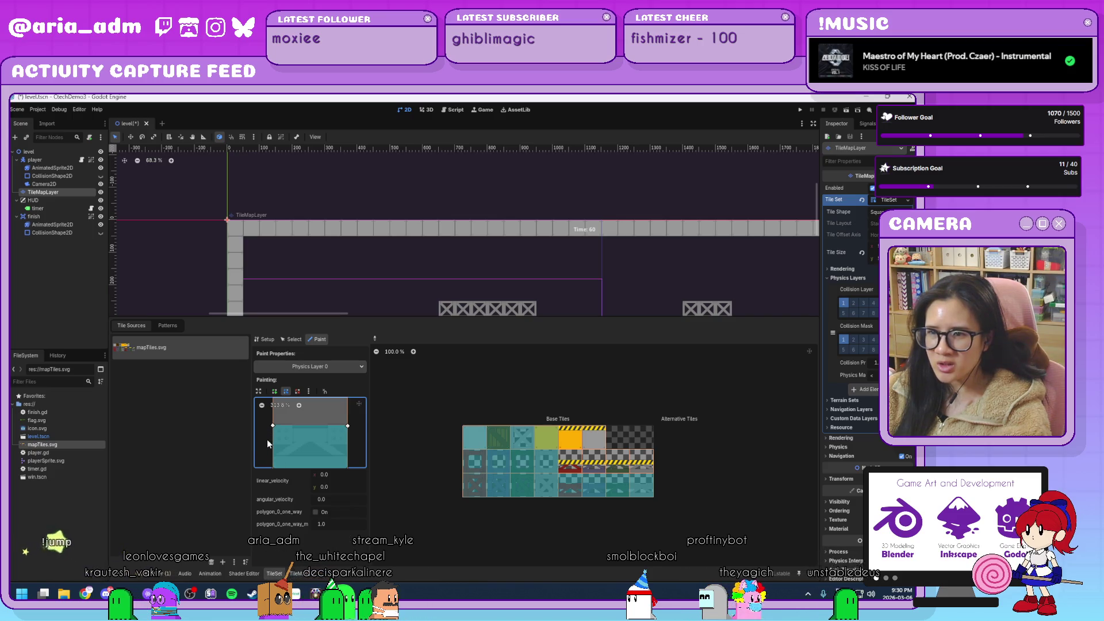
pyautogui.moveTo(357, 451)
pyautogui.mouseDown()
pyautogui.moveTo(358, 426)
pyautogui.moveTo(354, 443)
pyautogui.mouseUp()
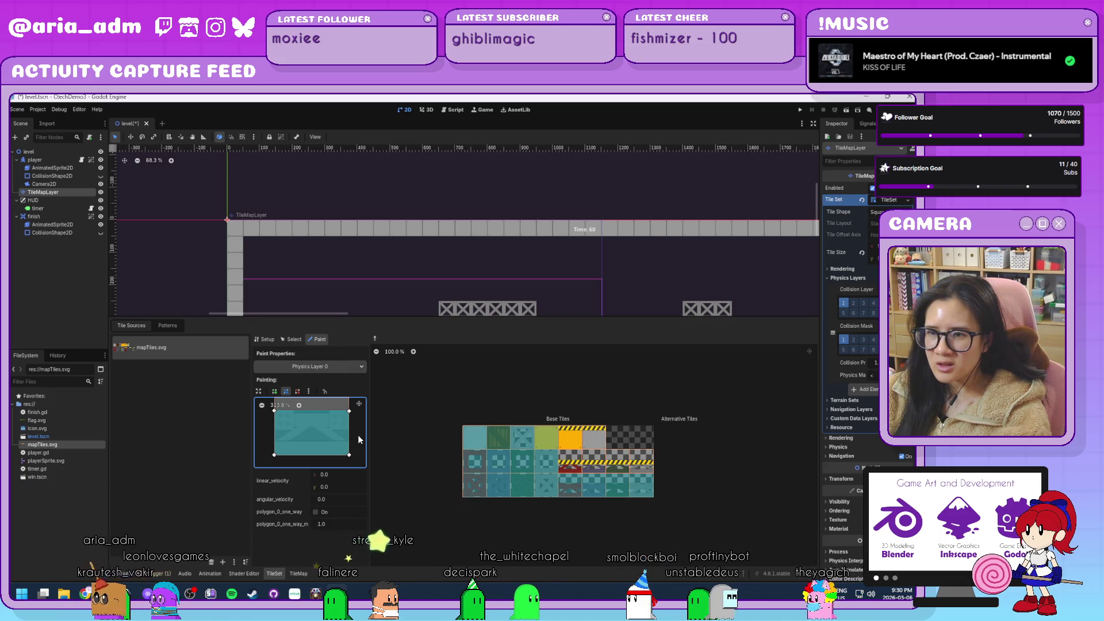
# Make the striped tile at the end of row 2 collide across the full tile.
pyautogui.click(643, 494)
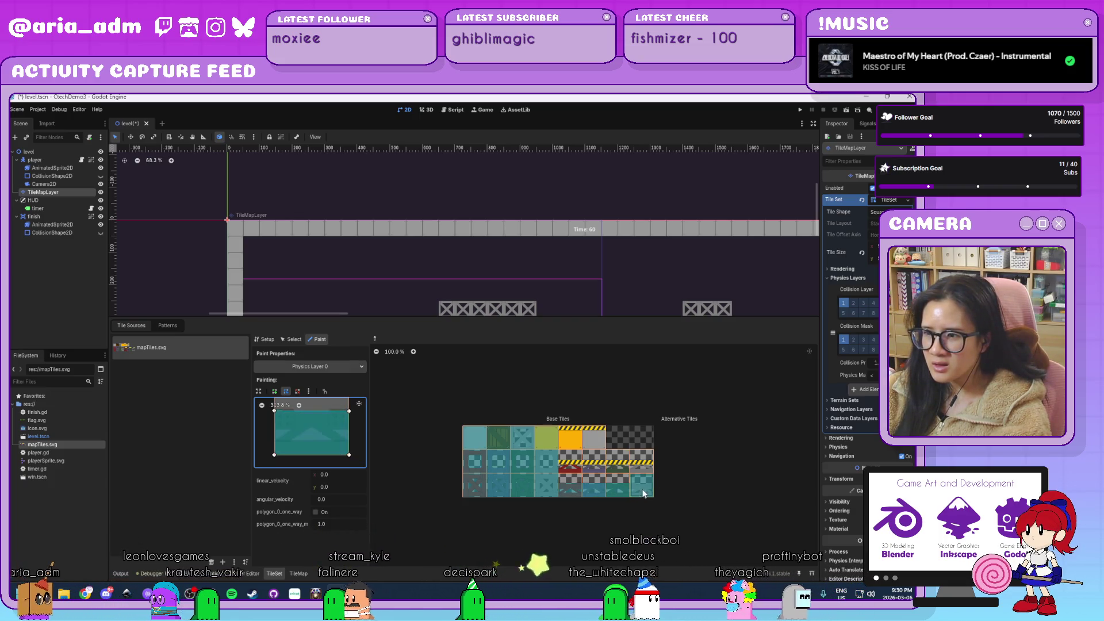
pyautogui.click(641, 462)
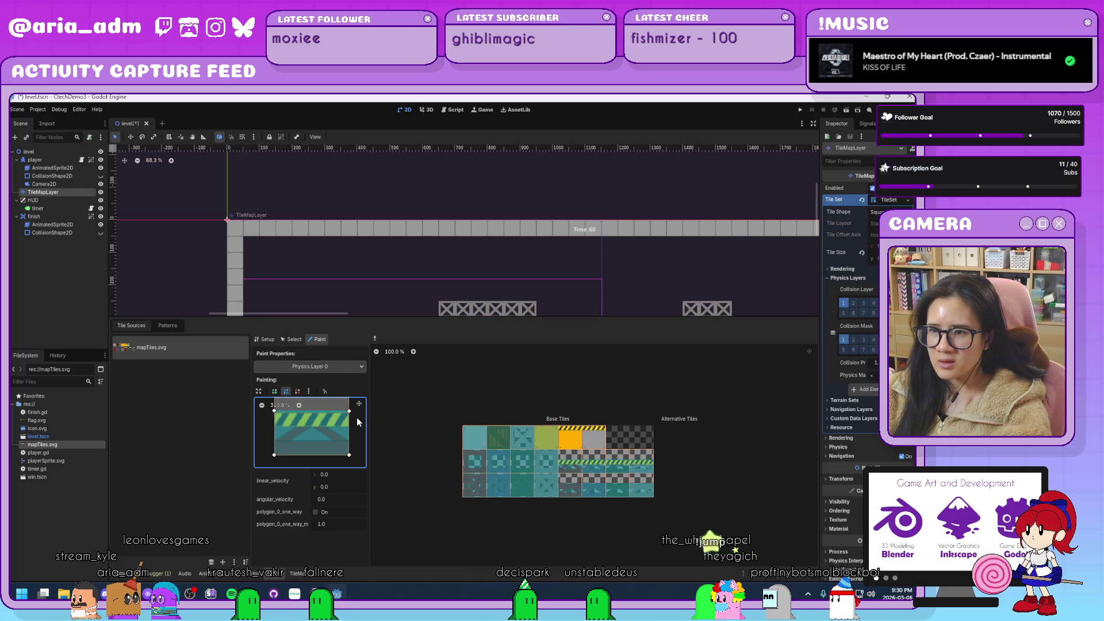
pyautogui.scroll(3, 357, 457)
pyautogui.moveTo(348, 451); pyautogui.dragTo(354, 416)
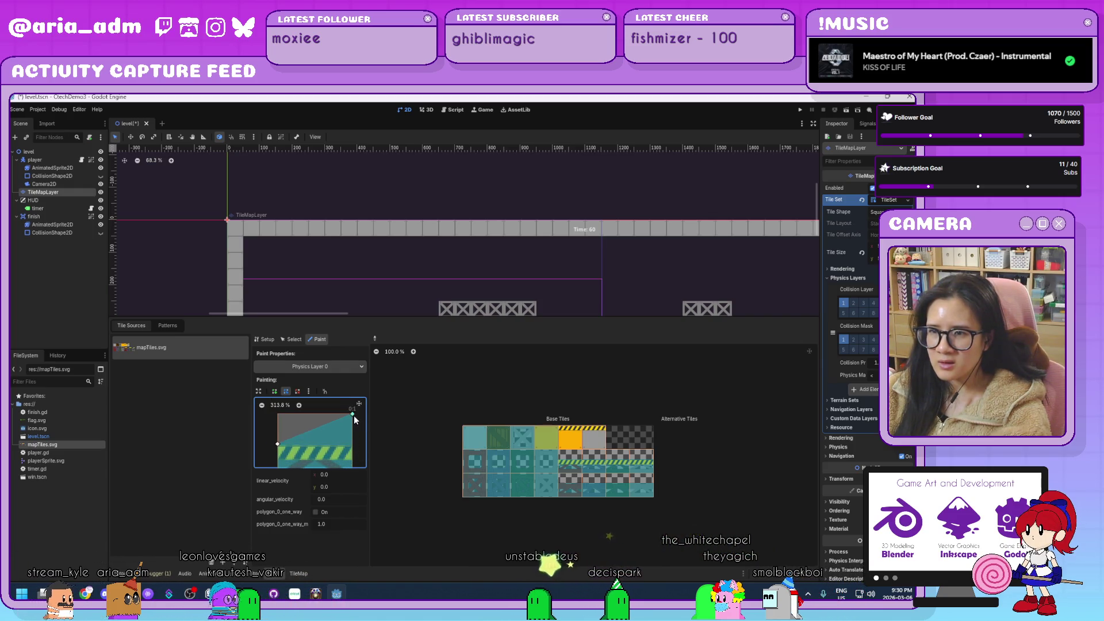
pyautogui.moveTo(281, 443); pyautogui.dragTo(279, 415)
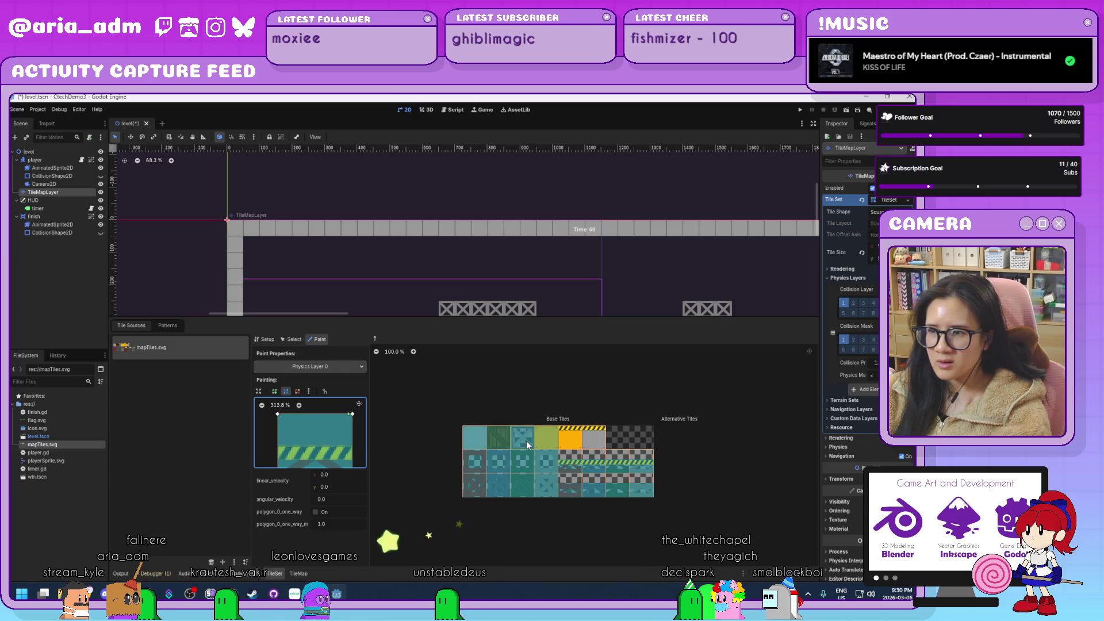
pyautogui.click(576, 441)
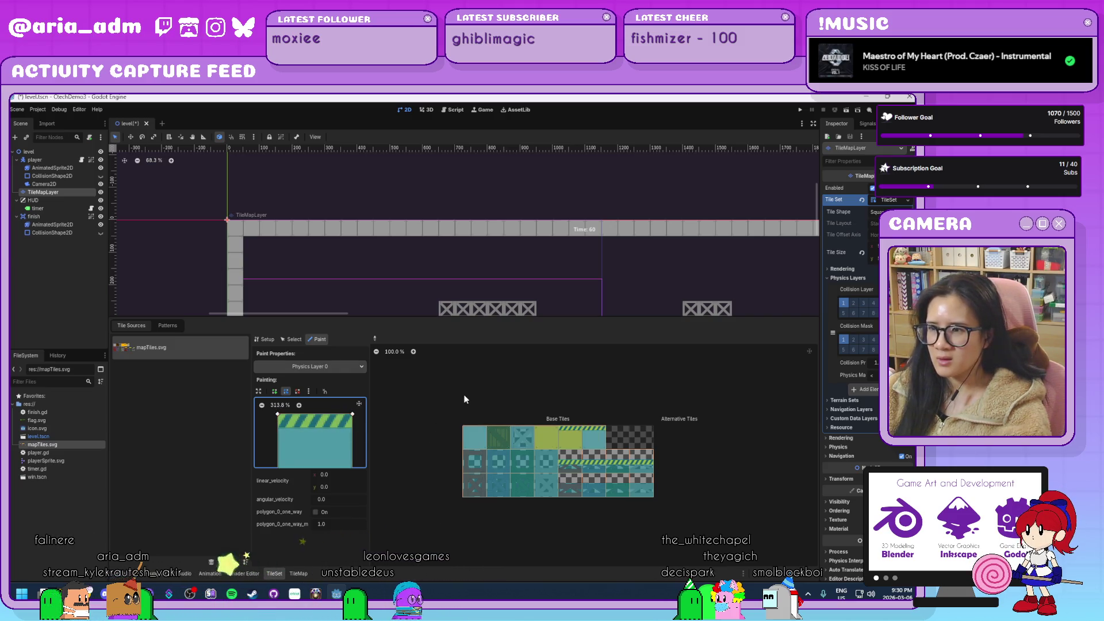
pyautogui.scroll(-3, 669, 246)
pyautogui.moveTo(598, 257)
pyautogui.mouseDown()
pyautogui.moveTo(599, 204)
pyautogui.moveTo(520, 239)
pyautogui.mouseUp()
pyautogui.scroll(1, 547, 234)
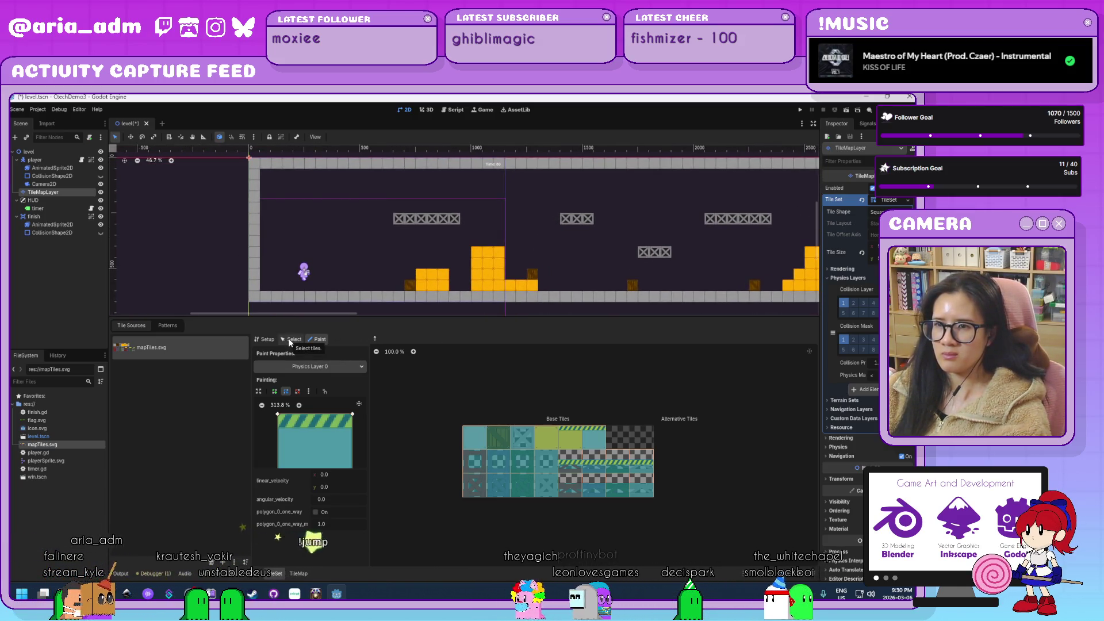
# Add a grey crate tile at the right end of the crate row.
pyautogui.click(299, 573)
pyautogui.click(499, 523)
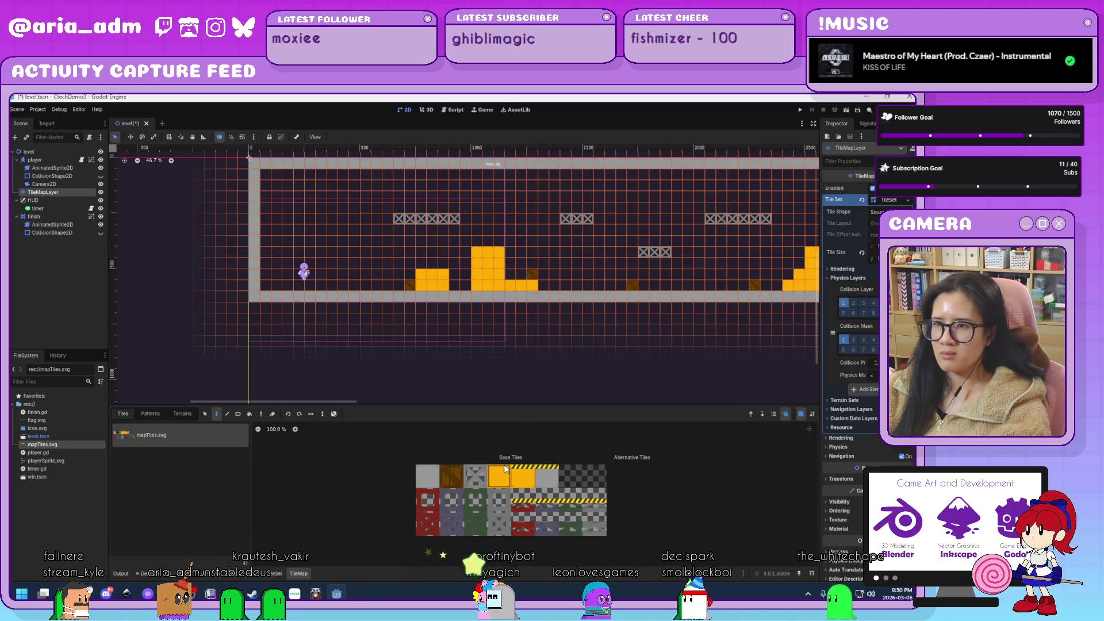
pyautogui.scroll(2, 465, 348)
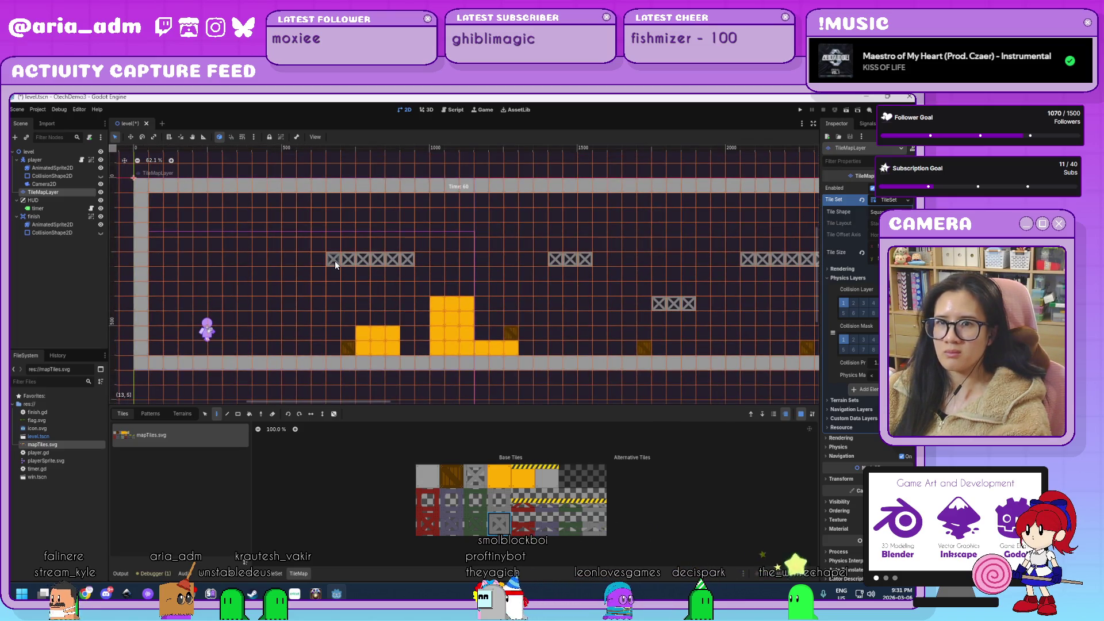
pyautogui.moveTo(378, 262); pyautogui.dragTo(421, 262)
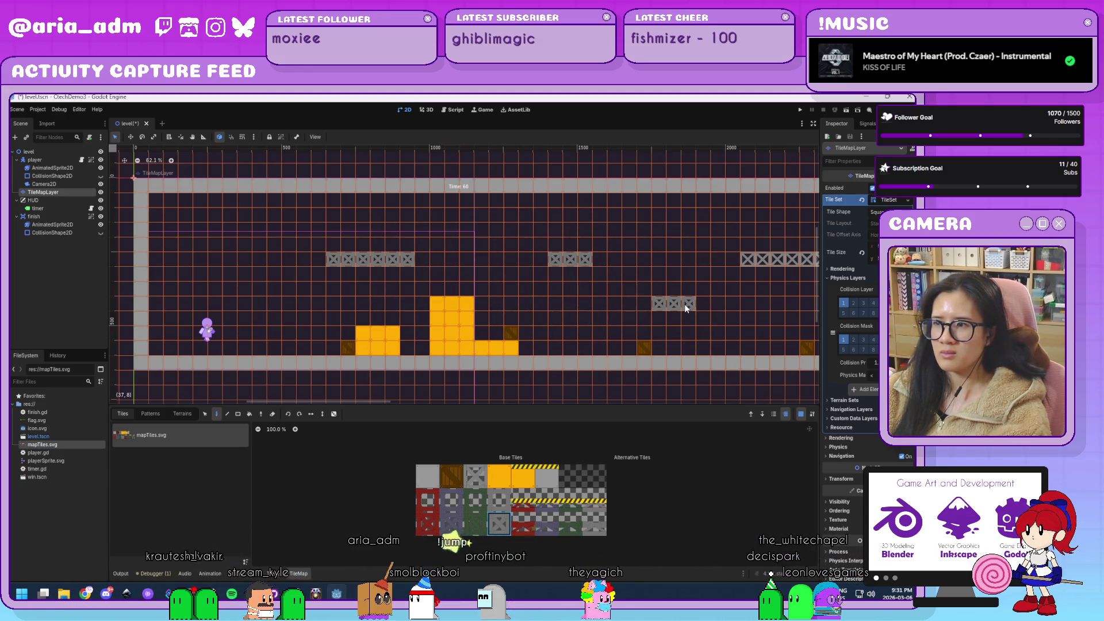
# Cap the stair tower and the raised platform with yellow striped tiles.
pyautogui.hscroll(5, 684, 304)
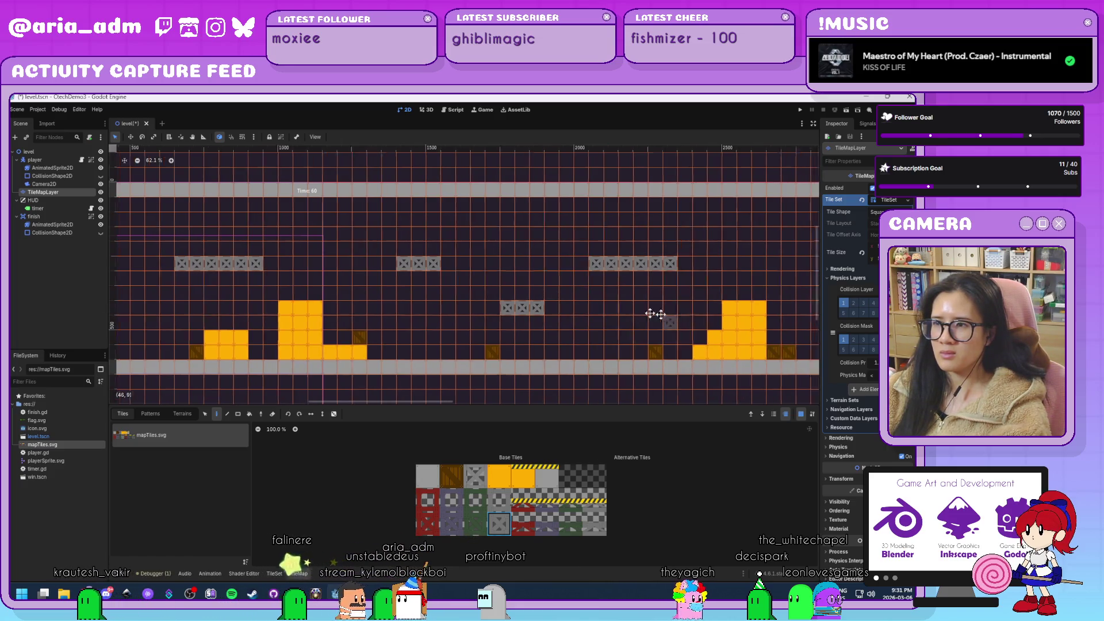
pyautogui.hscroll(9, 437, 346)
pyautogui.scroll(-1, 437, 345)
pyautogui.click(532, 484)
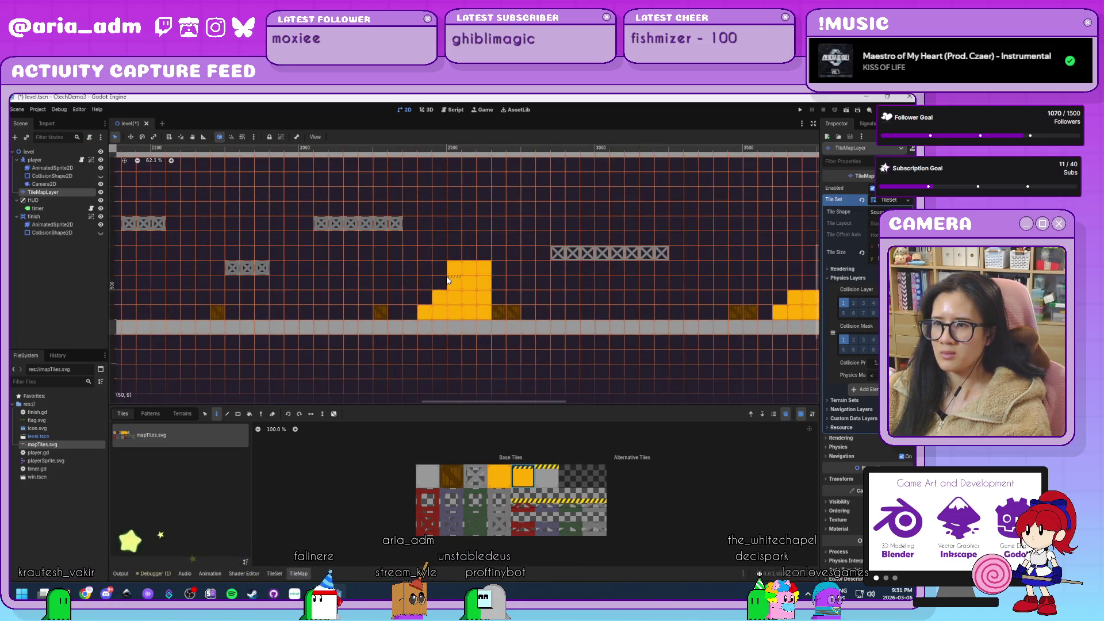
pyautogui.moveTo(457, 266); pyautogui.dragTo(484, 265)
pyautogui.hscroll(-10, 339, 283)
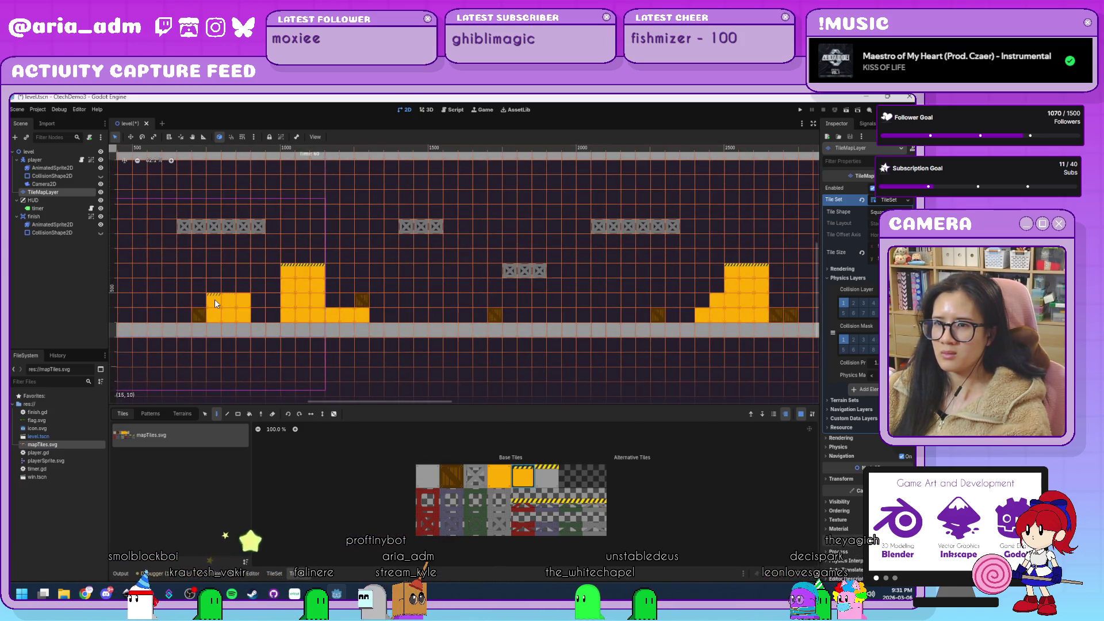
pyautogui.hscroll(5, 530, 298)
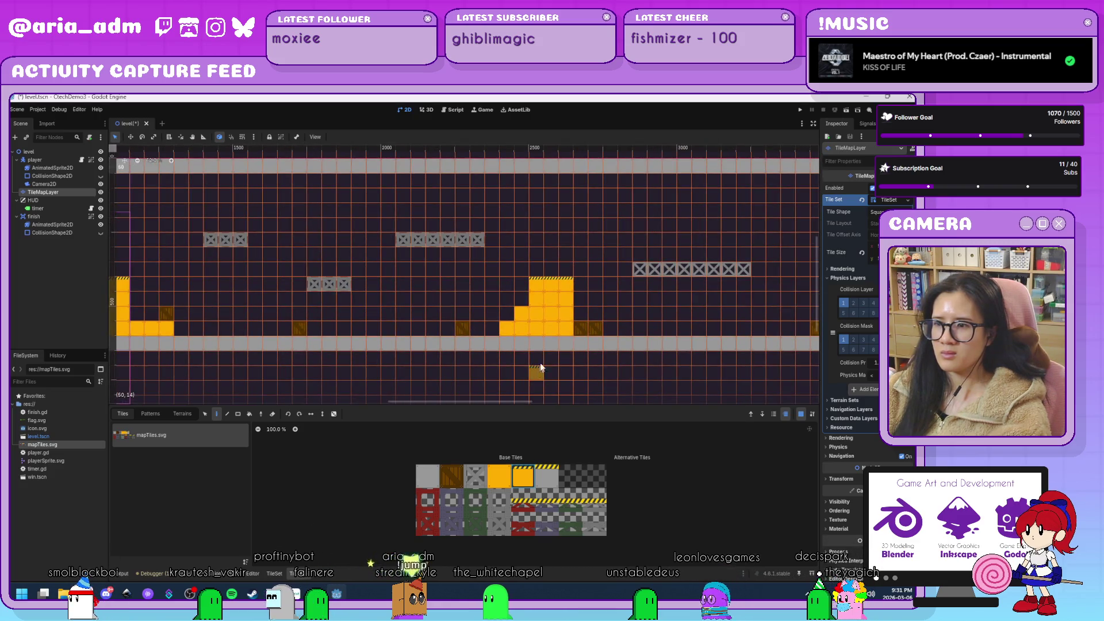
pyautogui.hscroll(5, 369, 325)
pyautogui.hscroll(2, 365, 325)
pyautogui.moveTo(583, 291); pyautogui.dragTo(629, 296)
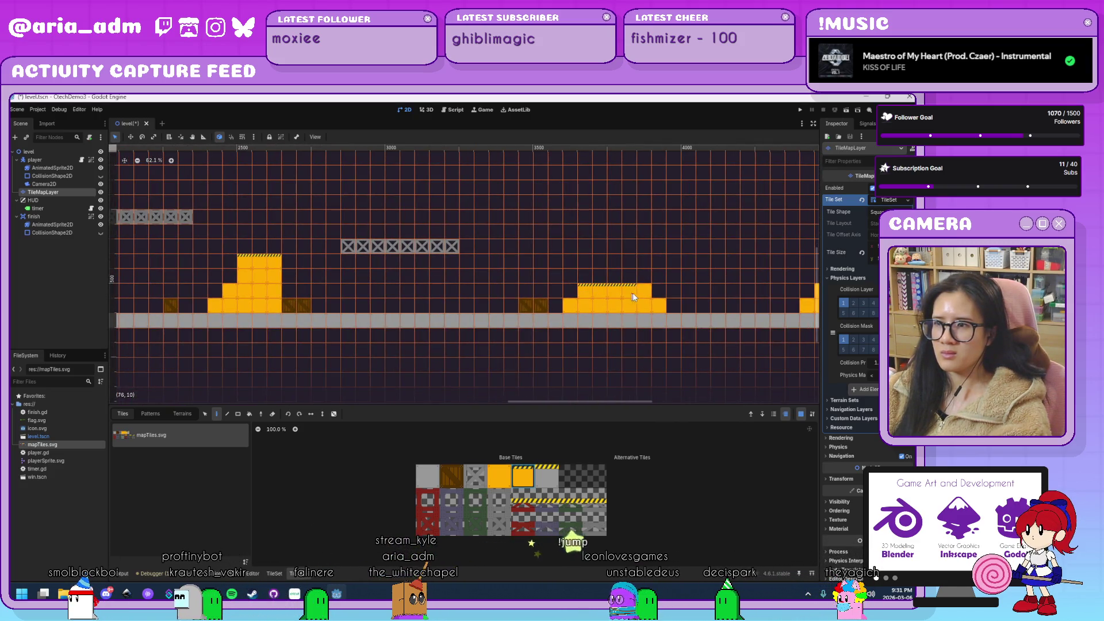
# Paint two rows of four red crate tiles, pick the grey-purple crate, and launch the game.
pyautogui.hscroll(7, 660, 311)
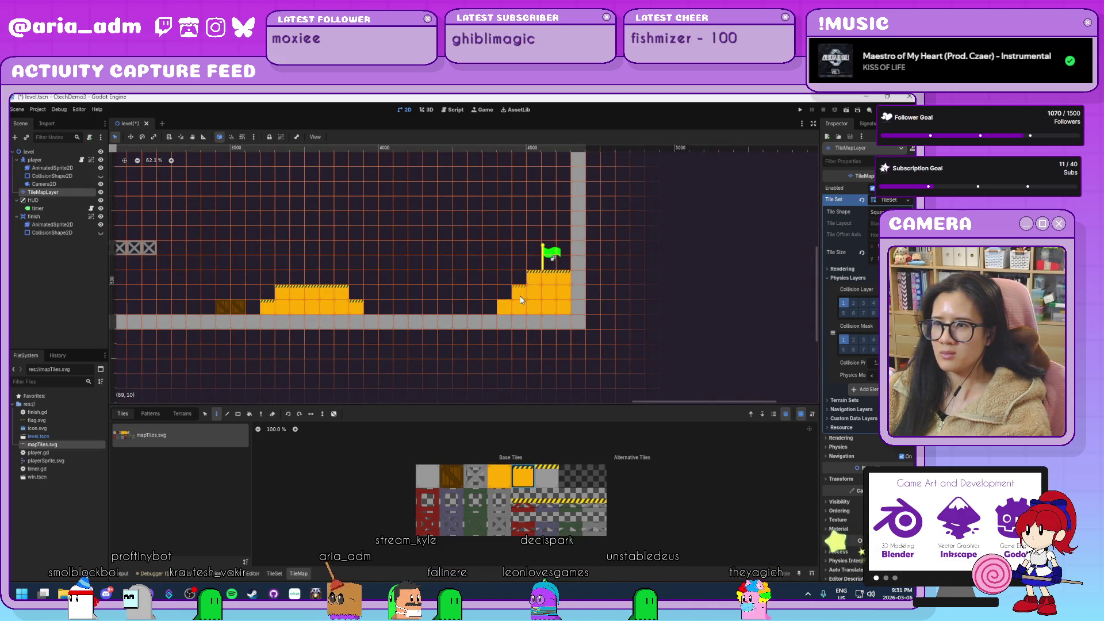
pyautogui.scroll(-2, 505, 309)
pyautogui.hscroll(-15, 353, 292)
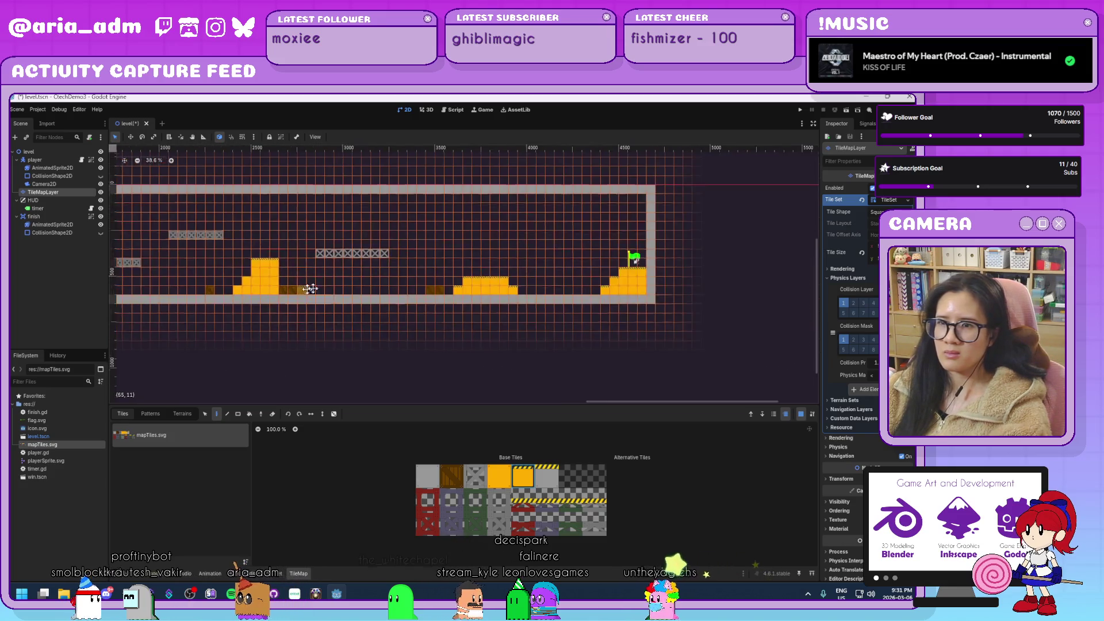
pyautogui.scroll(2, 402, 324)
pyautogui.hscroll(-2, 386, 315)
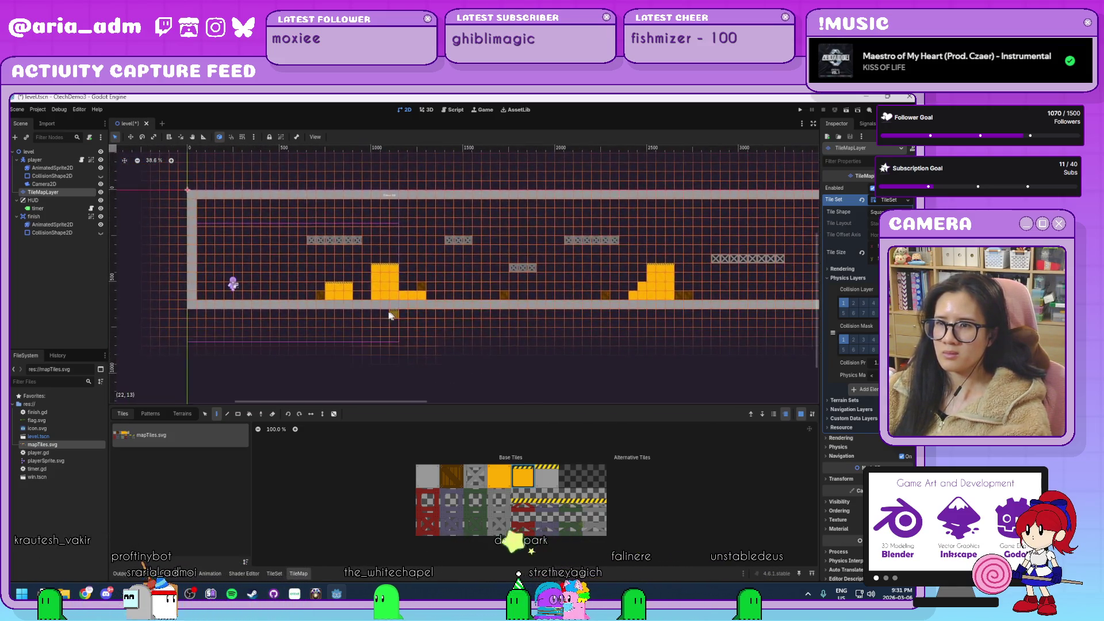
pyautogui.scroll(3, 494, 277)
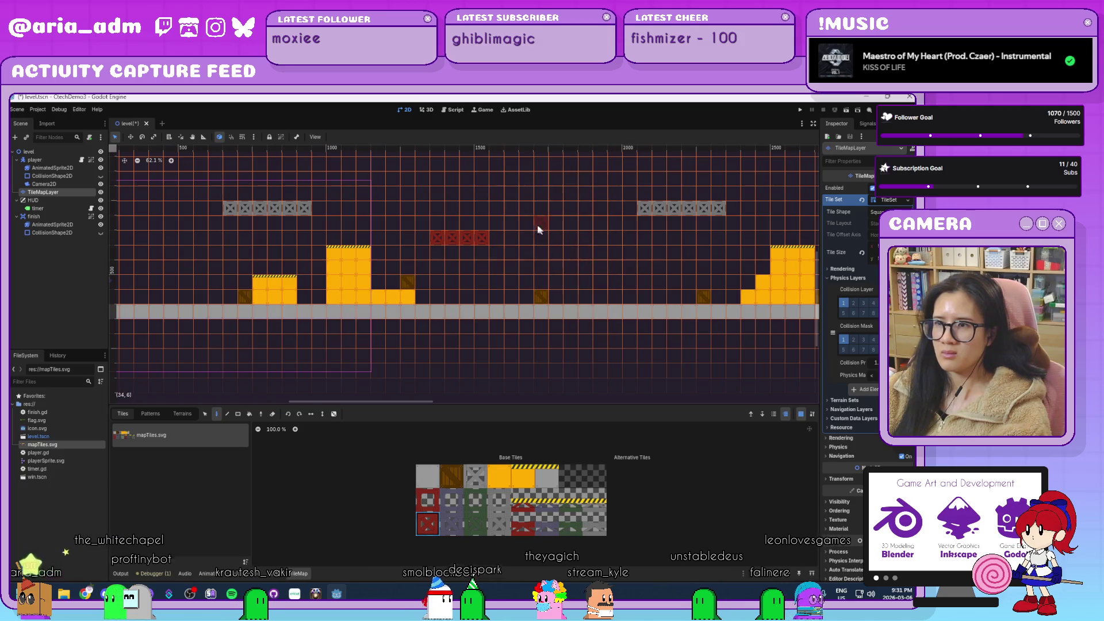
pyautogui.moveTo(520, 223); pyautogui.dragTo(567, 223)
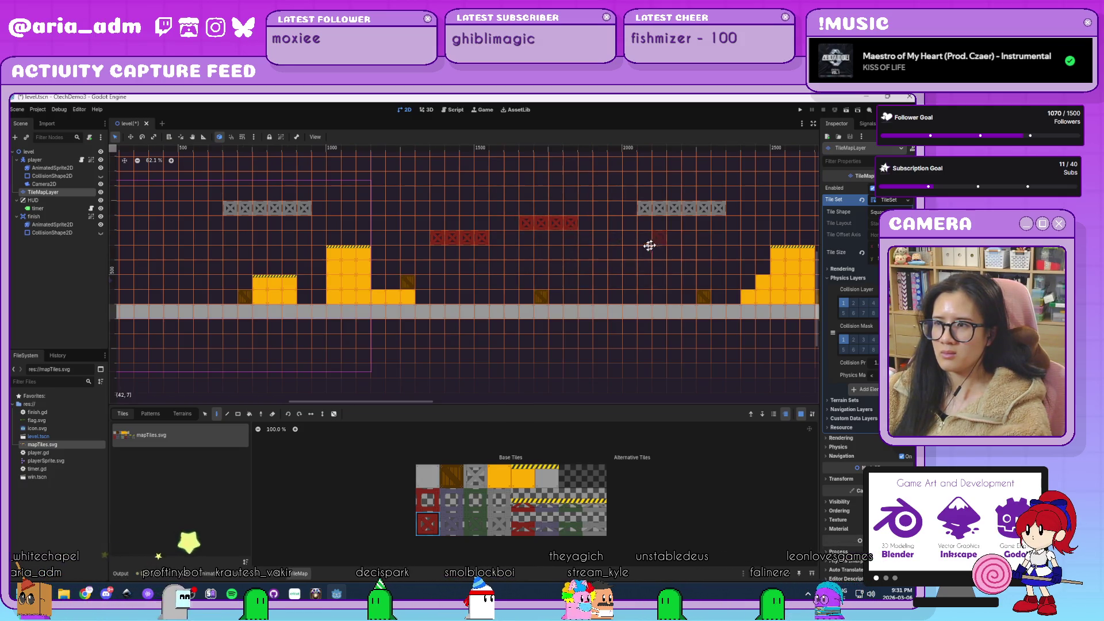
pyautogui.moveTo(653, 241); pyautogui.dragTo(422, 277)
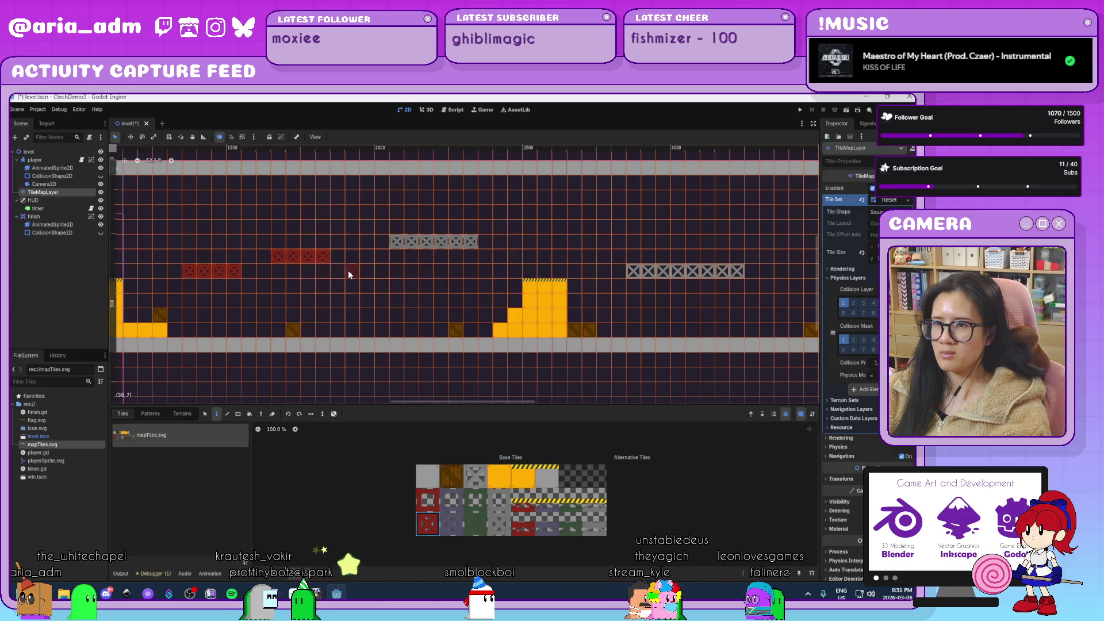
pyautogui.click(454, 526)
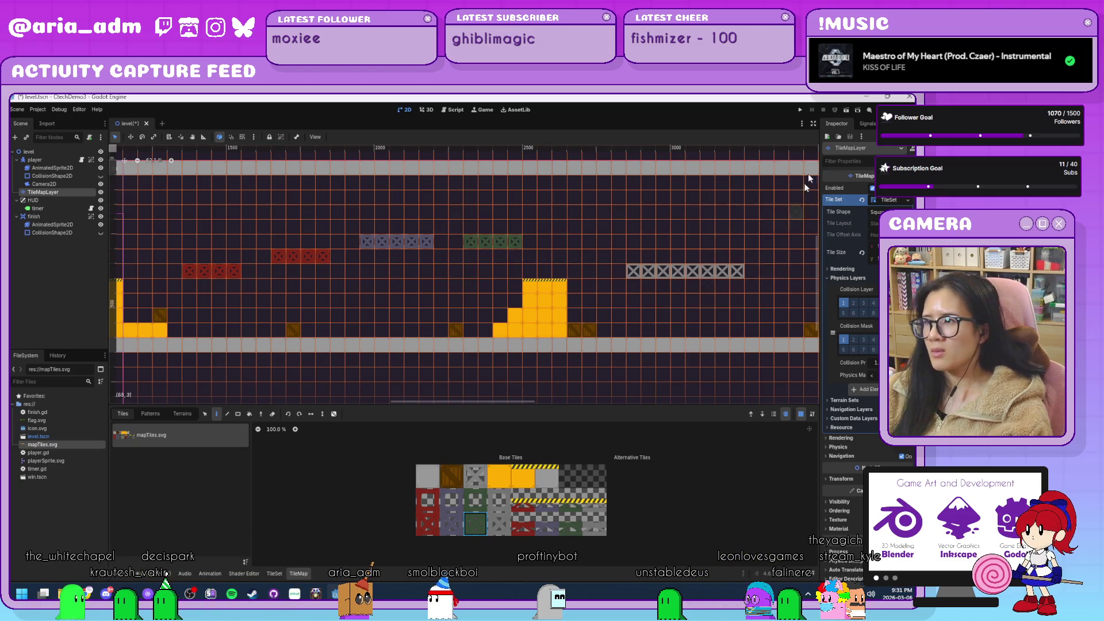
pyautogui.click(801, 111)
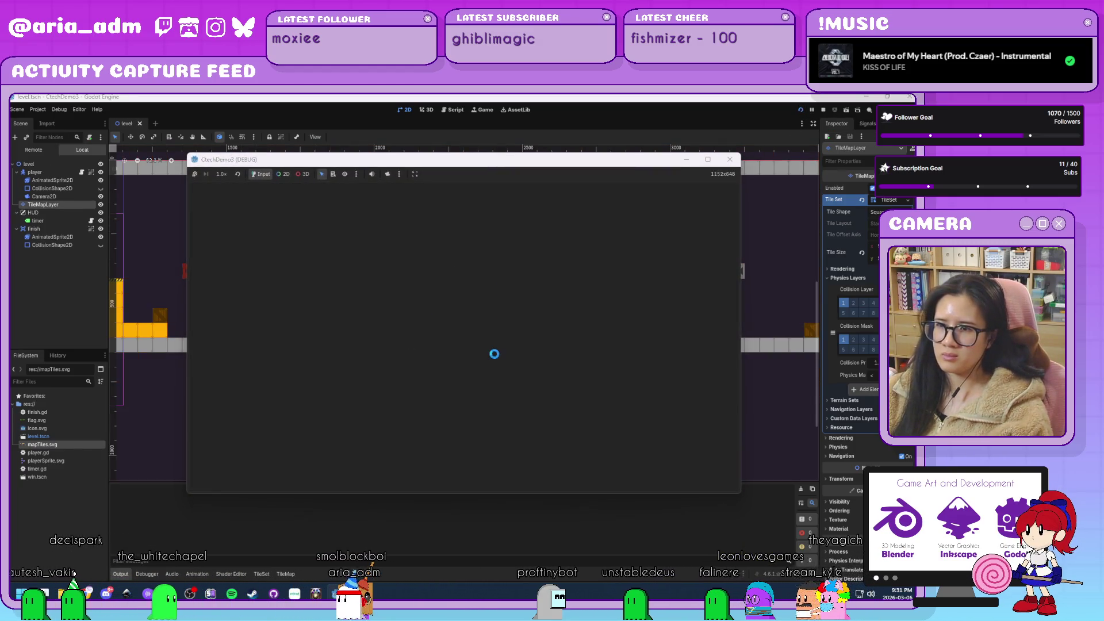
# Walk right and jump across the yellow block, girder and crates to the finish flag, then stop with F8.
pyautogui.press('Right')
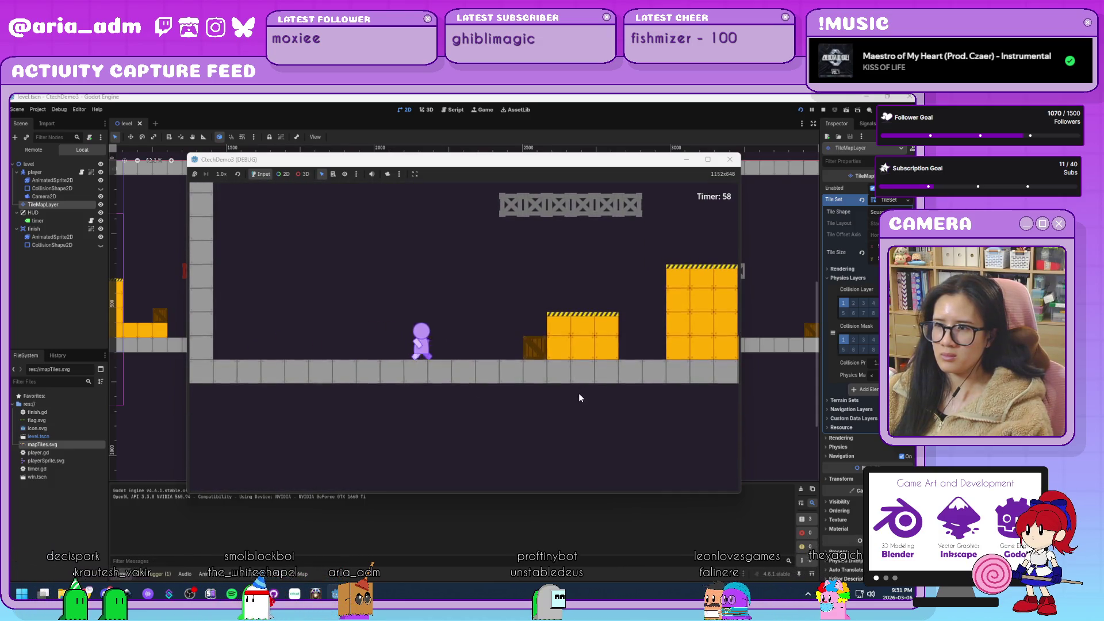
pyautogui.press('space')
pyautogui.press('space')
pyautogui.press('space')
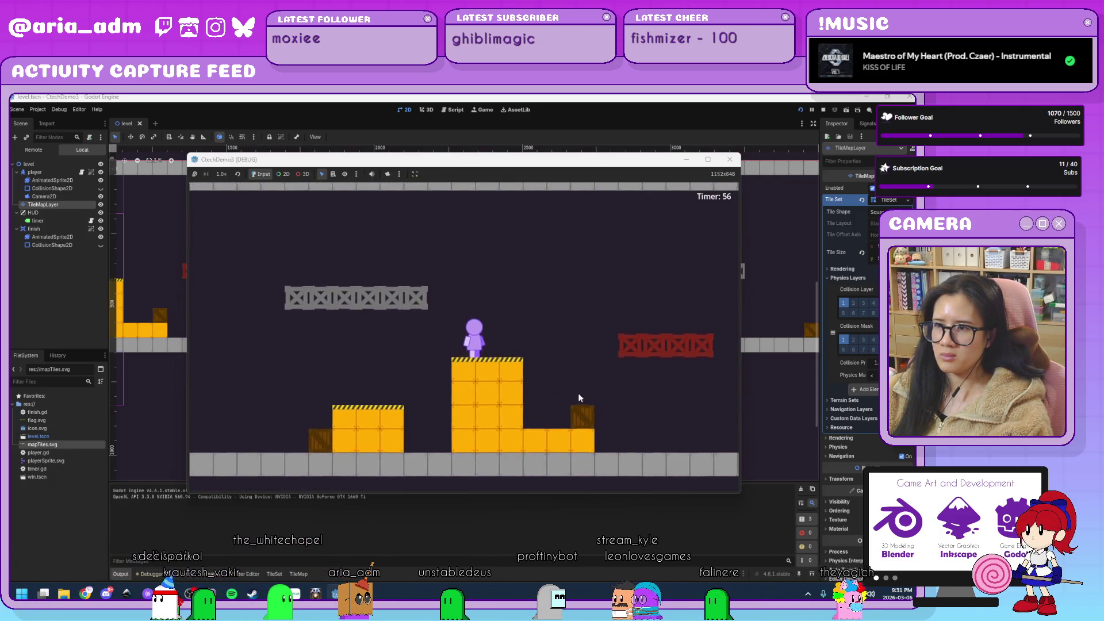
pyautogui.press('space')
pyautogui.press('space')
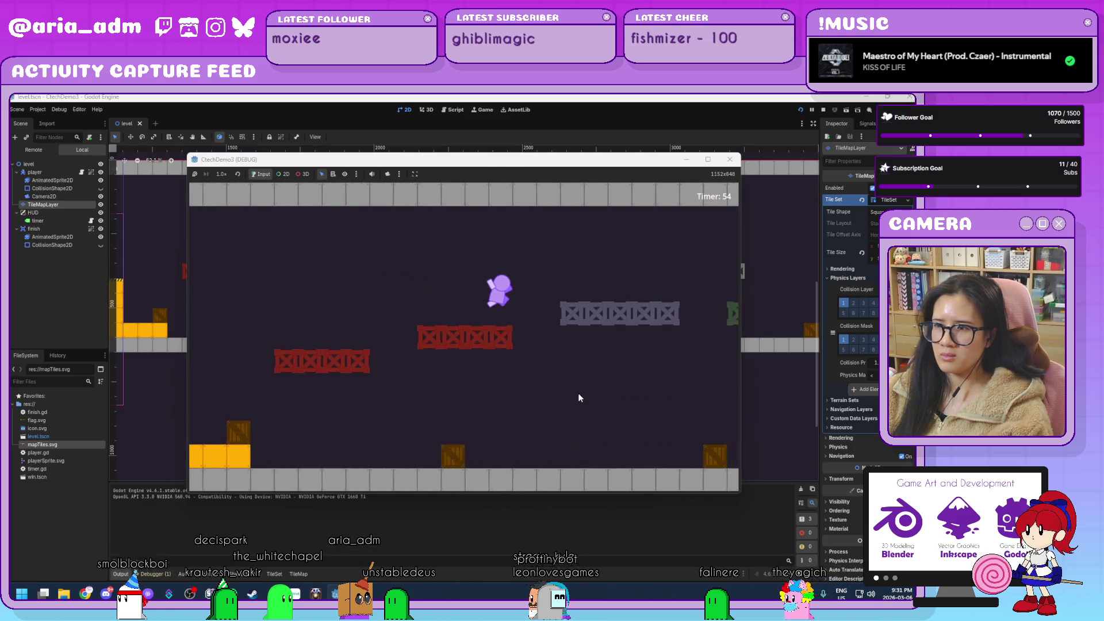
pyautogui.press('space')
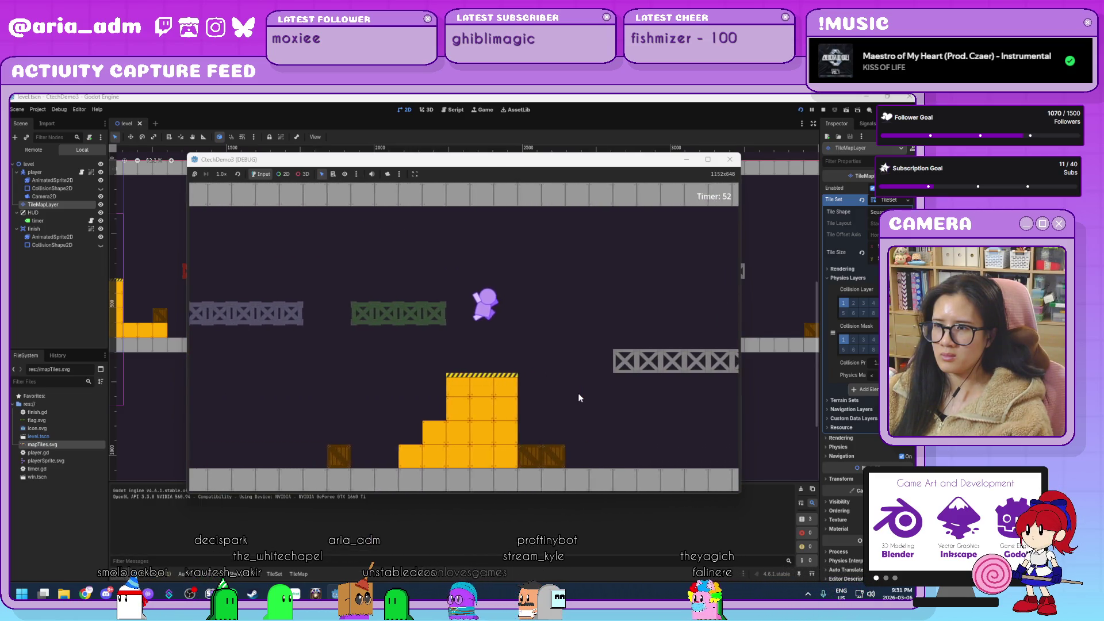
pyautogui.press('space')
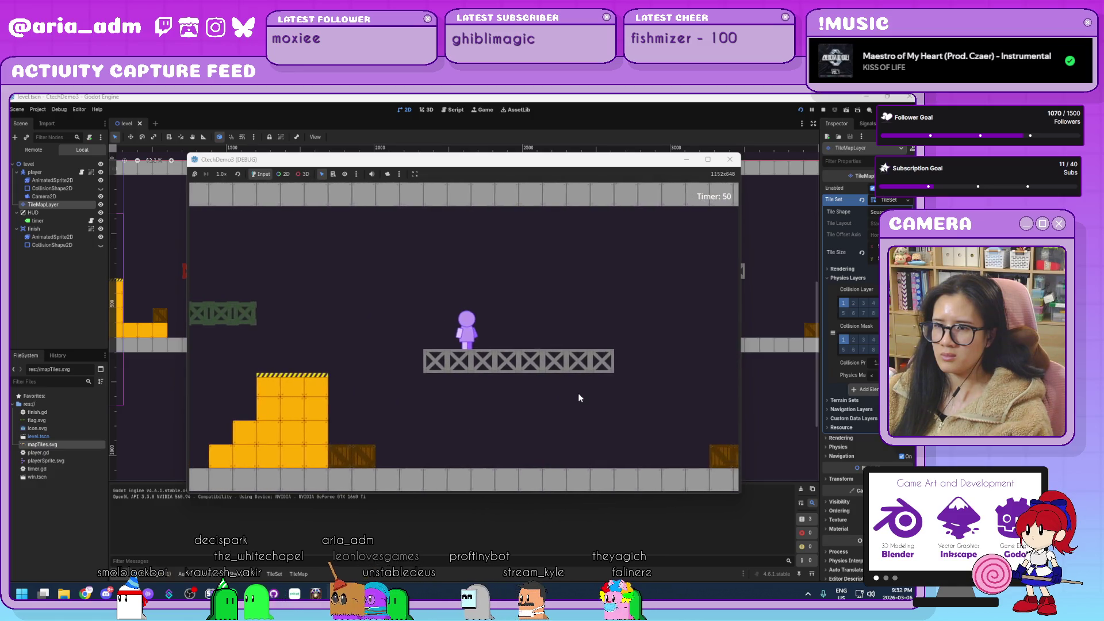
pyautogui.press('space')
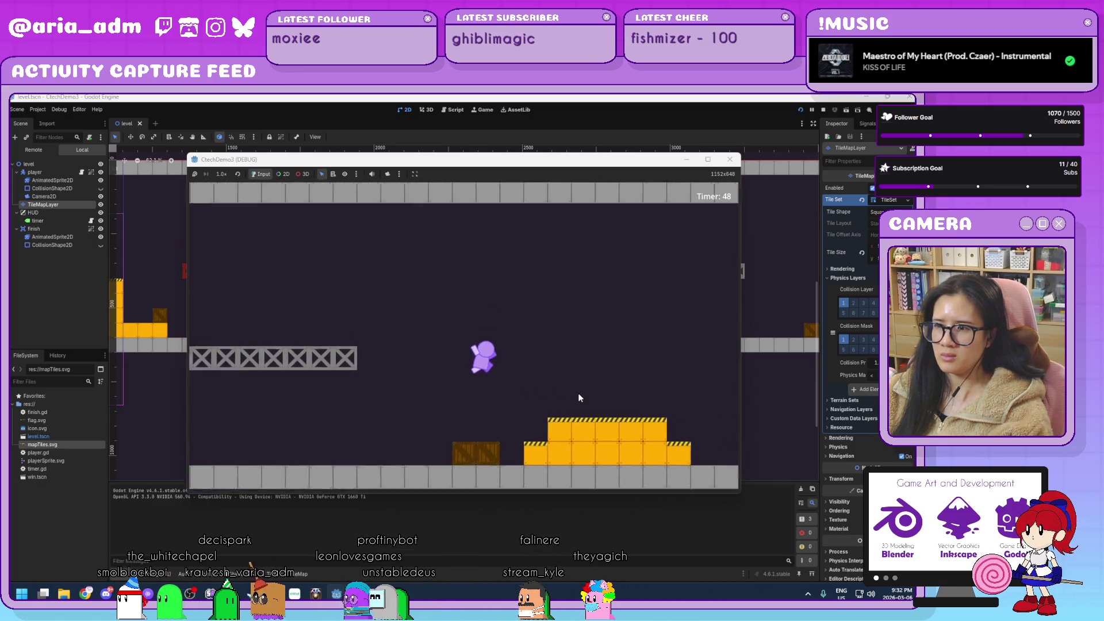
pyautogui.press('space')
pyautogui.press('space')
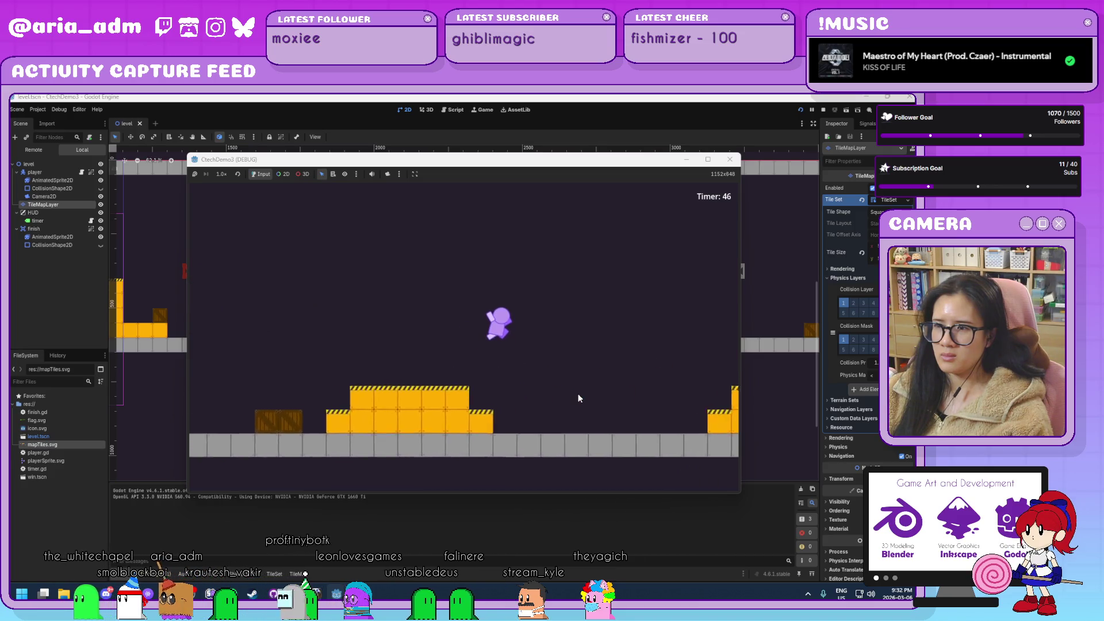
pyautogui.press('space')
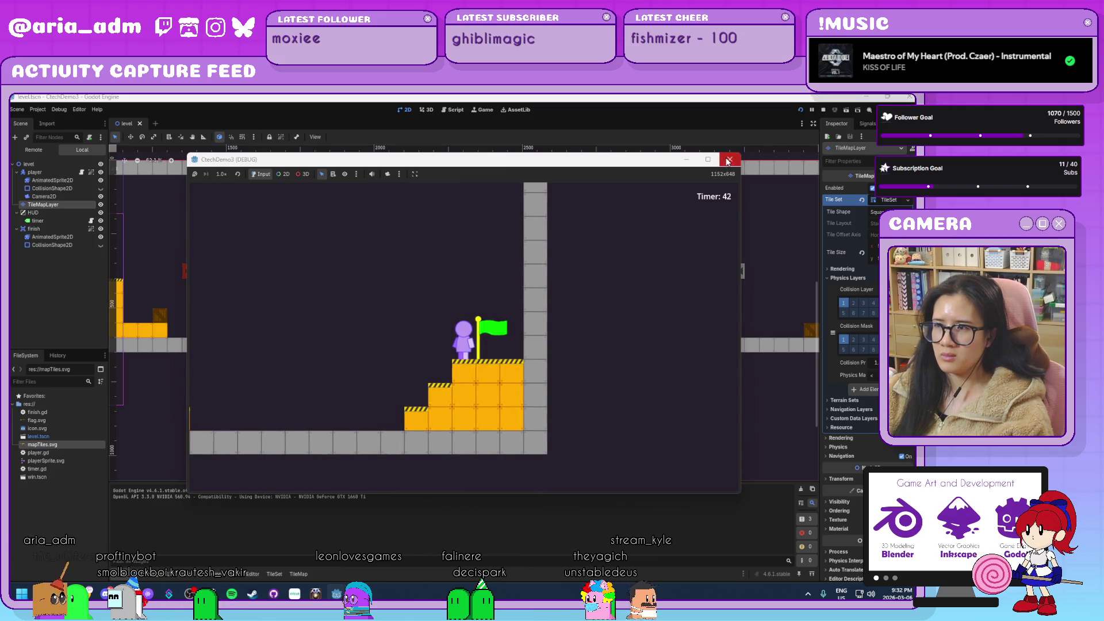
pyautogui.press('F8')
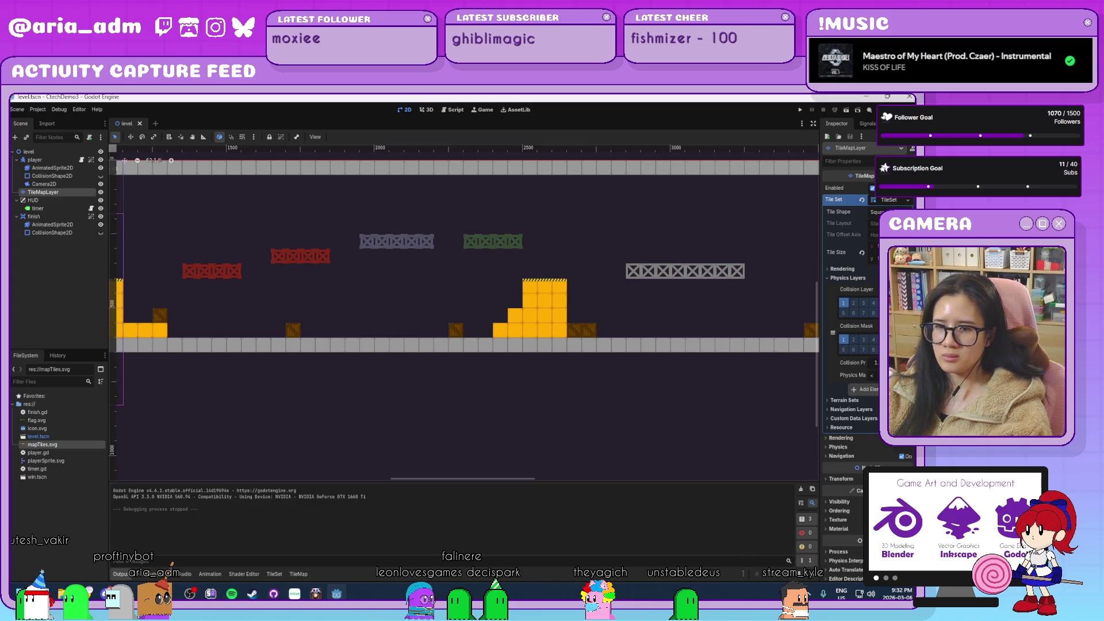
# Delete the grey X-crate tile from the Inkscape tile sheet.
pyautogui.click(126, 543)
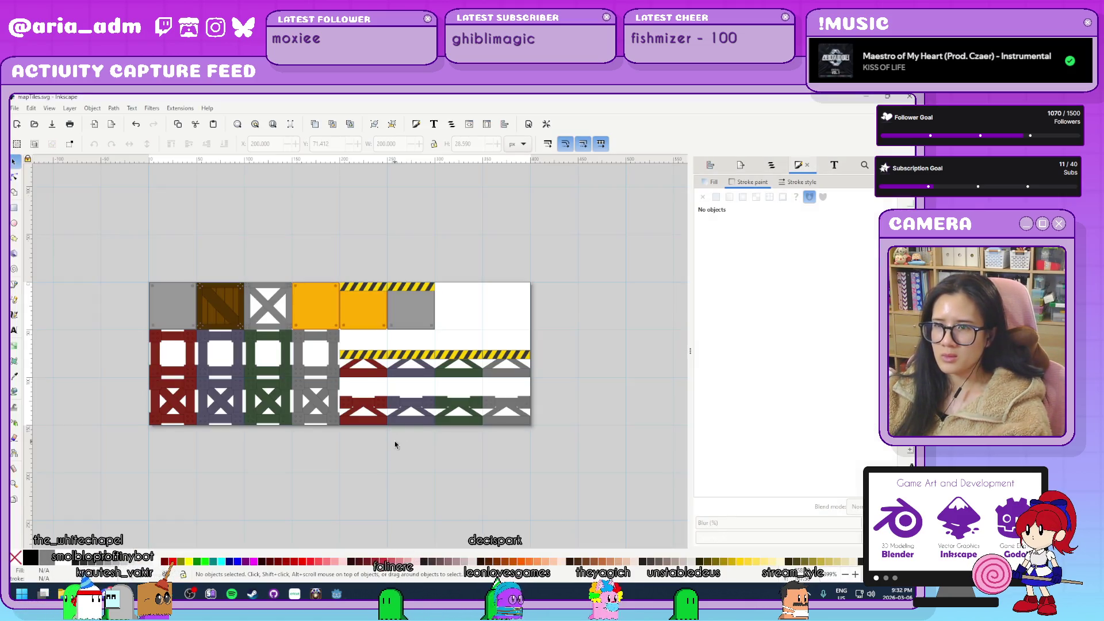
pyautogui.keyDown('ctrl'); pyautogui.scroll(4, 251, 257); pyautogui.keyUp('ctrl')
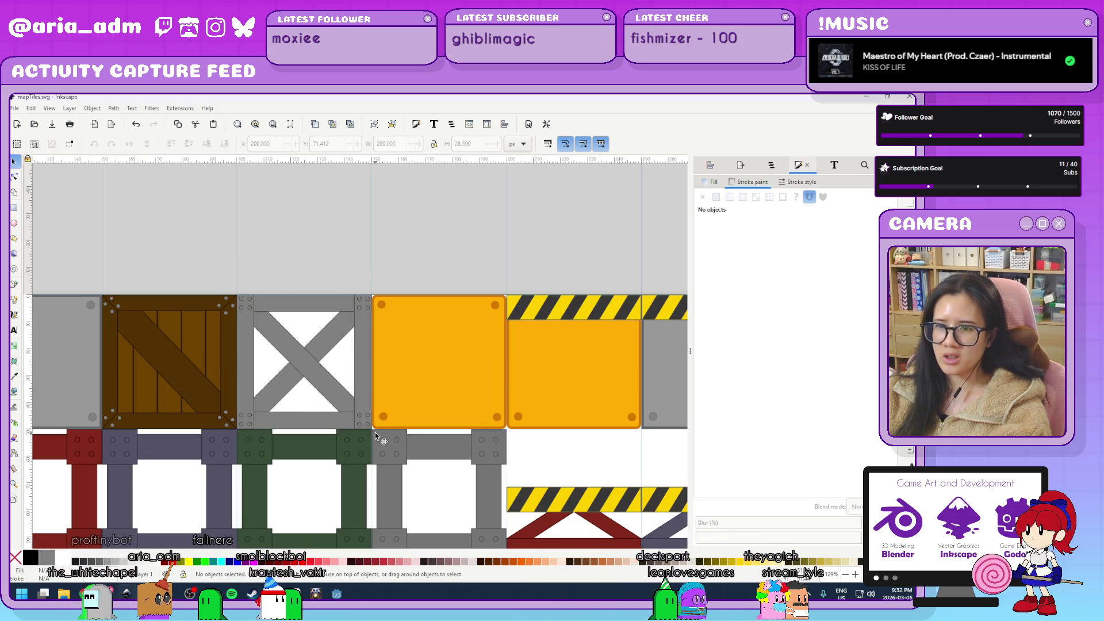
pyautogui.click(356, 409)
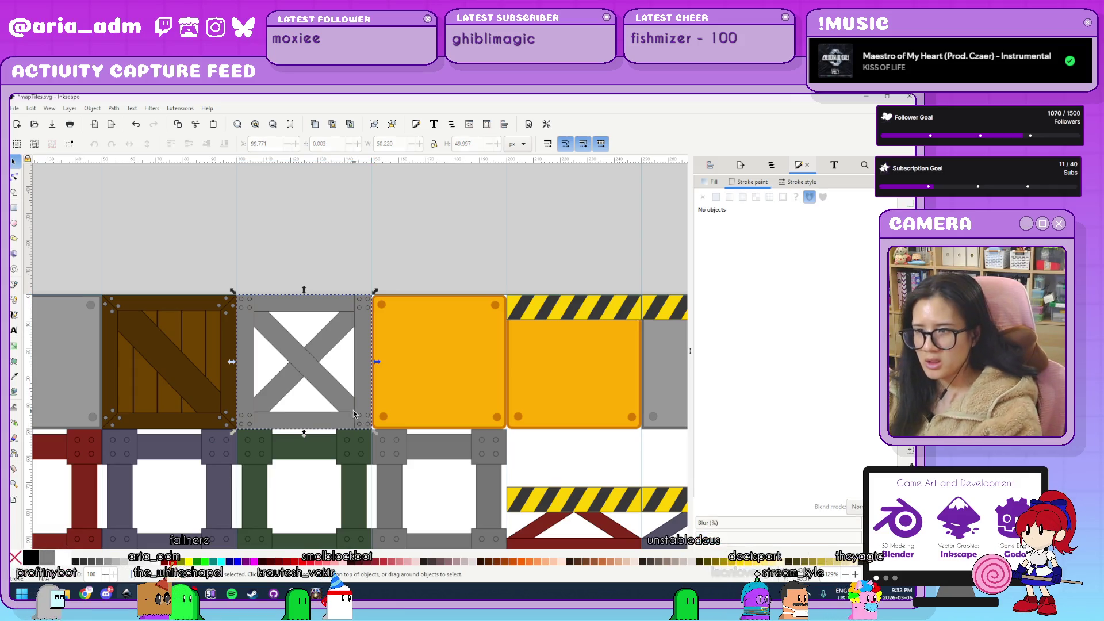
pyautogui.press('Delete')
pyautogui.scroll(-5, 353, 367)
pyautogui.press('super')
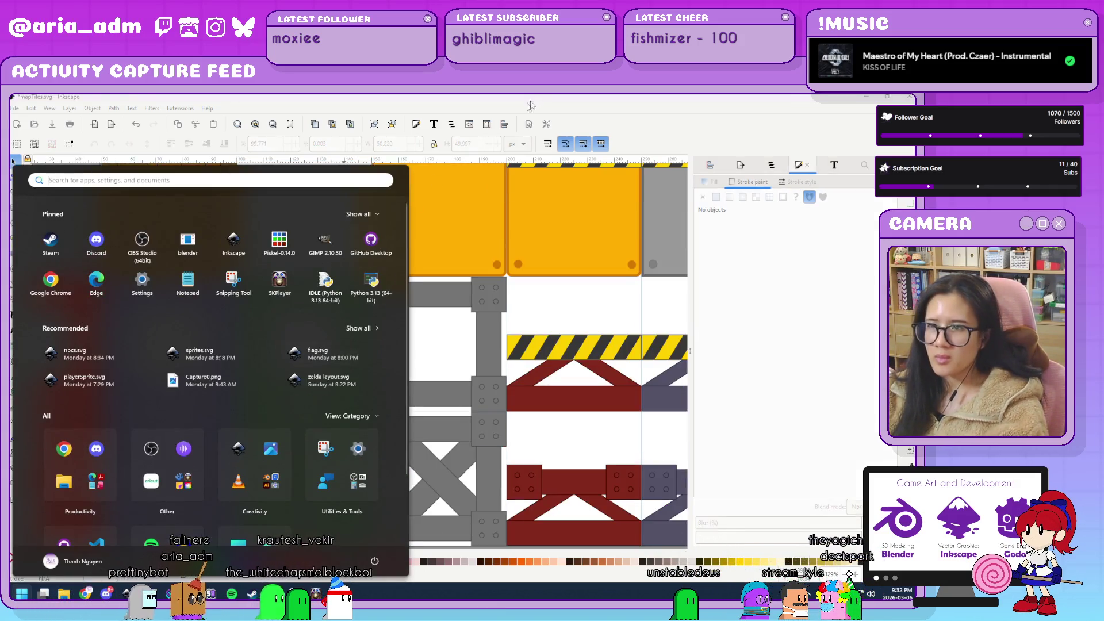
pyautogui.press('Escape')
pyautogui.keyDown('ctrl'); pyautogui.scroll(-4, 557, 332); pyautogui.keyUp('ctrl')
pyautogui.hscroll(3, 557, 332)
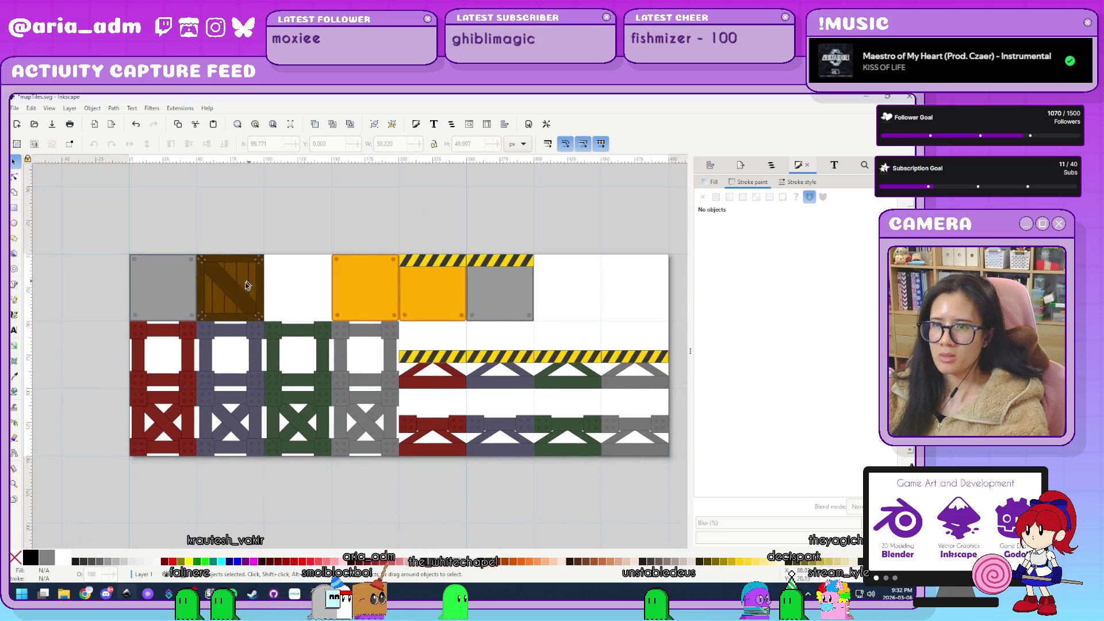
# Move the brown crate aside and shift the top-row tiles left to close the gap.
pyautogui.moveTo(235, 295)
pyautogui.mouseDown()
pyautogui.moveTo(331, 207)
pyautogui.moveTo(339, 175)
pyautogui.mouseUp()
pyautogui.moveTo(316, 239)
pyautogui.mouseDown()
pyautogui.moveTo(610, 345)
pyautogui.moveTo(612, 336)
pyautogui.moveTo(541, 324)
pyautogui.mouseUp()
pyautogui.moveTo(472, 300); pyautogui.dragTo(340, 295)
pyautogui.scroll(3, 345, 270)
# Place the brown crate tile directly after the grey tile in the top row.
pyautogui.moveTo(336, 257)
pyautogui.mouseDown()
pyautogui.moveTo(501, 368)
pyautogui.moveTo(467, 375)
pyautogui.mouseUp()
pyautogui.keyDown('ctrl'); pyautogui.scroll(3, 500, 392); pyautogui.keyUp('ctrl')
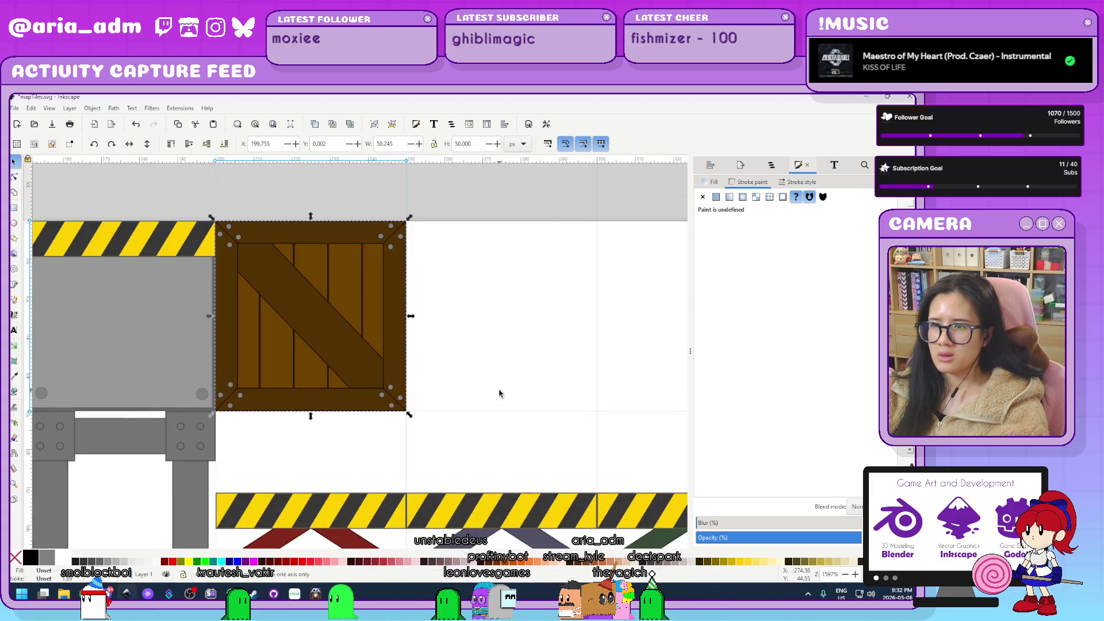
pyautogui.keyDown('ctrl'); pyautogui.scroll(-3, 499, 393); pyautogui.keyUp('ctrl')
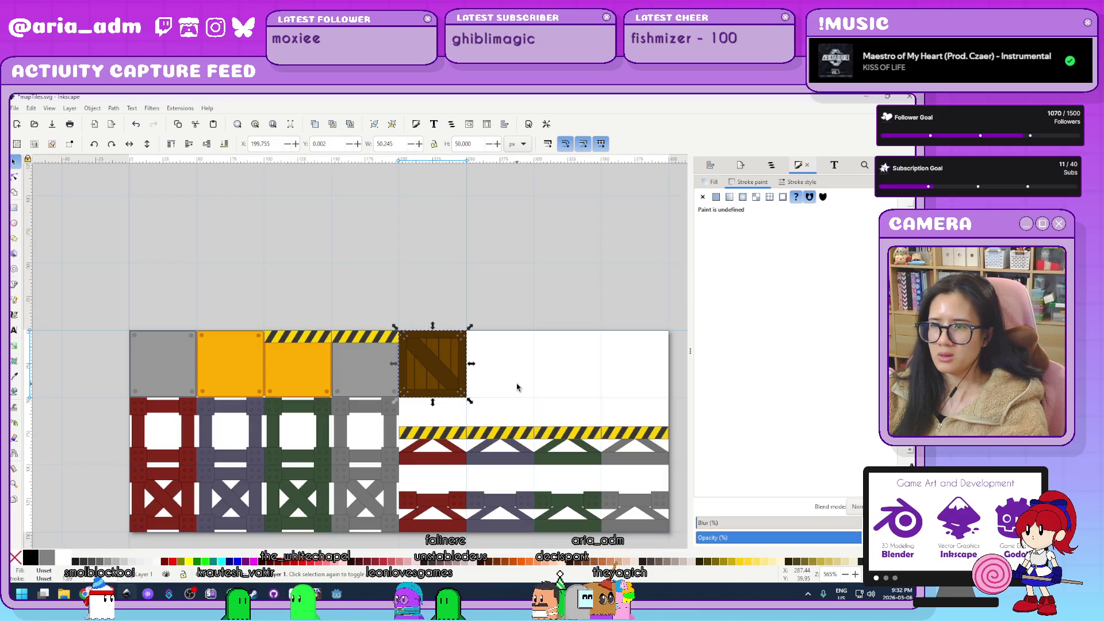
pyautogui.click(517, 387)
pyautogui.keyDown('ctrl'); pyautogui.scroll(-3, 517, 388); pyautogui.keyUp('ctrl')
pyautogui.keyDown('ctrl'); pyautogui.scroll(1, 557, 387); pyautogui.keyUp('ctrl')
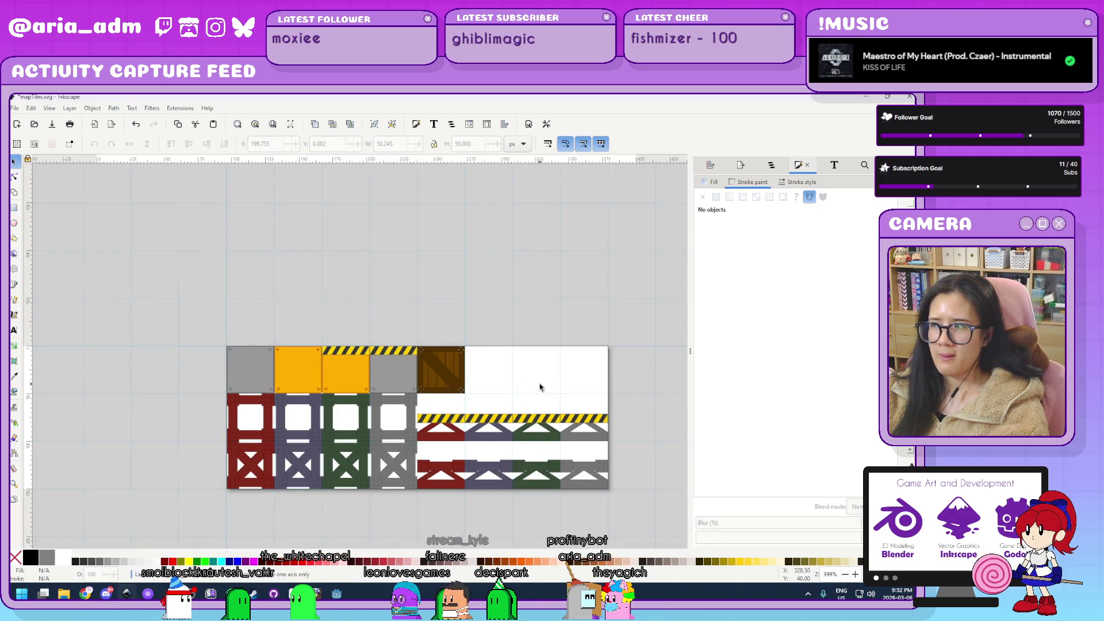
pyautogui.keyDown('ctrl'); pyautogui.scroll(2, 540, 388); pyautogui.keyUp('ctrl')
pyautogui.keyDown('ctrl'); pyautogui.scroll(2, 410, 378); pyautogui.keyUp('ctrl')
pyautogui.click(298, 380)
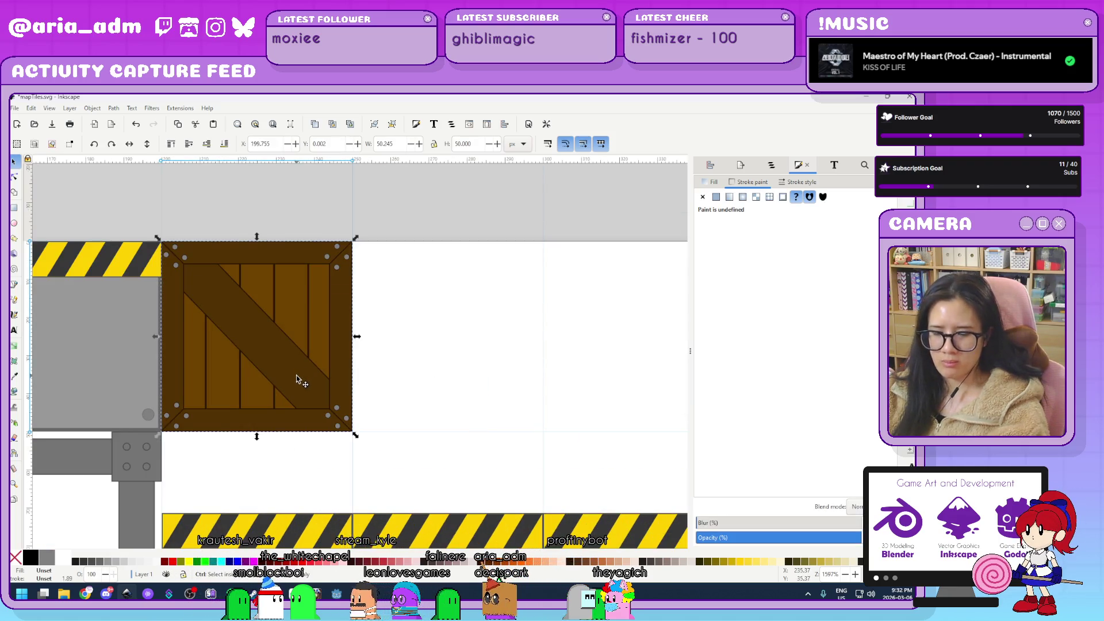
# Duplicate the brown crate tile and position a crate in the neighbouring slot.
pyautogui.hotkey('ctrl', 'd')
pyautogui.moveTo(250, 349)
pyautogui.mouseDown()
pyautogui.moveTo(495, 360)
pyautogui.moveTo(476, 356)
pyautogui.mouseUp()
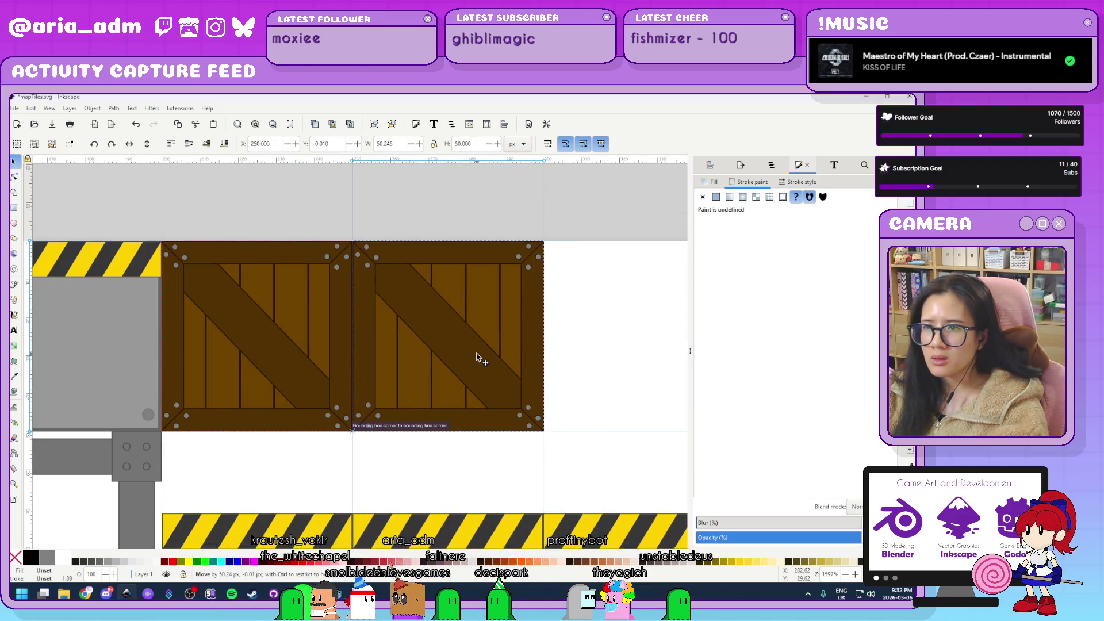
pyautogui.click(597, 411)
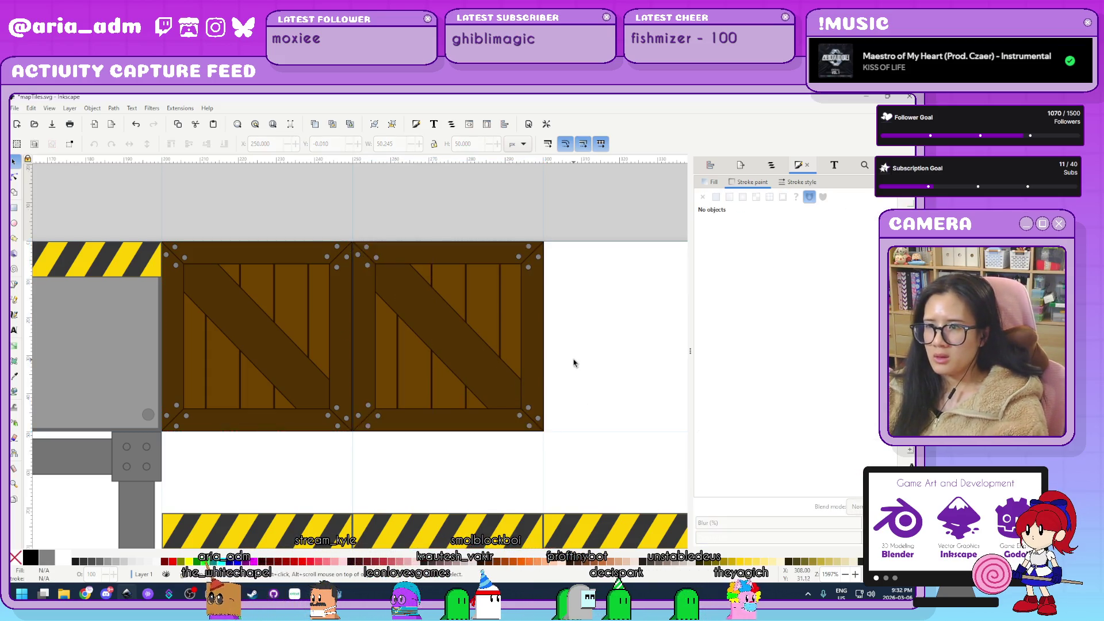
pyautogui.scroll(1, 572, 362)
pyautogui.click(469, 318)
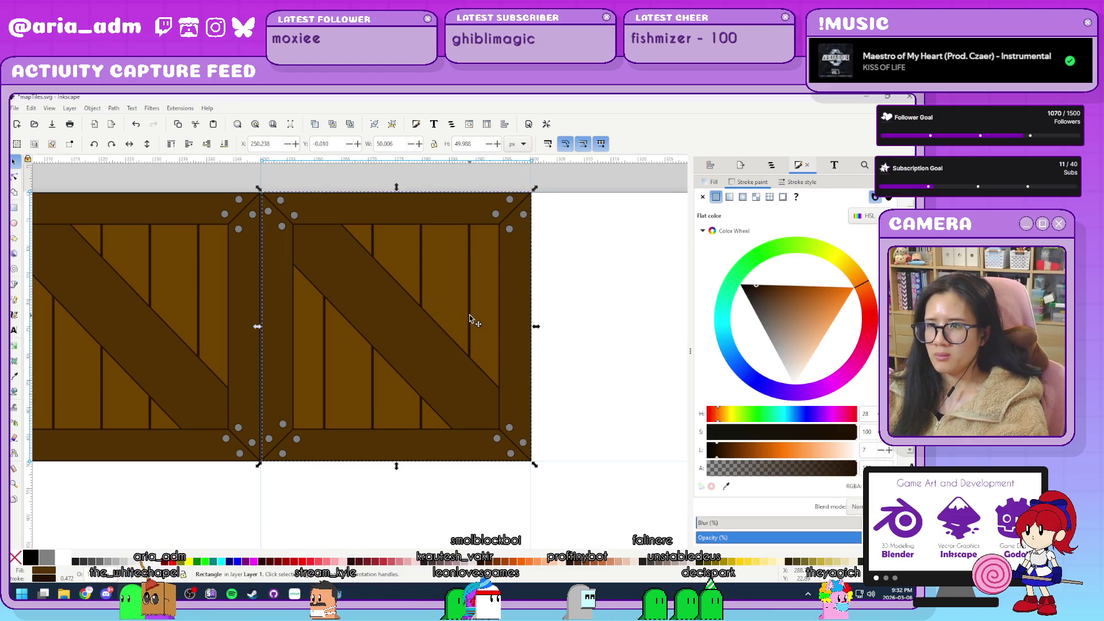
pyautogui.hotkey('ctrl', 'z')
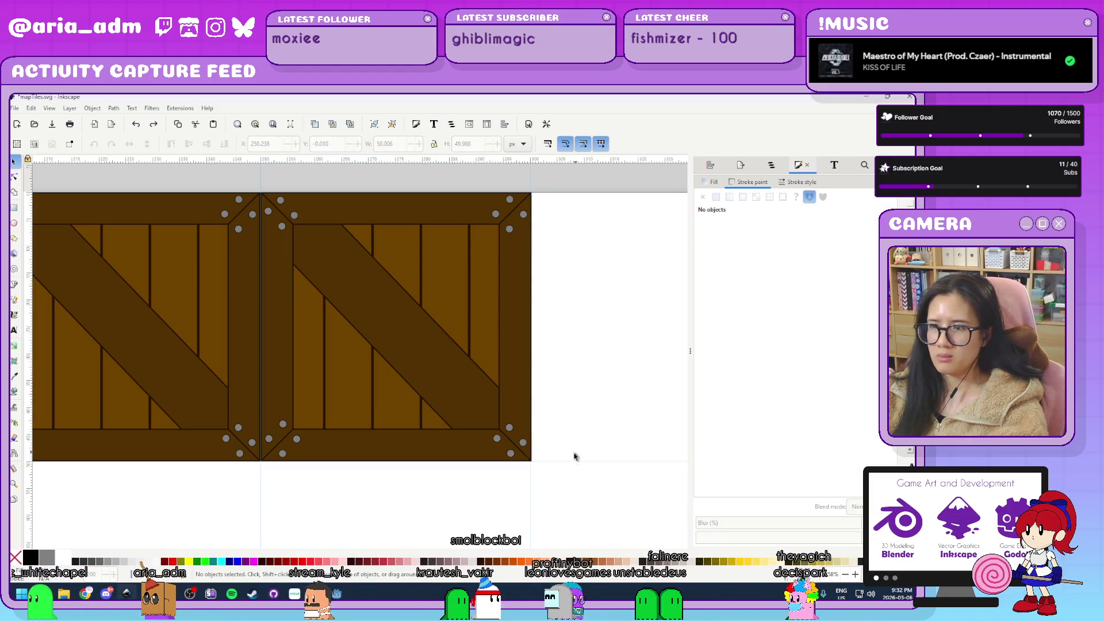
pyautogui.moveTo(498, 439)
pyautogui.mouseDown()
pyautogui.moveTo(702, 420)
pyautogui.moveTo(446, 365)
pyautogui.moveTo(585, 416)
pyautogui.mouseUp()
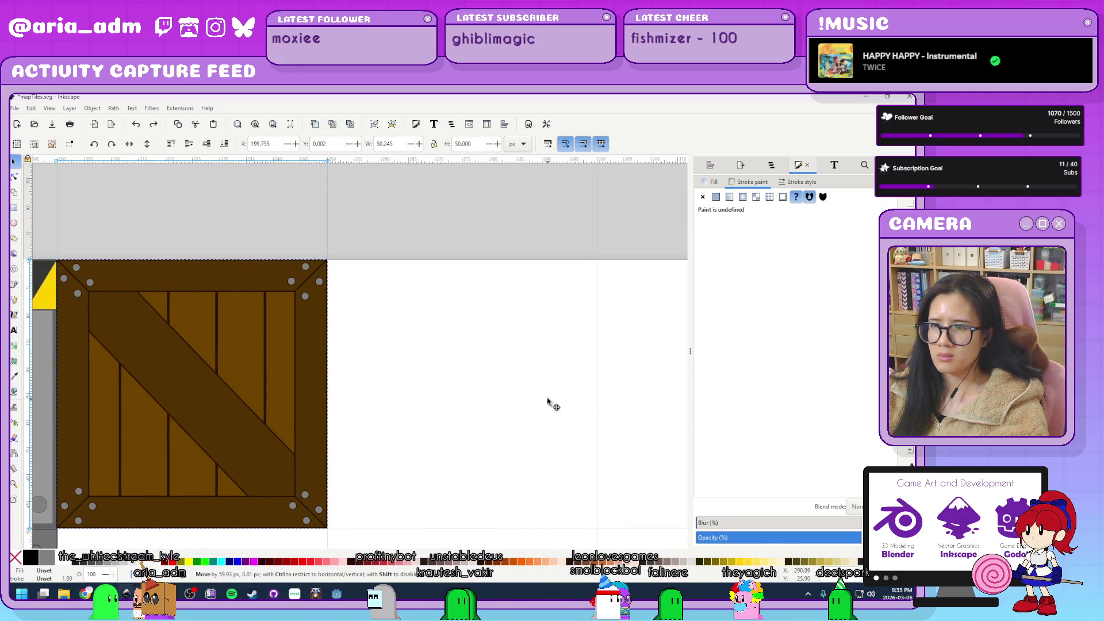
pyautogui.scroll(-3, 529, 357)
pyautogui.keyDown('ctrl'); pyautogui.scroll(-5, 517, 382); pyautogui.keyUp('ctrl')
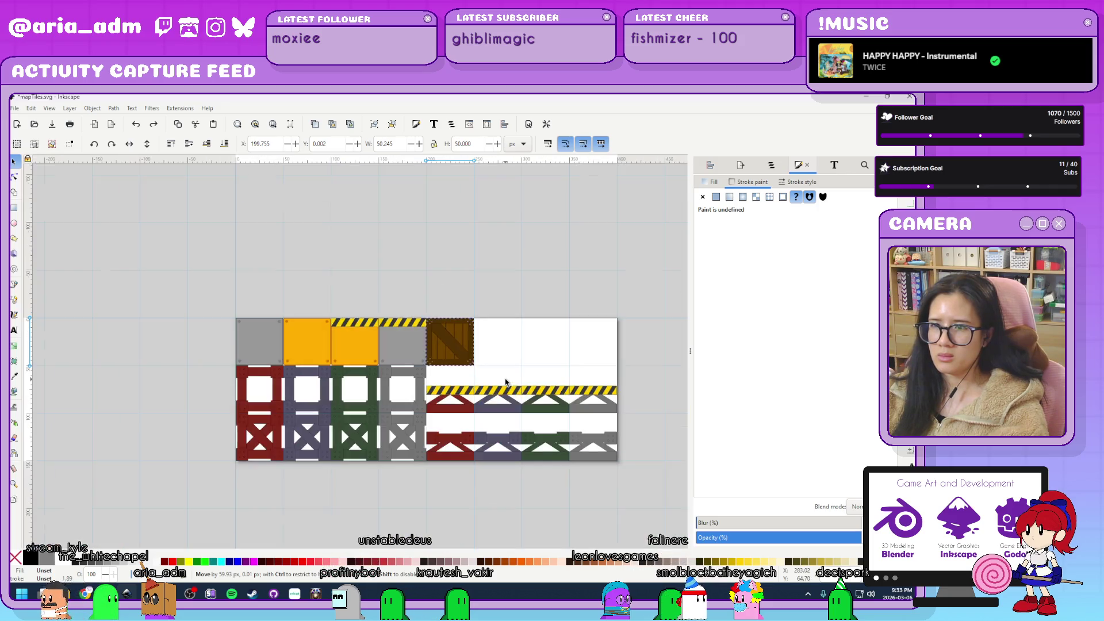
pyautogui.keyDown('ctrl'); pyautogui.scroll(2, 506, 382); pyautogui.keyUp('ctrl')
# Place a crate copy in the next slot, rotate it 90°, flip it horizontally and ungroup it.
pyautogui.hotkey('ctrl', 'd')
pyautogui.moveTo(362, 320)
pyautogui.mouseDown()
pyautogui.moveTo(529, 320)
pyautogui.moveTo(460, 320)
pyautogui.mouseUp()
pyautogui.click(405, 269)
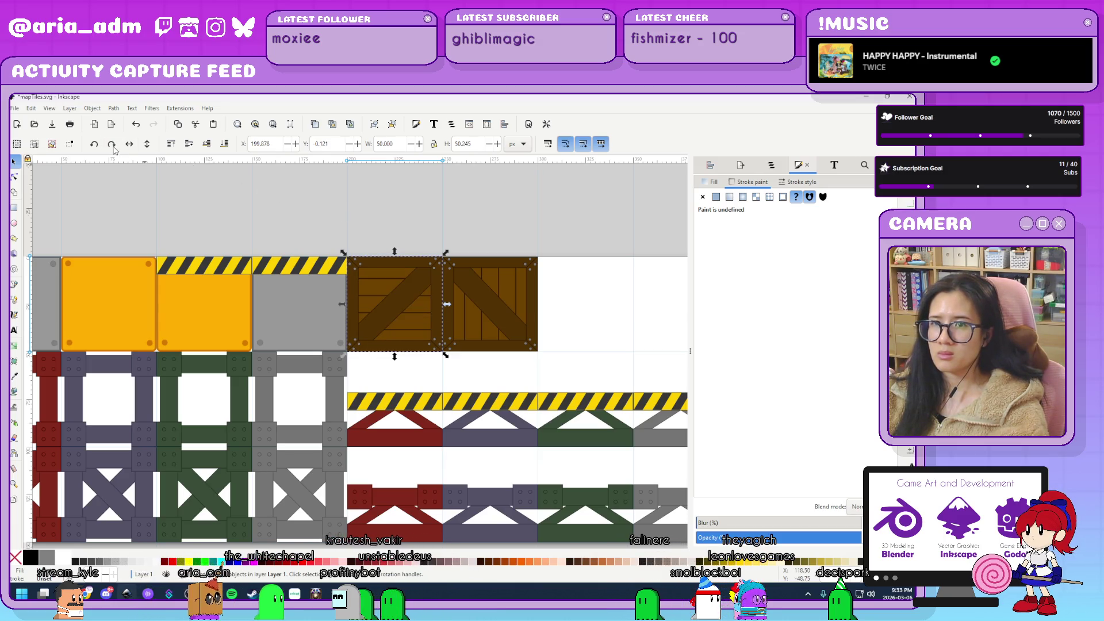
pyautogui.hotkey('ctrl', 'z')
pyautogui.click(476, 289)
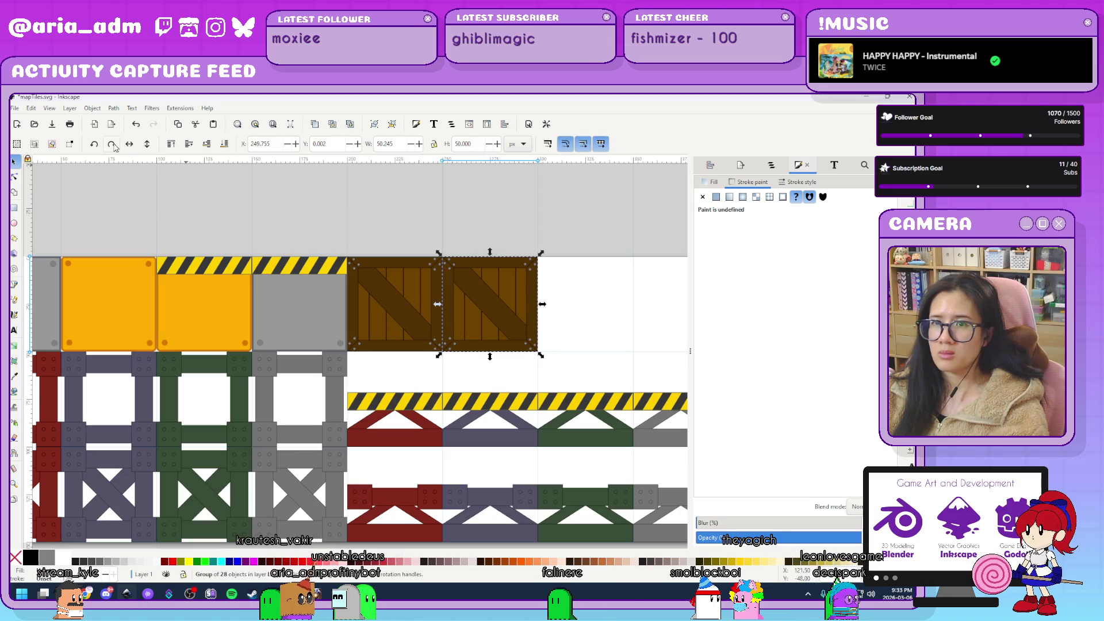
pyautogui.click(112, 145)
pyautogui.click(128, 147)
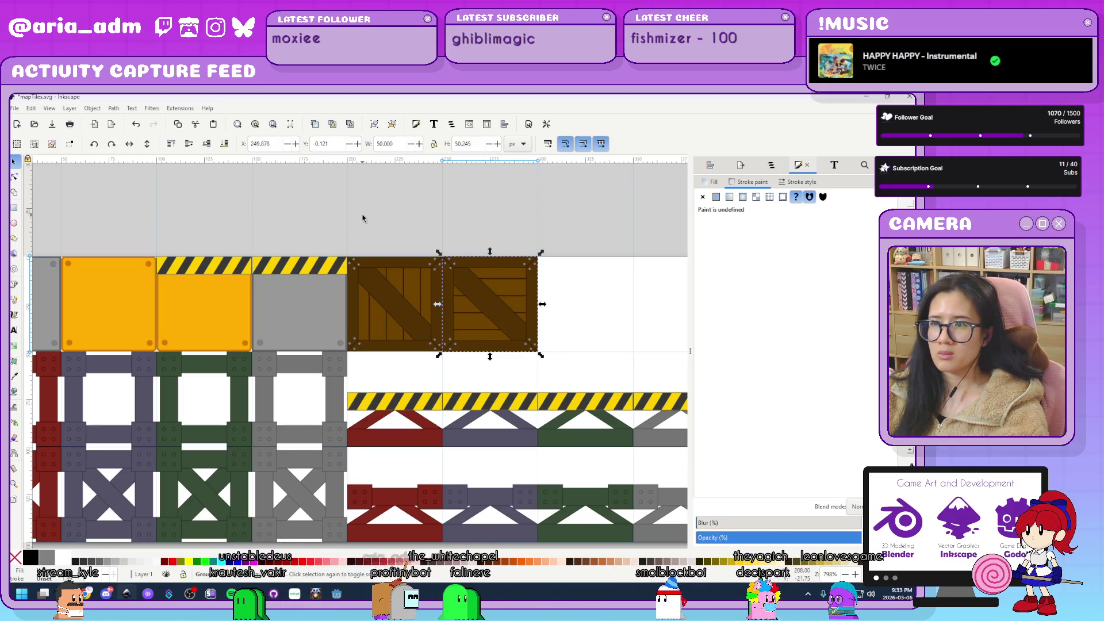
pyautogui.scroll(1, 569, 294)
pyautogui.scroll(2, 570, 295)
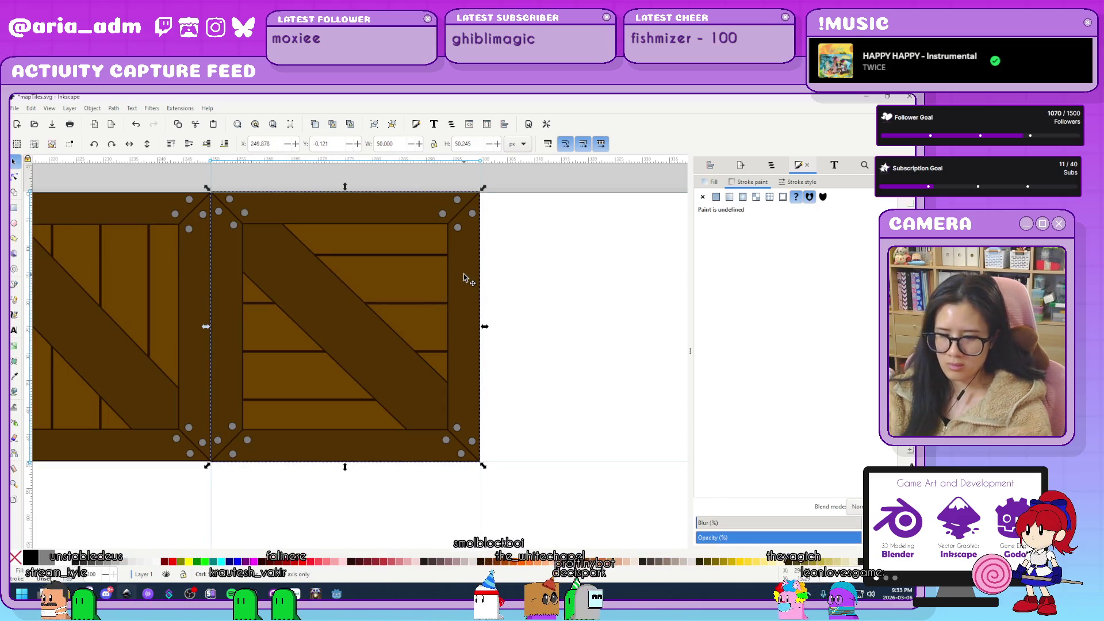
pyautogui.hotkey('ctrl', 'shift', 'g')
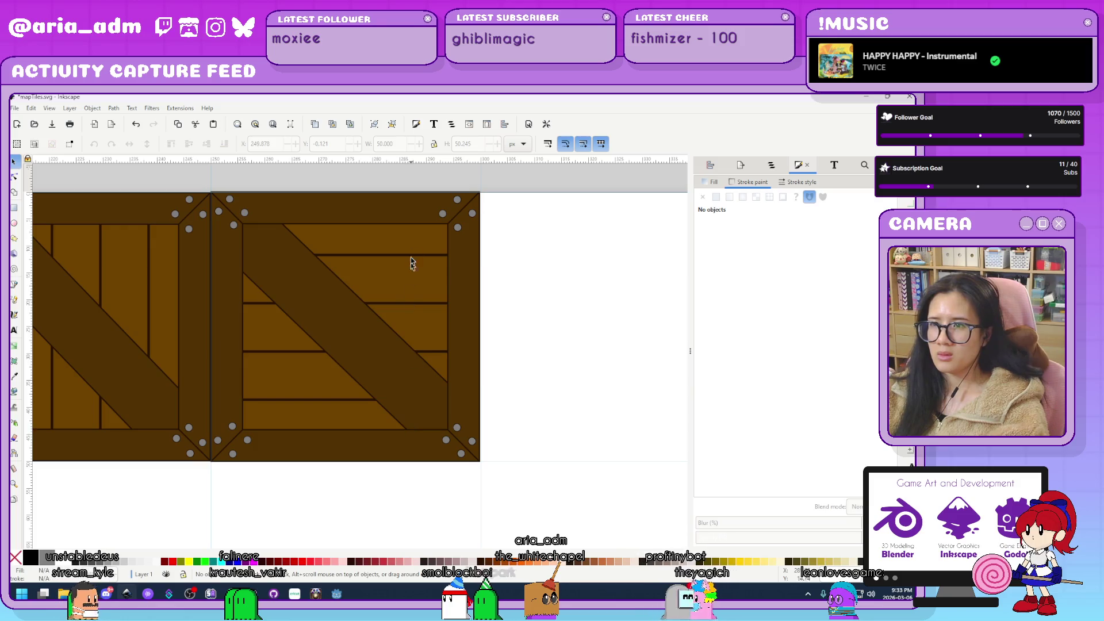
# Give the two selected crate planks a light grey fill.
pyautogui.click(417, 275)
pyautogui.keyDown('shift'); pyautogui.click(432, 374); pyautogui.keyUp('shift')
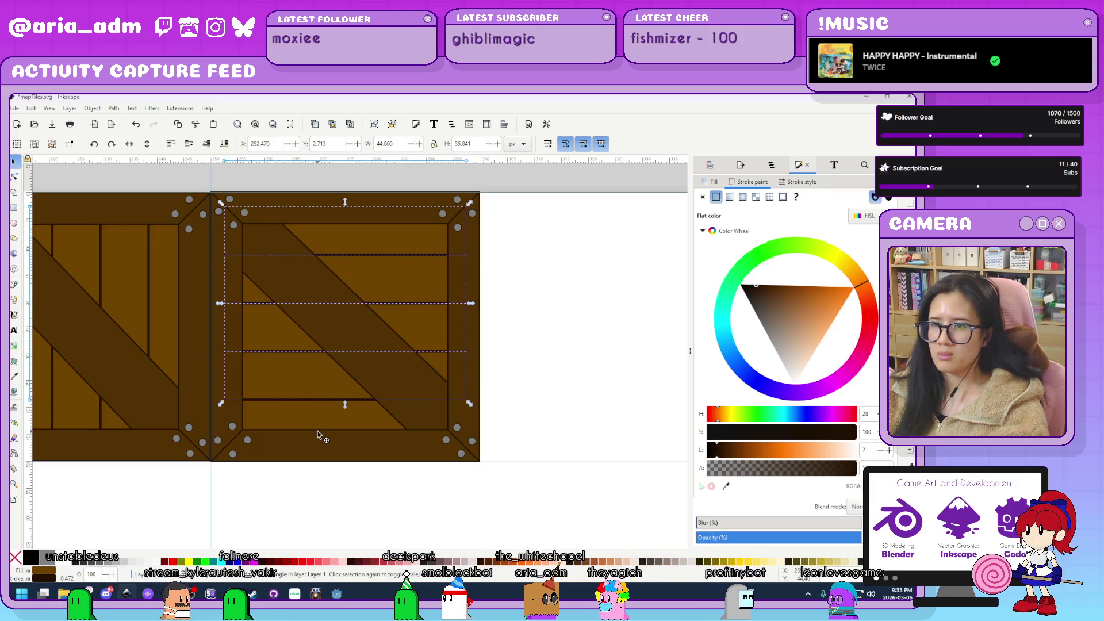
pyautogui.click(716, 181)
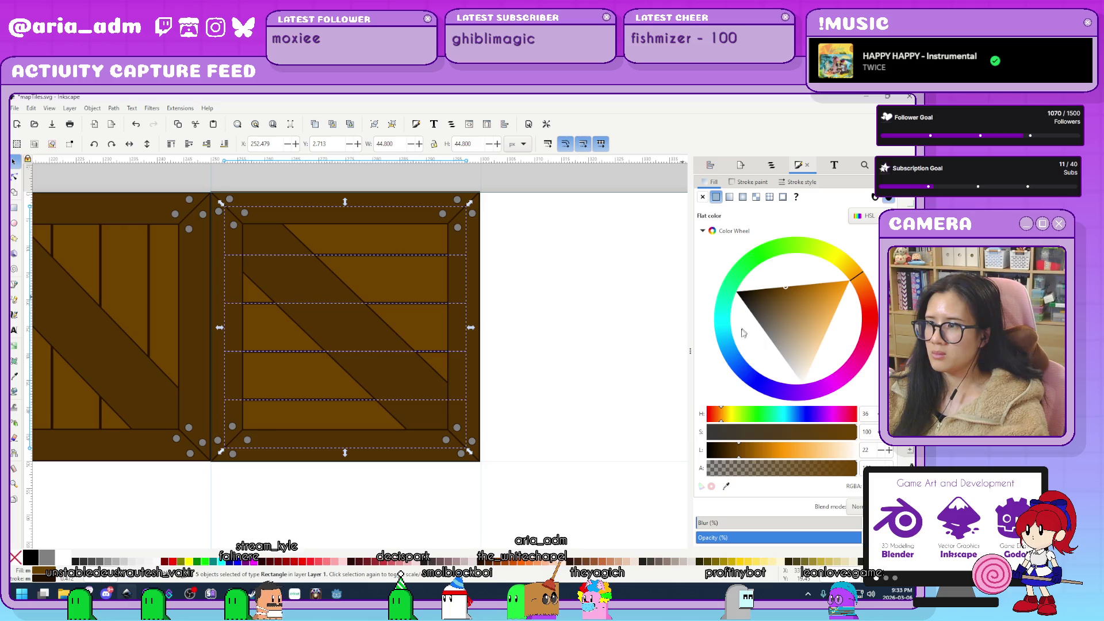
pyautogui.moveTo(748, 337)
pyautogui.mouseDown()
pyautogui.moveTo(772, 344)
pyautogui.moveTo(779, 368)
pyautogui.mouseUp()
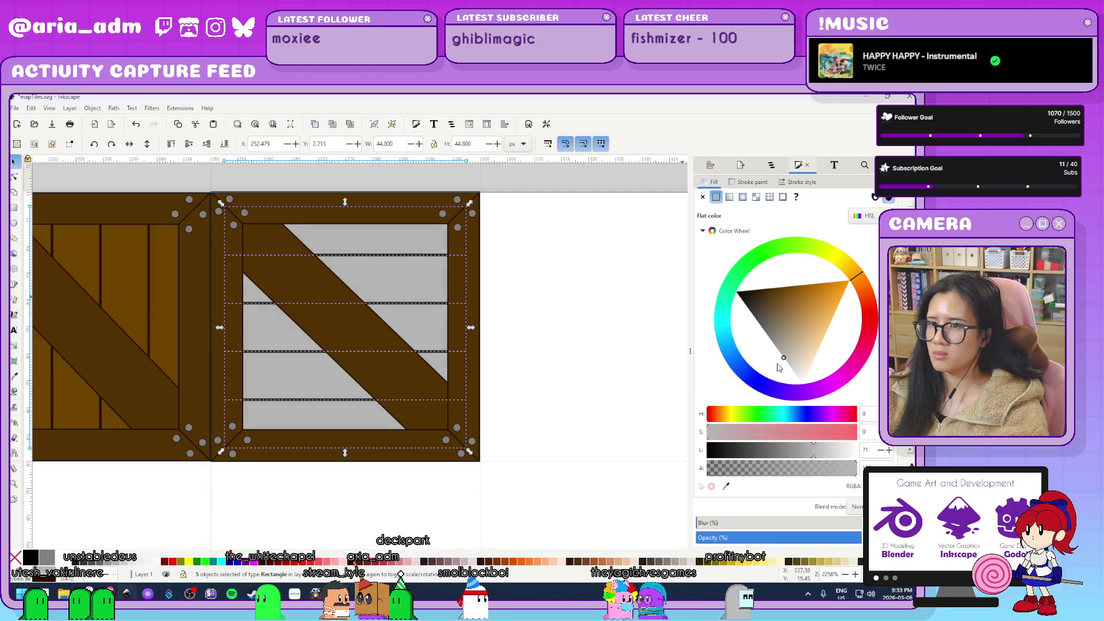
# Recolour the crate's frame copy grey.
pyautogui.click(344, 434)
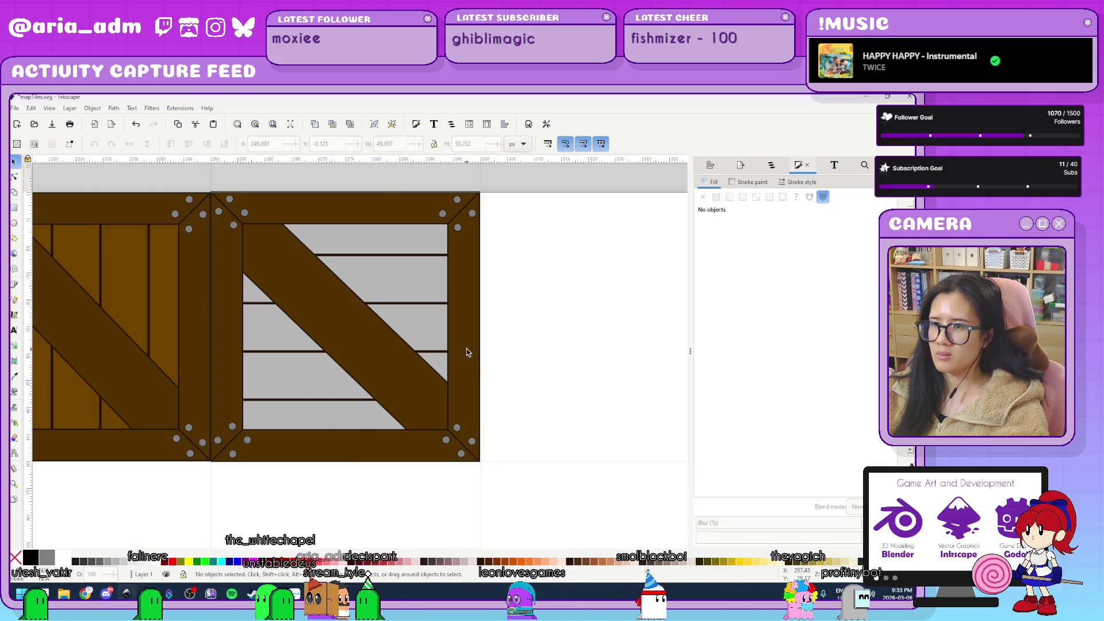
pyautogui.hotkey('ctrl', 'v')
pyautogui.hotkey('ctrl', 'z')
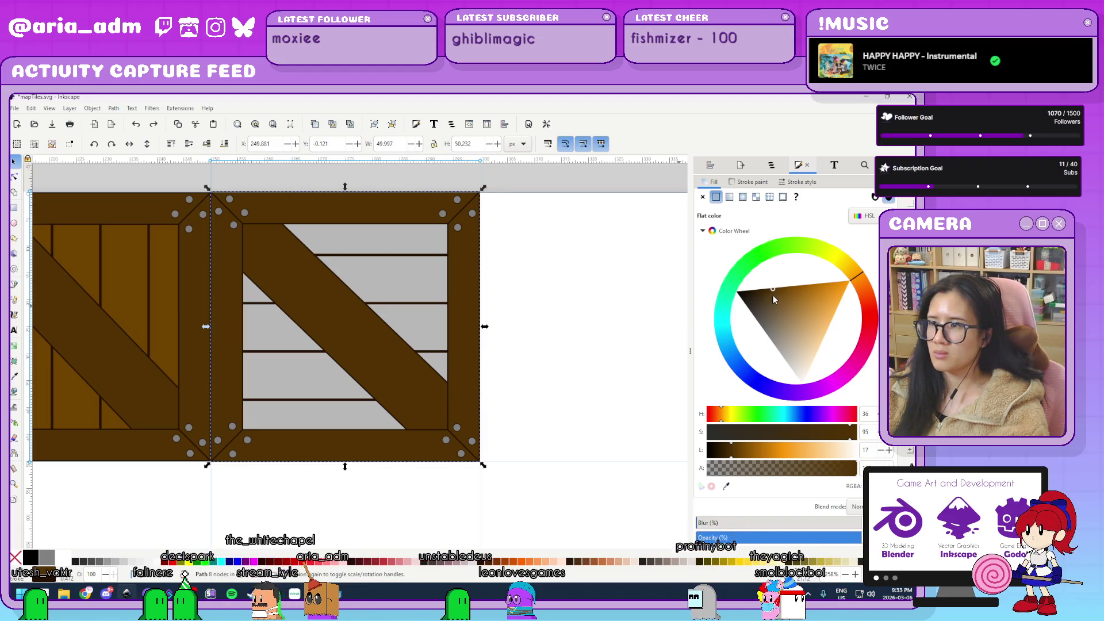
pyautogui.moveTo(772, 293)
pyautogui.mouseDown()
pyautogui.moveTo(757, 310)
pyautogui.moveTo(799, 386)
pyautogui.moveTo(767, 356)
pyautogui.mouseUp()
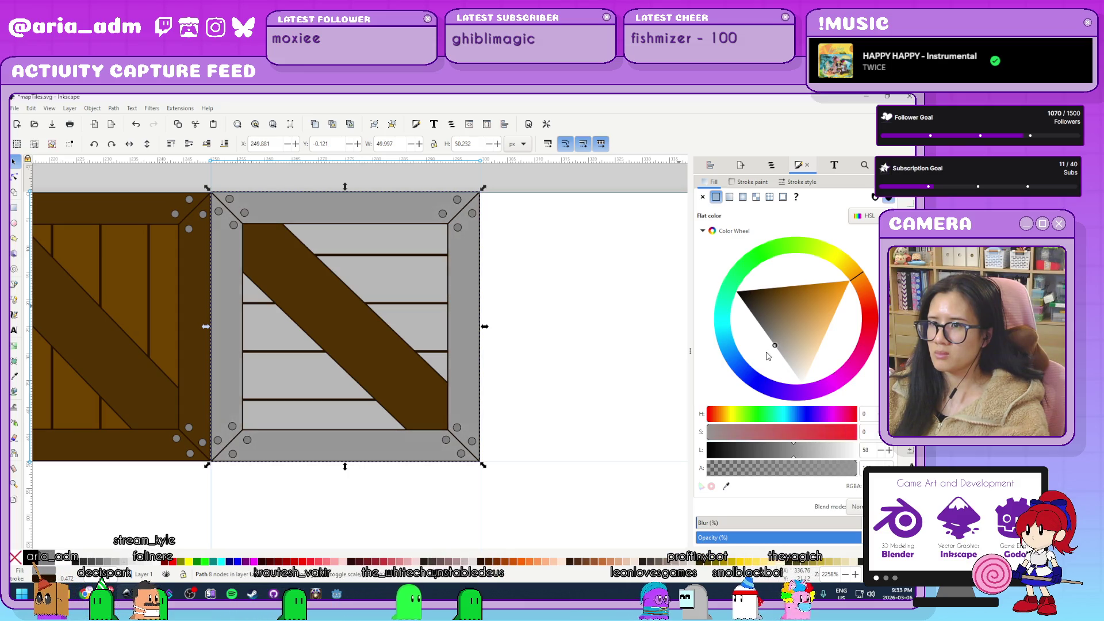
# Copy the frame's grey onto the diagonal brace with the Dropper.
pyautogui.click(568, 389)
pyautogui.click(409, 387)
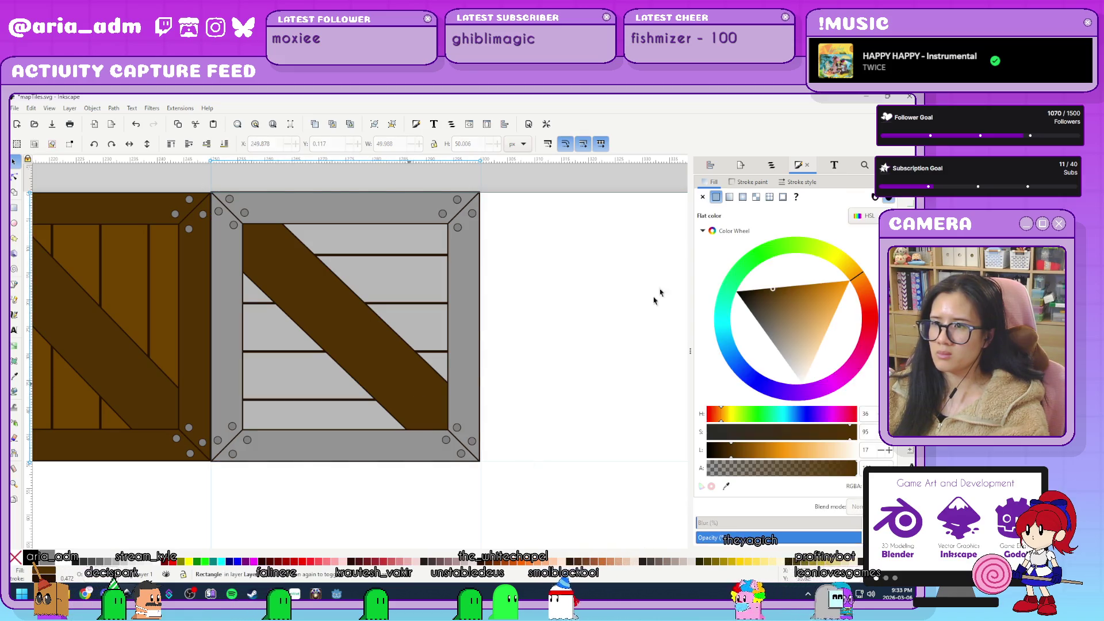
pyautogui.press('d')
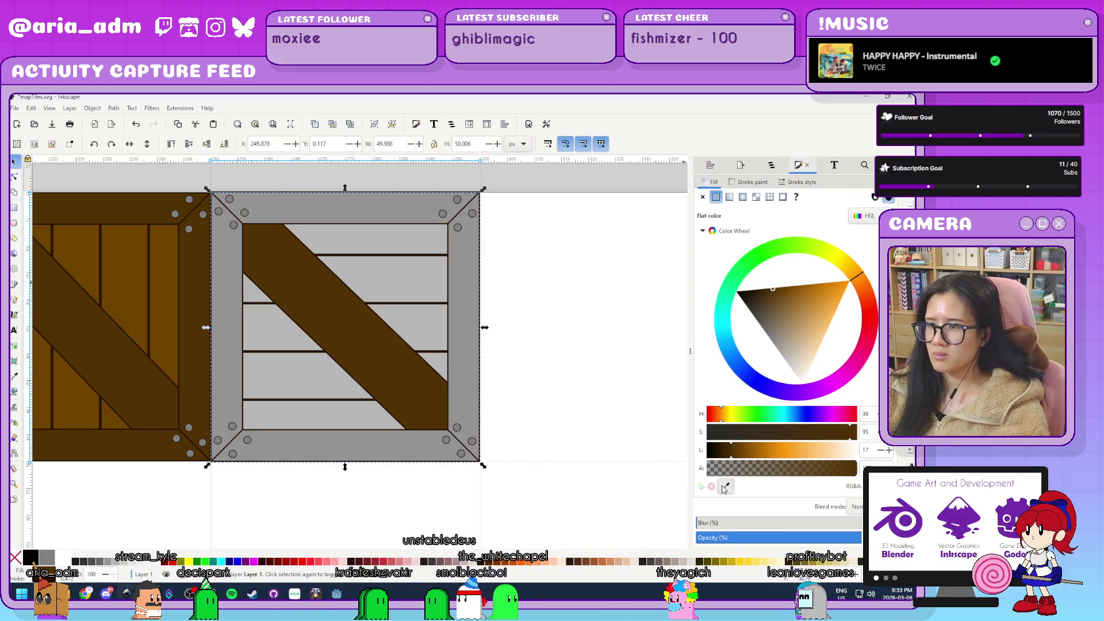
pyautogui.click(469, 333)
pyautogui.press('s')
pyautogui.scroll(6, 443, 406)
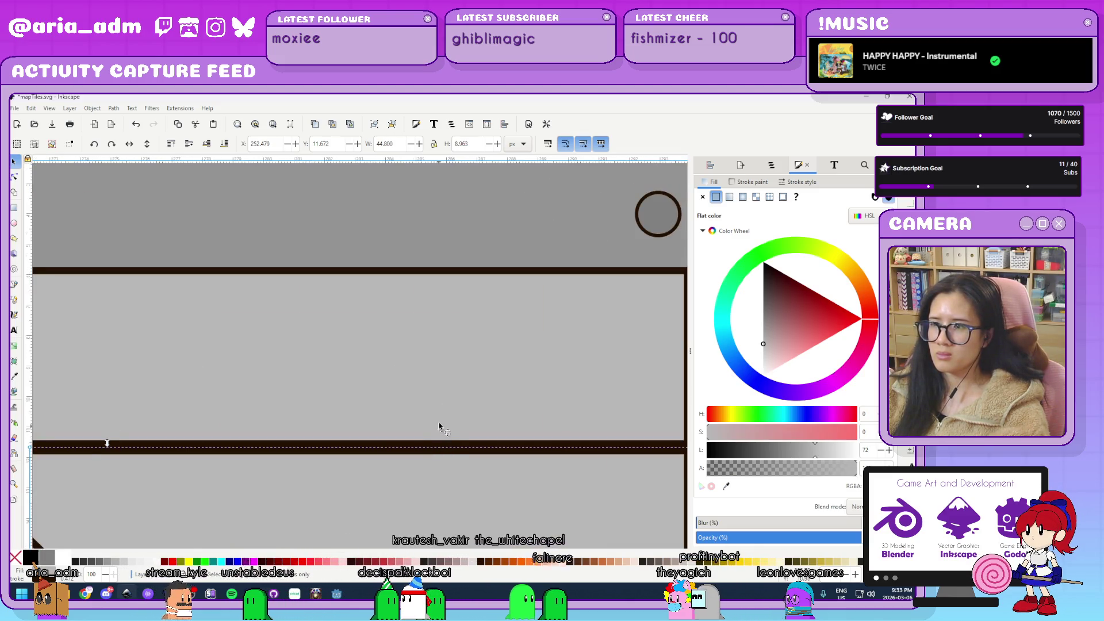
pyautogui.scroll(-4, 438, 437)
pyautogui.scroll(3, 449, 445)
pyautogui.scroll(-5, 449, 429)
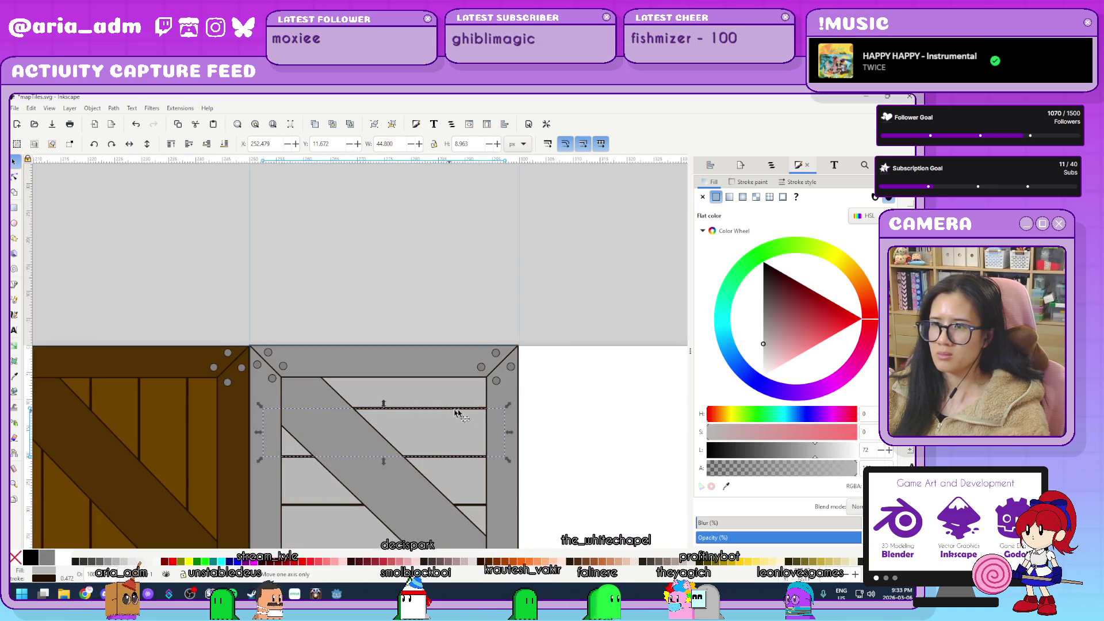
pyautogui.click(579, 423)
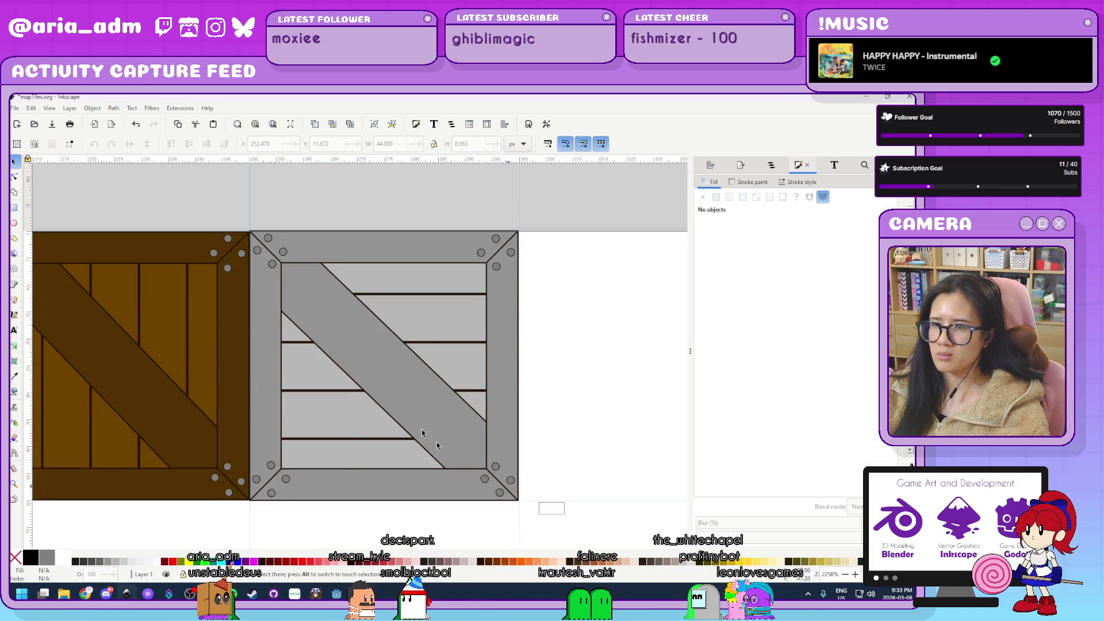
# Sample the grey crate's colour for its outlines and darken that stroke on the colour wheel.
pyautogui.moveTo(248, 178); pyautogui.dragTo(245, 190)
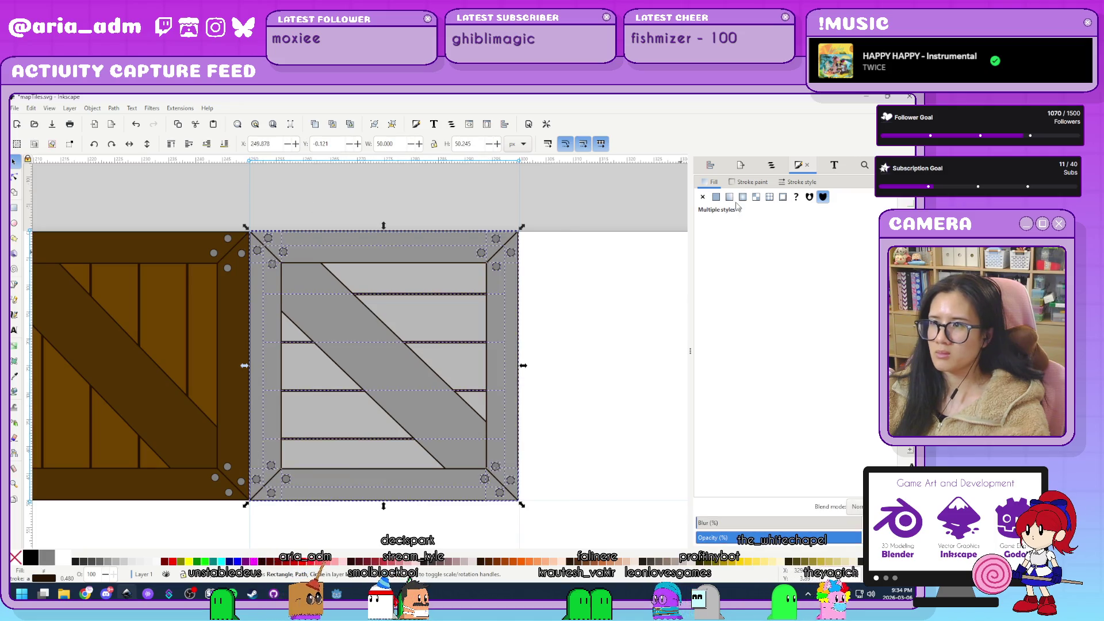
pyautogui.click(748, 182)
pyautogui.click(726, 487)
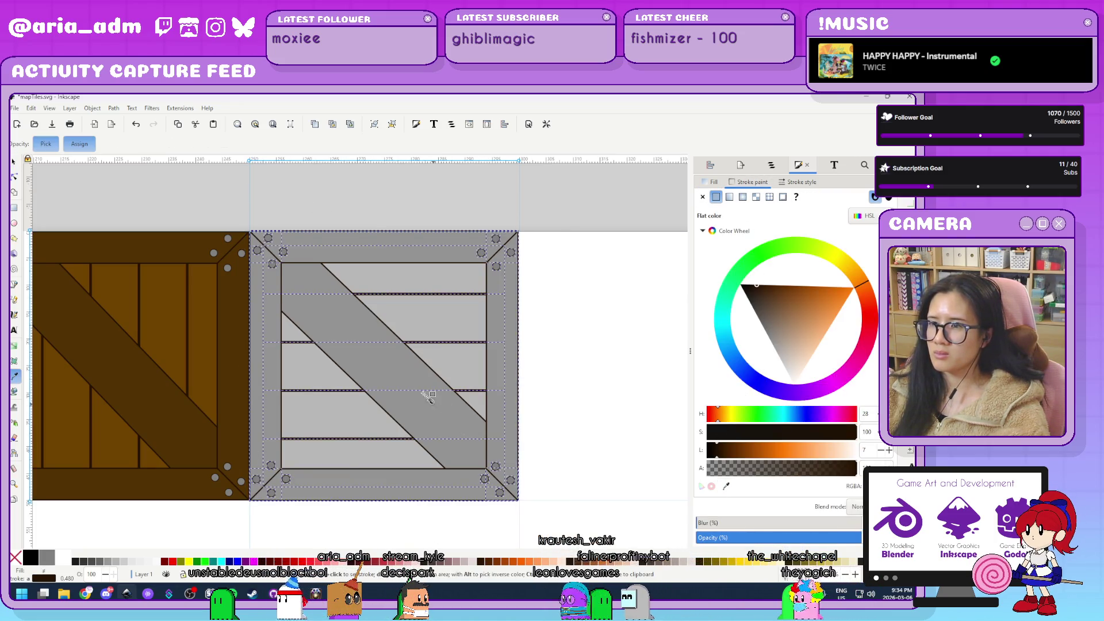
pyautogui.click(448, 361)
pyautogui.moveTo(778, 314)
pyautogui.mouseDown()
pyautogui.moveTo(767, 328)
pyautogui.moveTo(750, 293)
pyautogui.mouseUp()
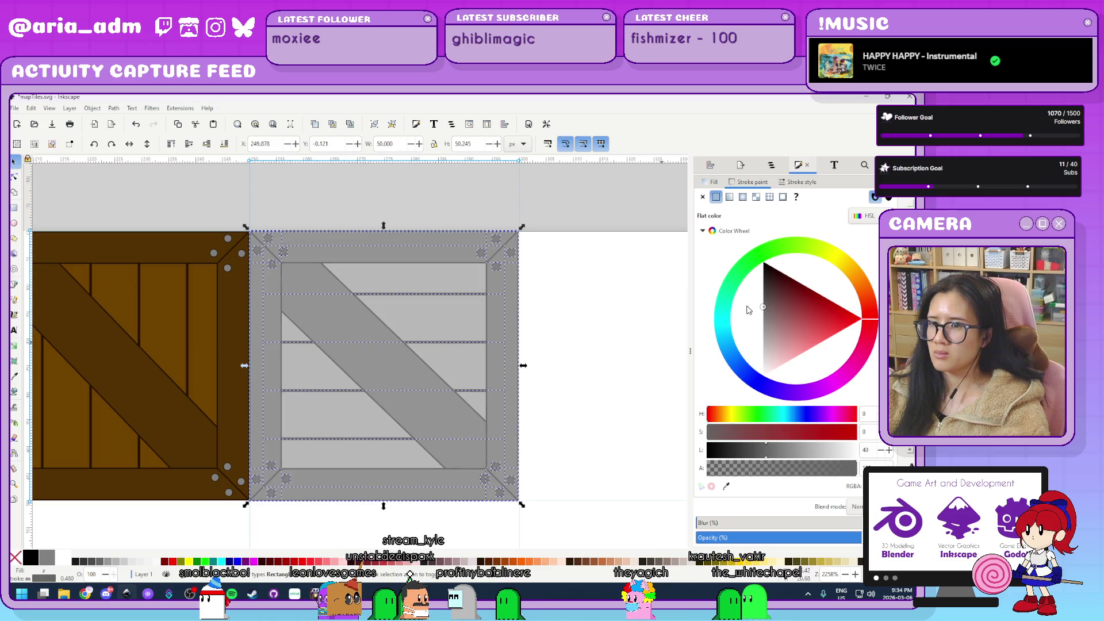
pyautogui.click(609, 345)
# Snap the grey crate group to X 250, Y 0 and scale it to 50 × 50 px.
pyautogui.keyDown('ctrl'); pyautogui.scroll(2, 291, 207); pyautogui.keyUp('ctrl')
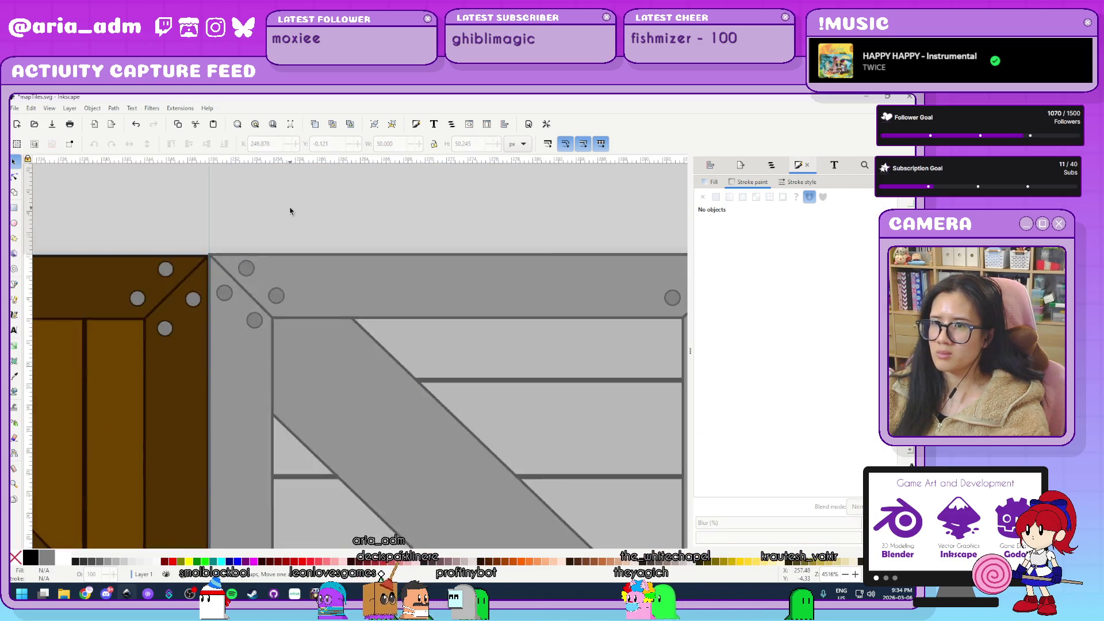
pyautogui.keyDown('ctrl'); pyautogui.scroll(-3, 291, 207); pyautogui.keyUp('ctrl')
pyautogui.moveTo(258, 200); pyautogui.dragTo(258, 183)
pyautogui.keyDown('ctrl'); pyautogui.scroll(6, 477, 197); pyautogui.keyUp('ctrl')
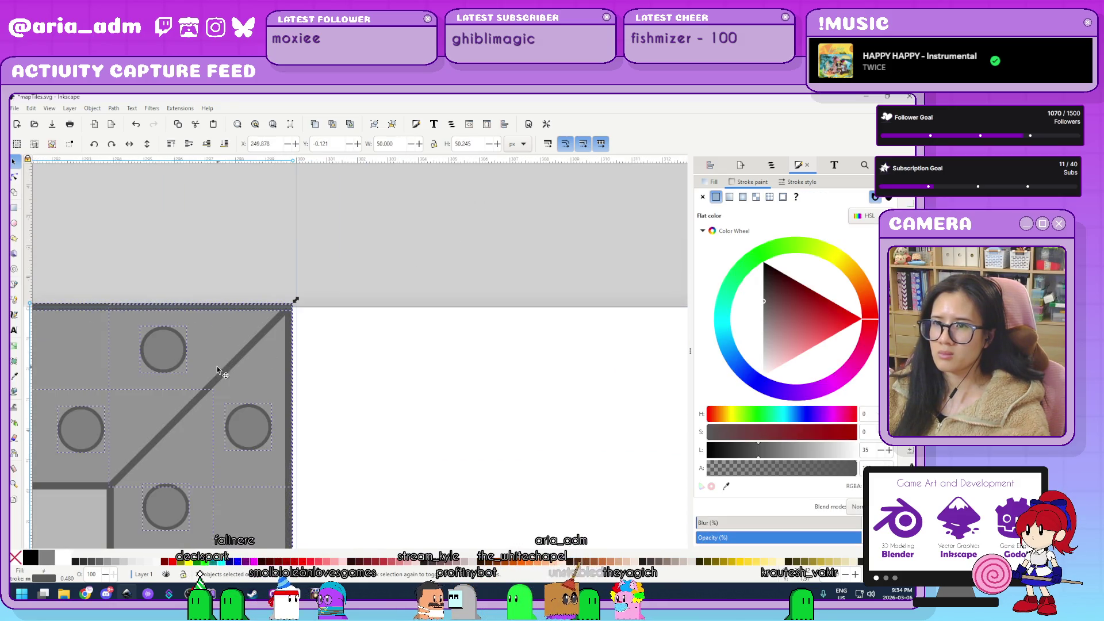
pyautogui.moveTo(249, 315); pyautogui.dragTo(266, 340)
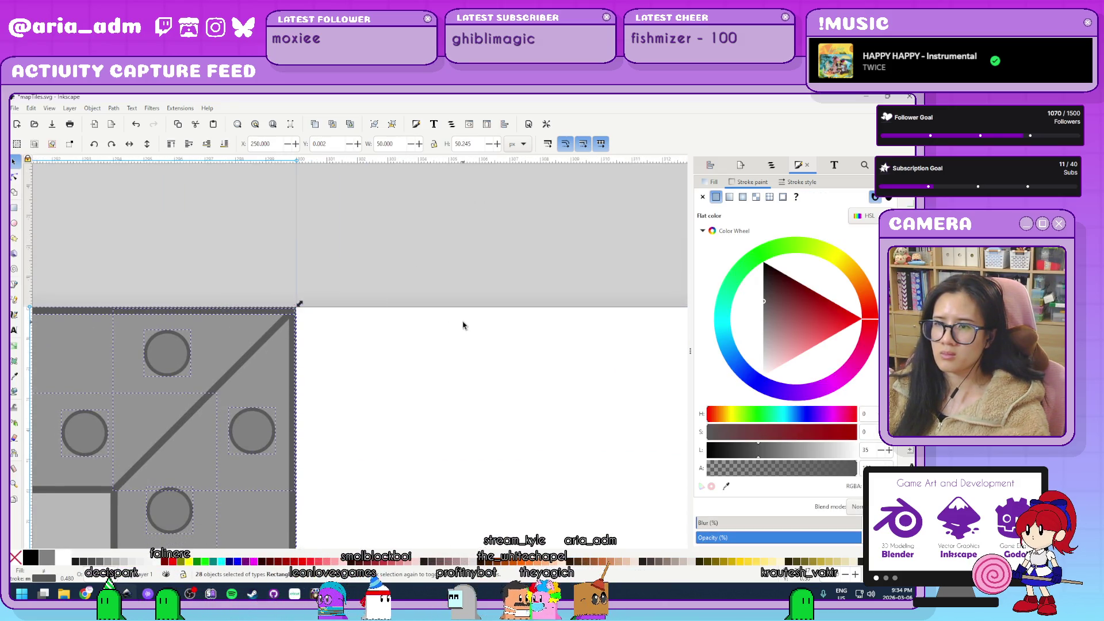
pyautogui.scroll(-5, 463, 321)
pyautogui.scroll(-3, 465, 321)
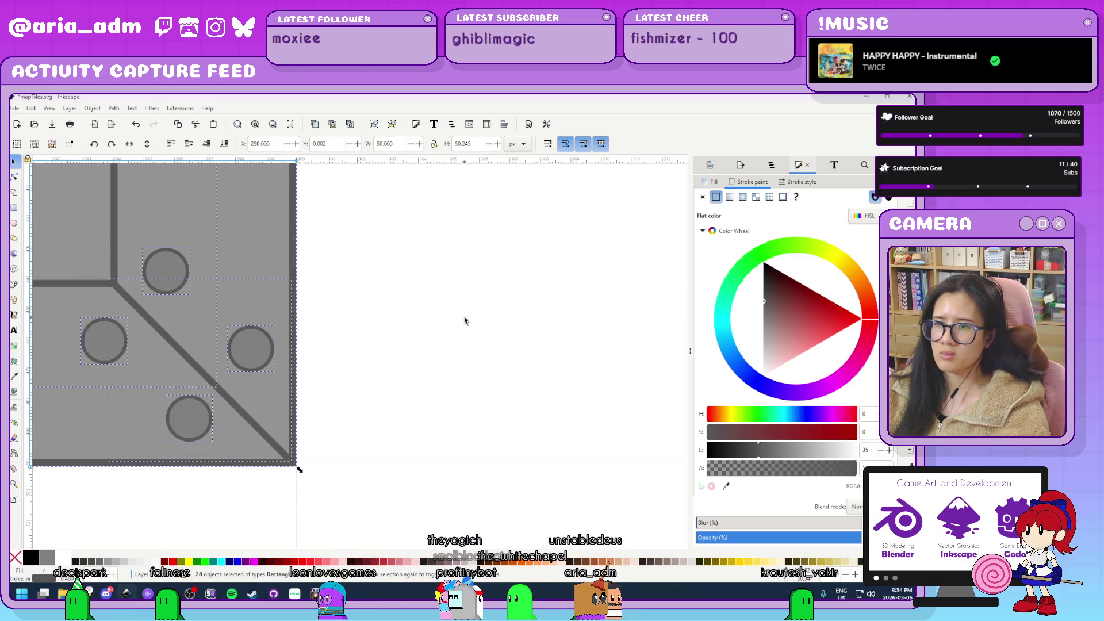
pyautogui.moveTo(310, 471)
pyautogui.mouseDown()
pyautogui.moveTo(273, 449)
pyautogui.moveTo(299, 462)
pyautogui.mouseUp()
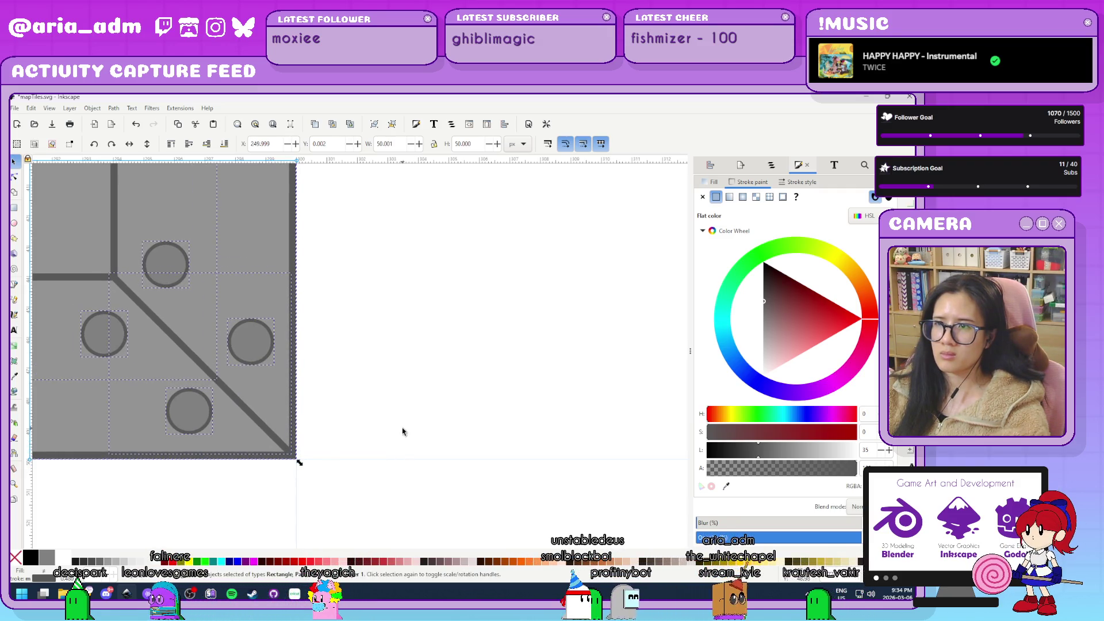
pyautogui.scroll(-5, 404, 440)
pyautogui.scroll(3, 403, 429)
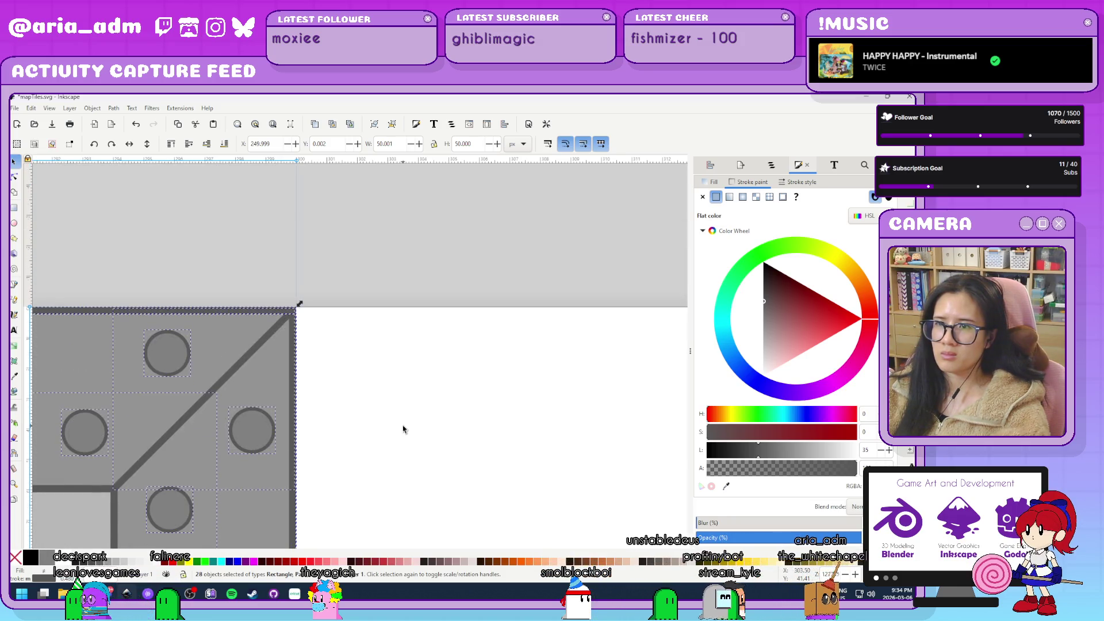
# Check the brown crate tile, then deselect and save mapTiles.svg.
pyautogui.scroll(-6, 405, 429)
pyautogui.scroll(1, 219, 348)
pyautogui.scroll(5, 220, 348)
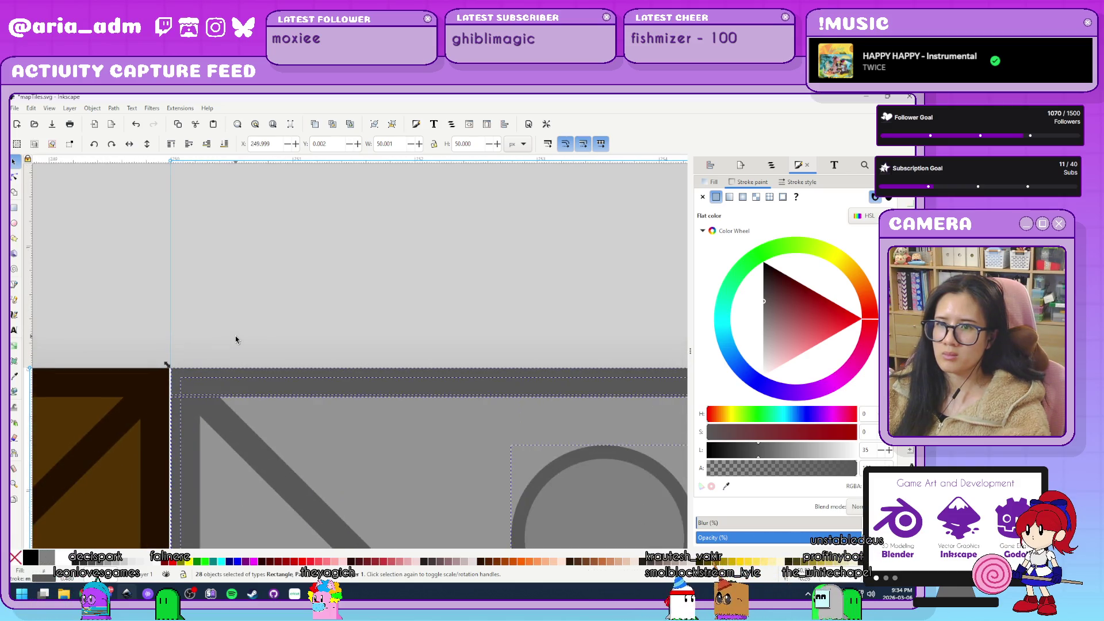
pyautogui.moveTo(149, 389); pyautogui.dragTo(175, 388)
pyautogui.scroll(-5, 309, 300)
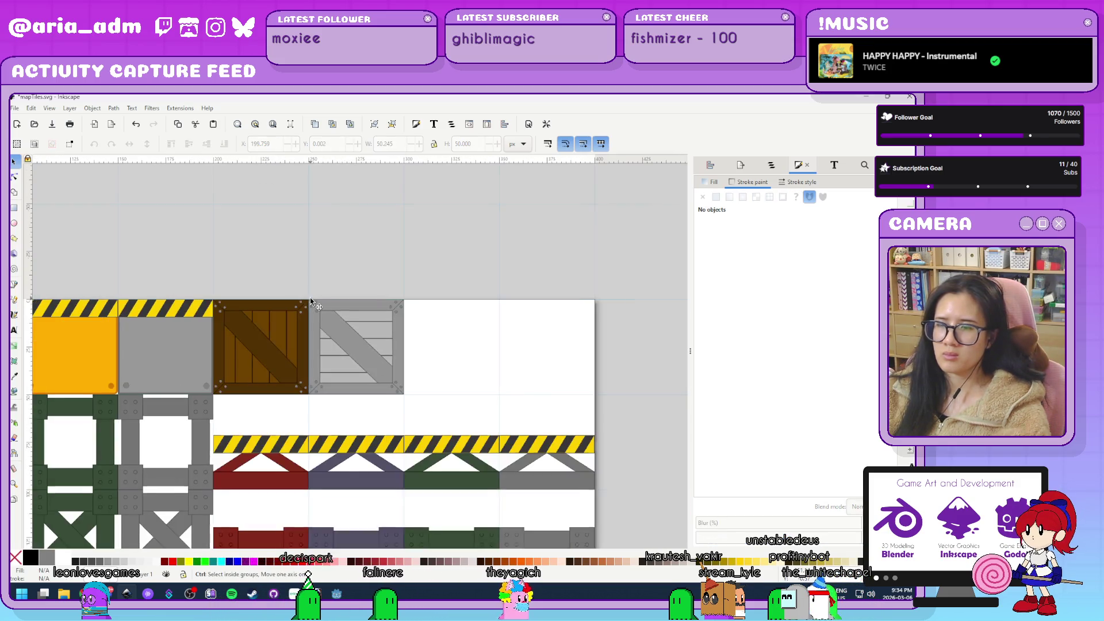
pyautogui.click(531, 385)
pyautogui.hotkey('ctrl', 's')
# Delete the grey crate's diagonal brace plank and save mapTiles.svg again.
pyautogui.scroll(2, 463, 377)
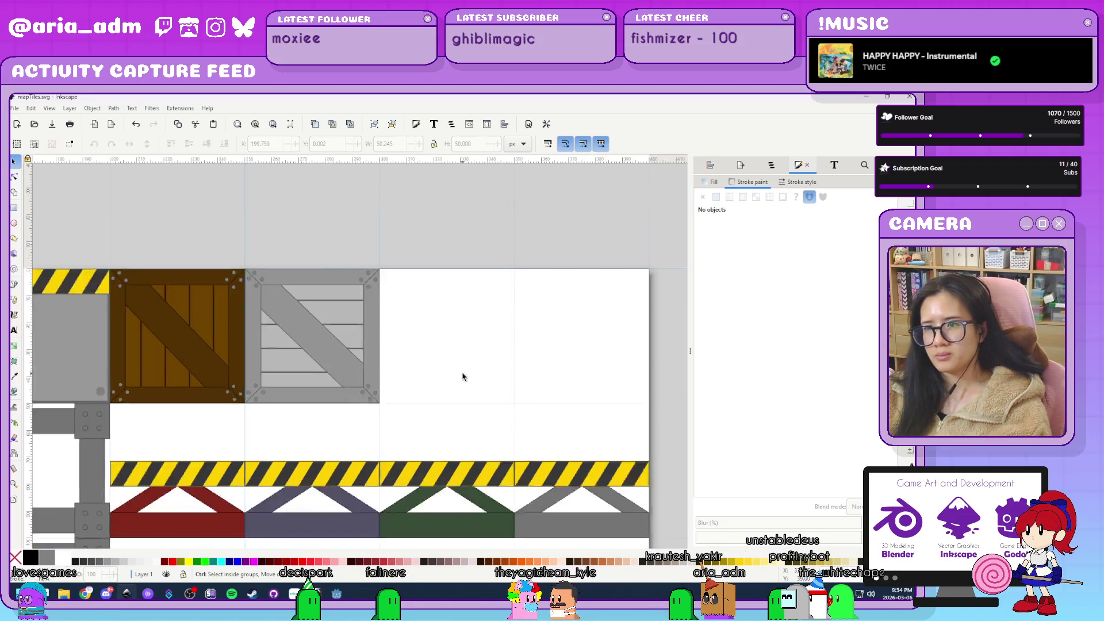
pyautogui.click(298, 362)
pyautogui.moveTo(295, 363); pyautogui.dragTo(505, 377)
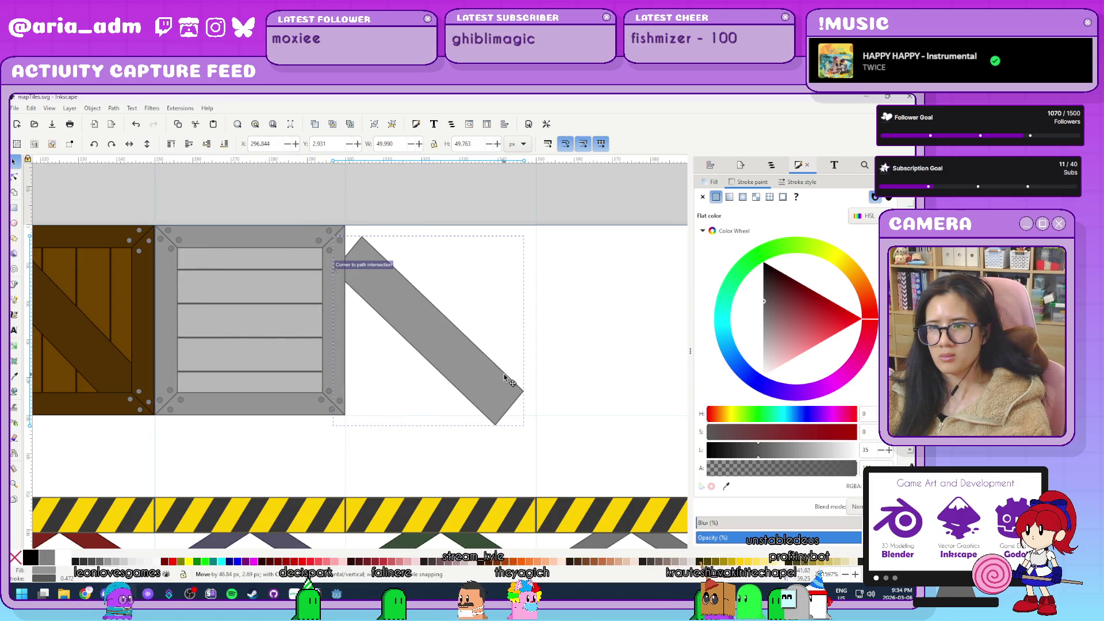
pyautogui.press('Delete')
pyautogui.scroll(-4, 505, 378)
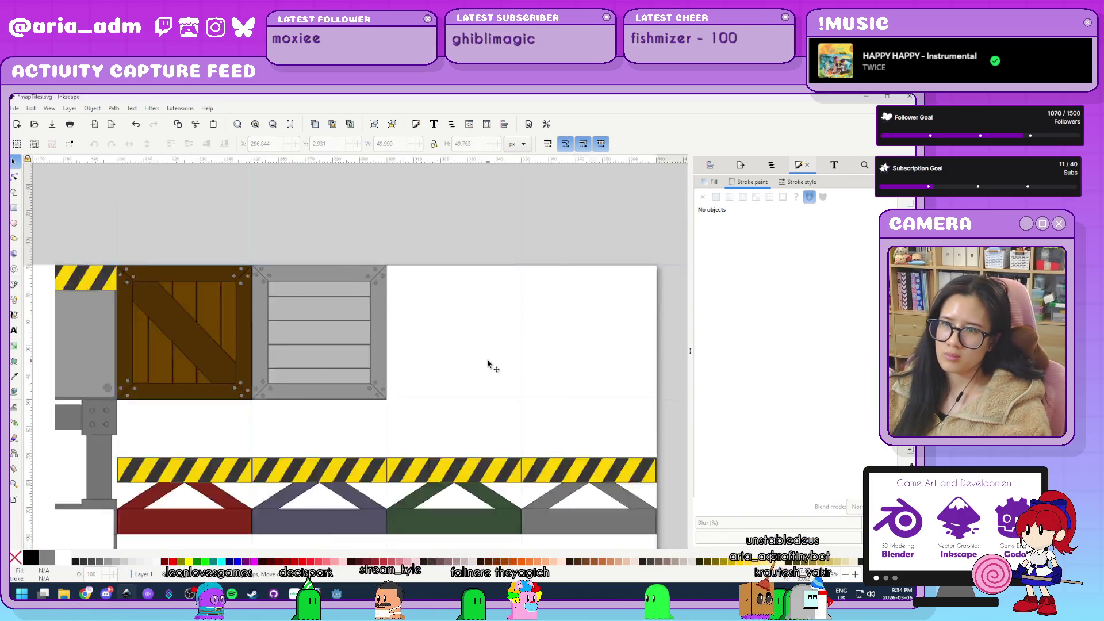
pyautogui.hotkey('ctrl', 's')
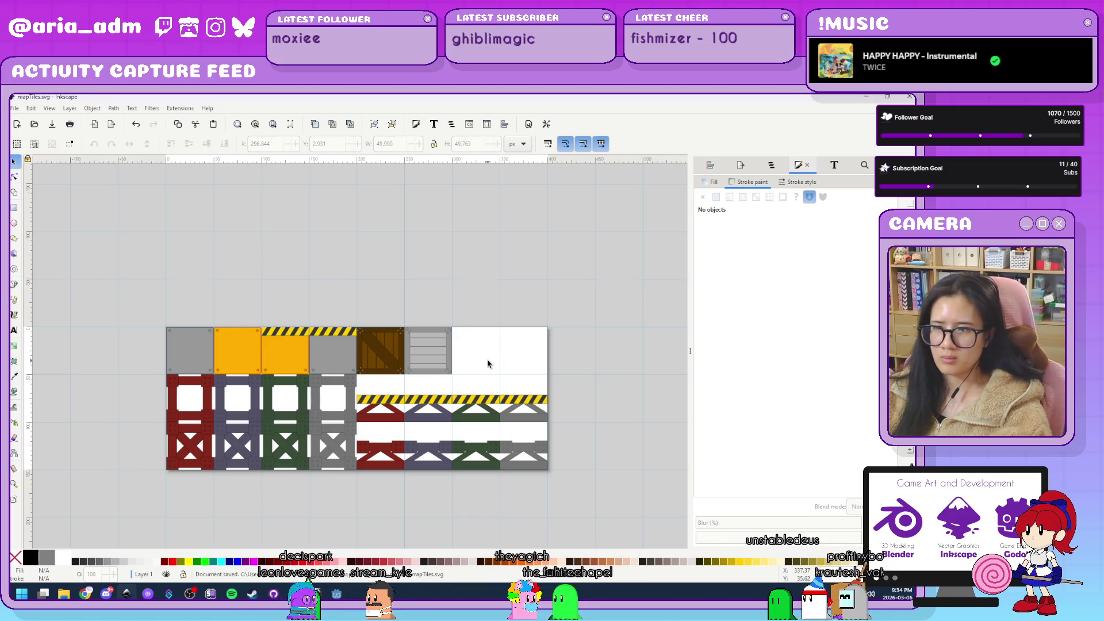
pyautogui.scroll(3, 488, 364)
# Bring the brown and grey crates into view, undoing an accidental move of the crate frame.
pyautogui.scroll(2, 486, 364)
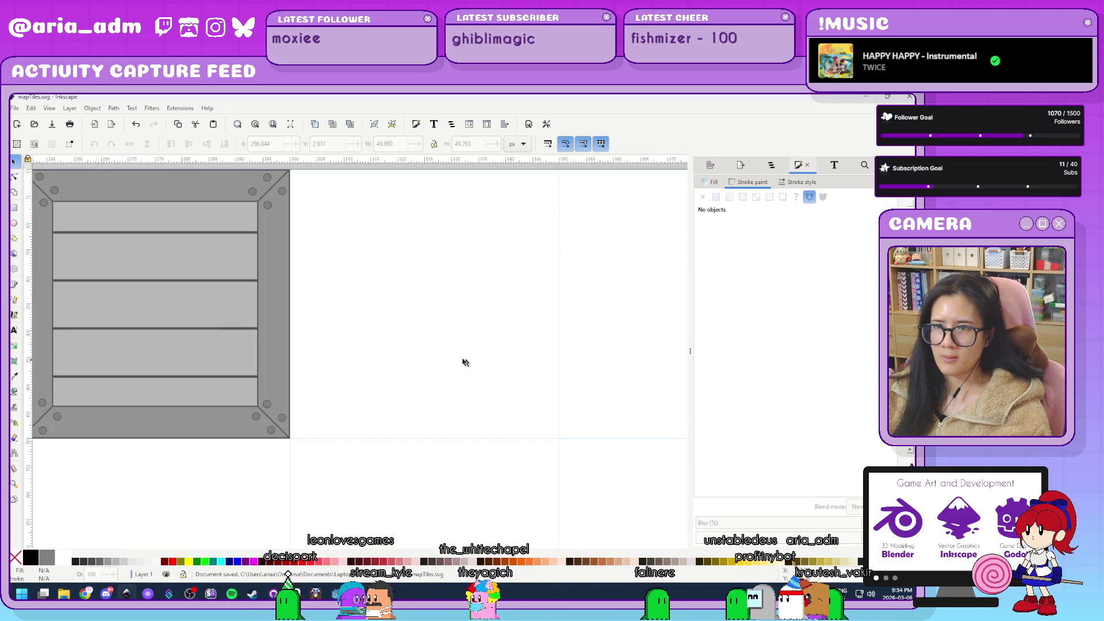
pyautogui.moveTo(382, 322); pyautogui.dragTo(534, 390)
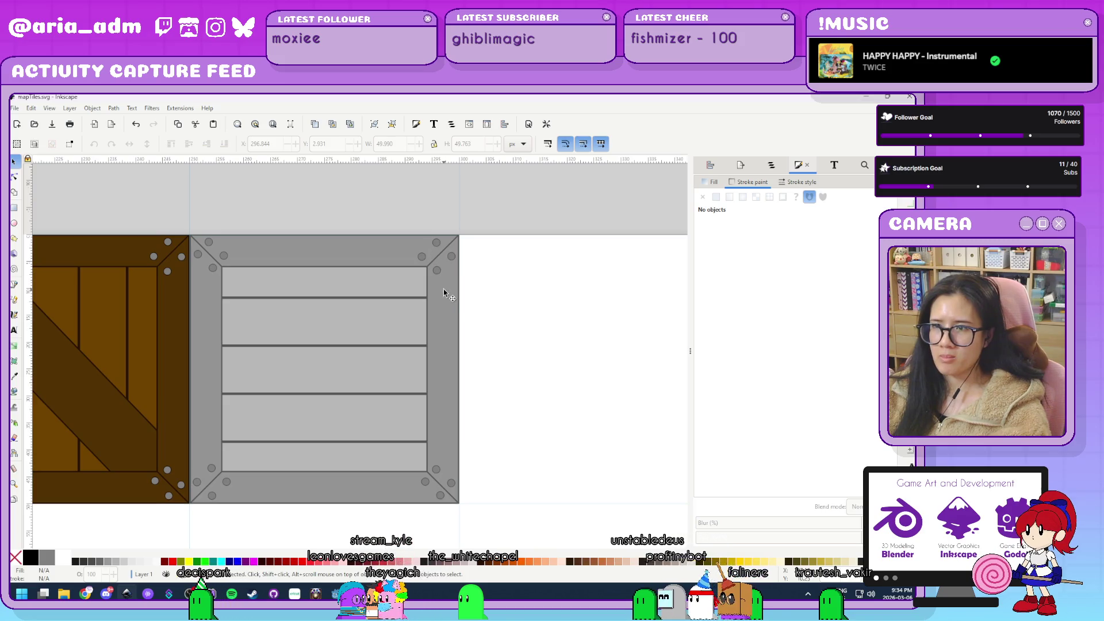
pyautogui.moveTo(446, 295)
pyautogui.mouseDown()
pyautogui.moveTo(443, 304)
pyautogui.moveTo(662, 338)
pyautogui.mouseUp()
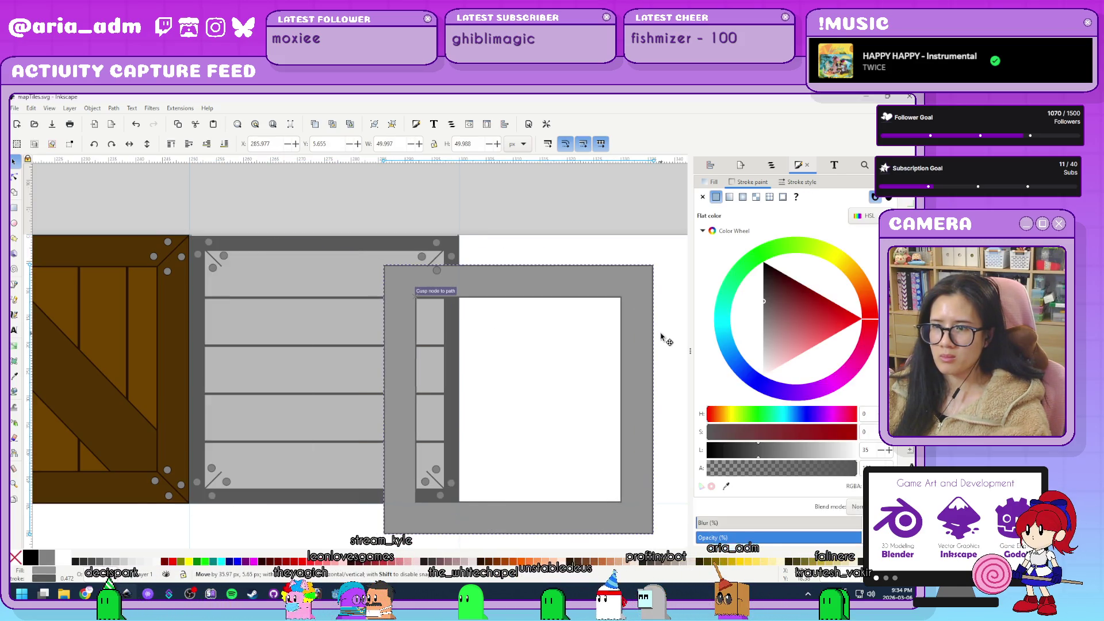
pyautogui.hotkey('ctrl', 'z')
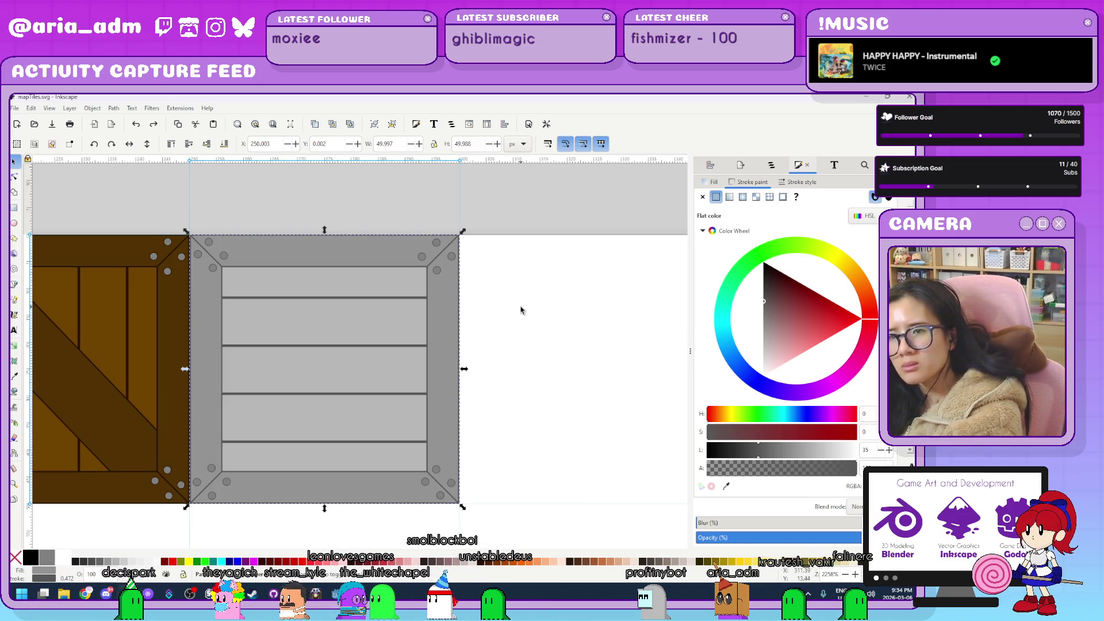
pyautogui.click(509, 289)
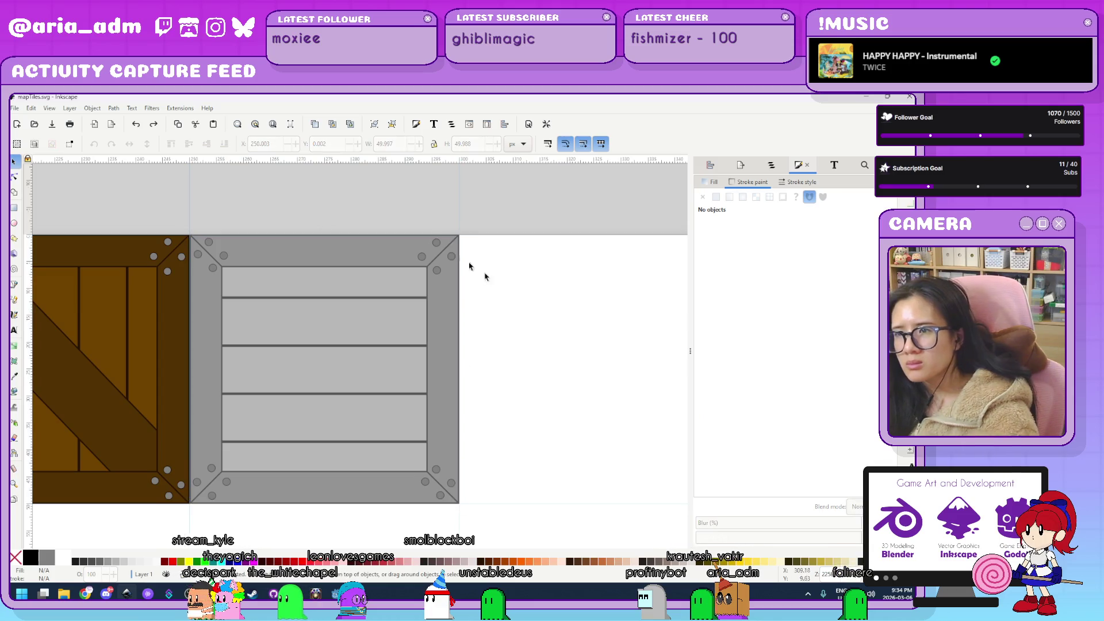
# Delete the top-right, bottom-right, bottom-left and top-left corner bolt groups from the grey crate.
pyautogui.moveTo(408, 200); pyautogui.dragTo(407, 200)
pyautogui.press('Delete')
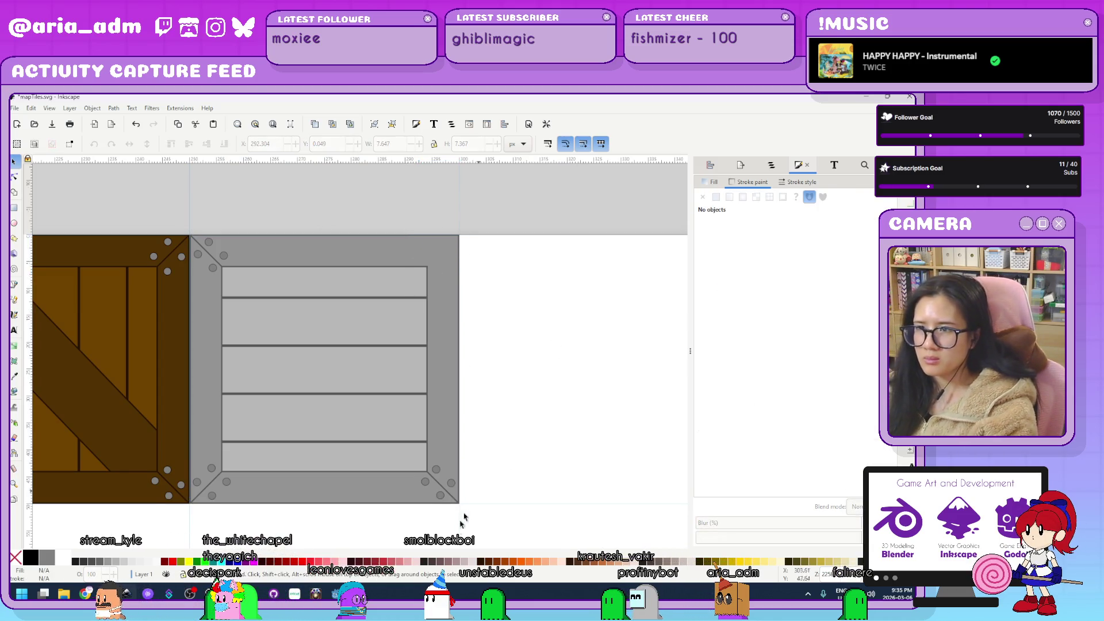
pyautogui.moveTo(497, 524); pyautogui.dragTo(382, 439)
pyautogui.press('Delete')
pyautogui.moveTo(259, 528); pyautogui.dragTo(185, 453)
pyautogui.press('Delete')
pyautogui.moveTo(261, 222); pyautogui.dragTo(187, 290)
pyautogui.press('Delete')
pyautogui.click(279, 258)
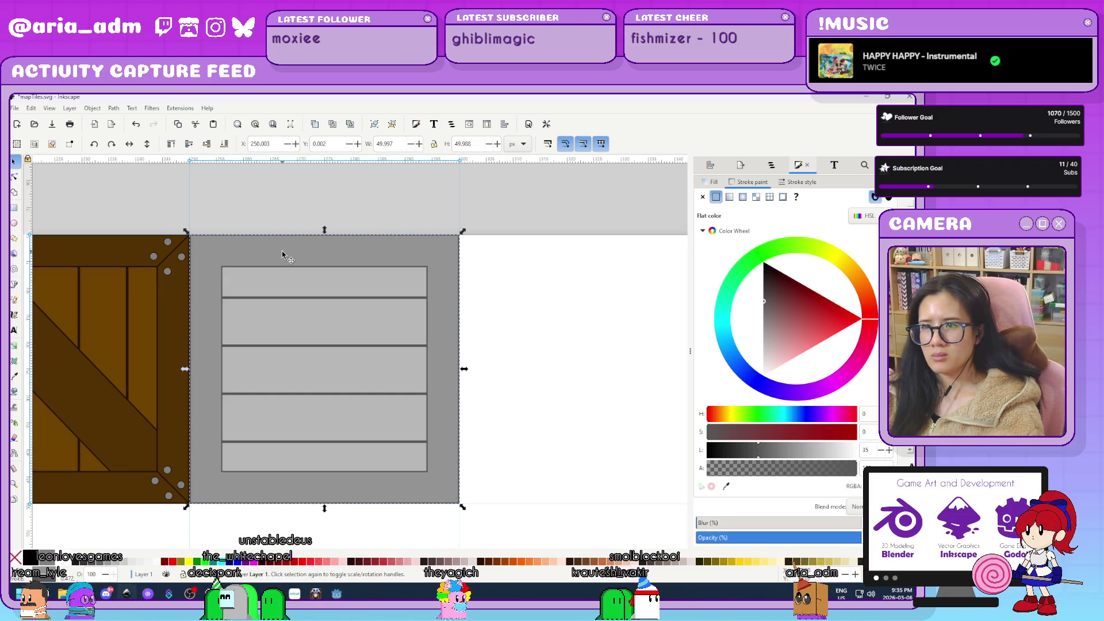
pyautogui.click(493, 254)
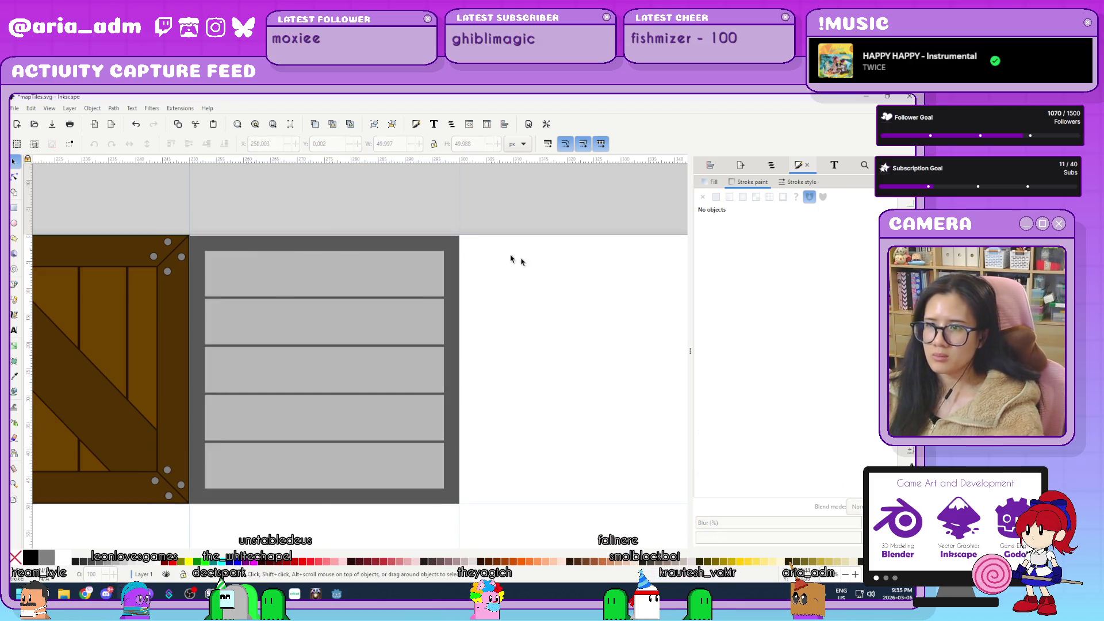
# Raise the hidden brown rectangle above the grey planks and select it with its border.
pyautogui.moveTo(461, 303); pyautogui.dragTo(656, 321)
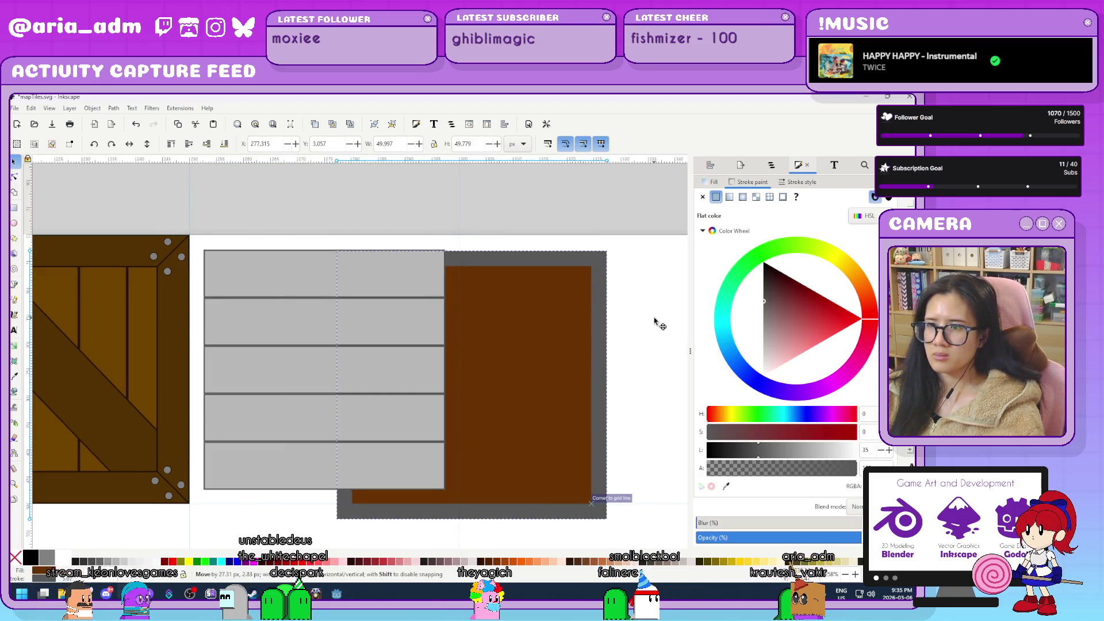
pyautogui.hotkey('ctrl', 'z')
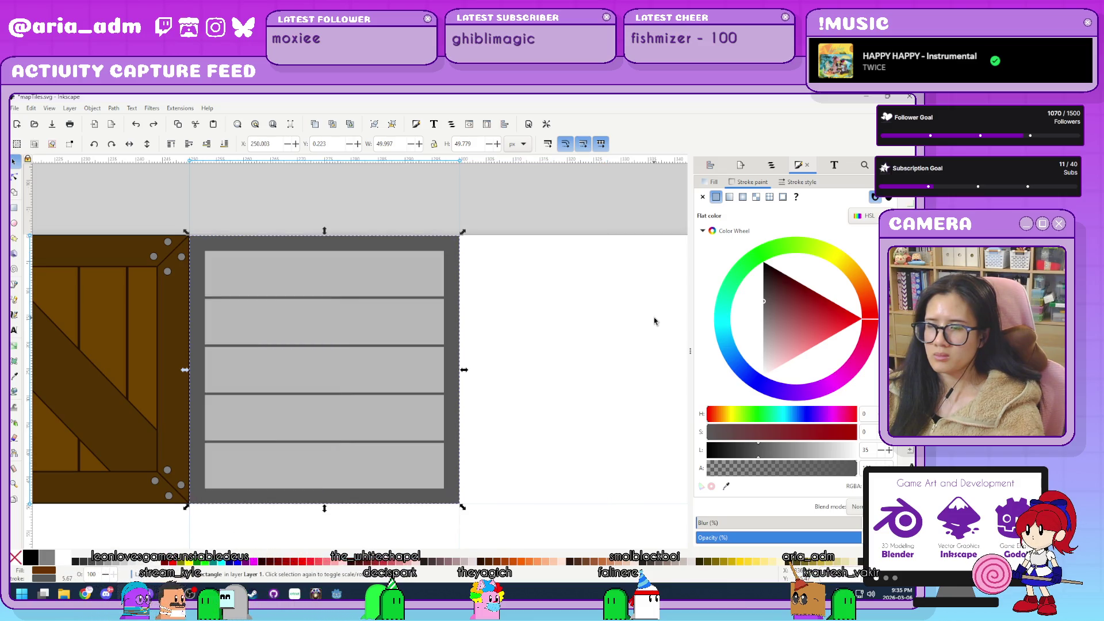
pyautogui.press('Home')
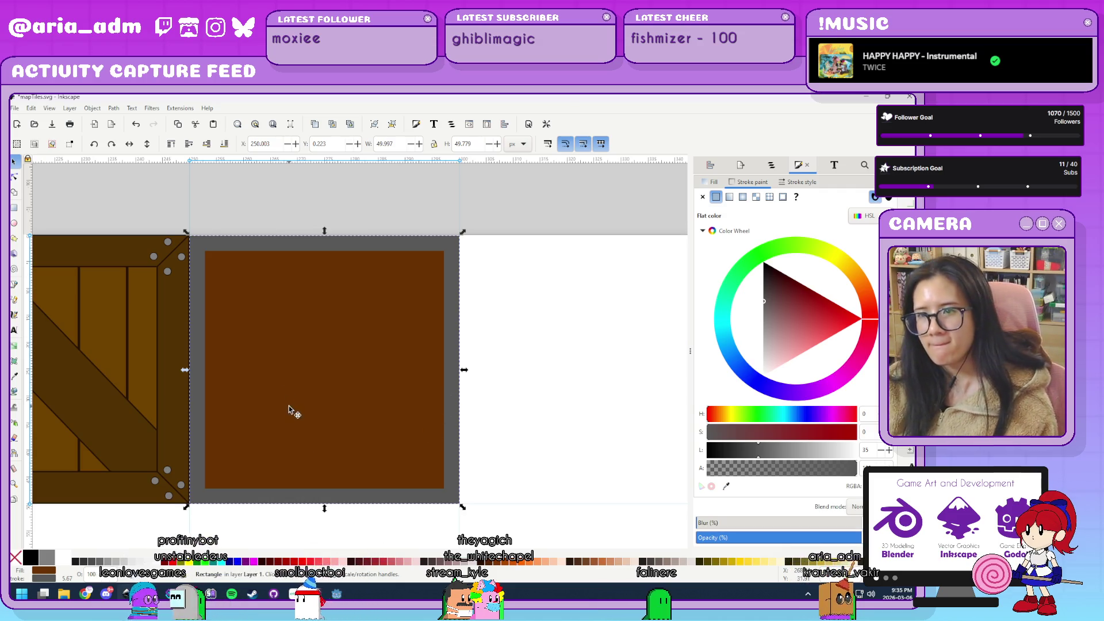
pyautogui.click(13, 208)
pyautogui.click(345, 376)
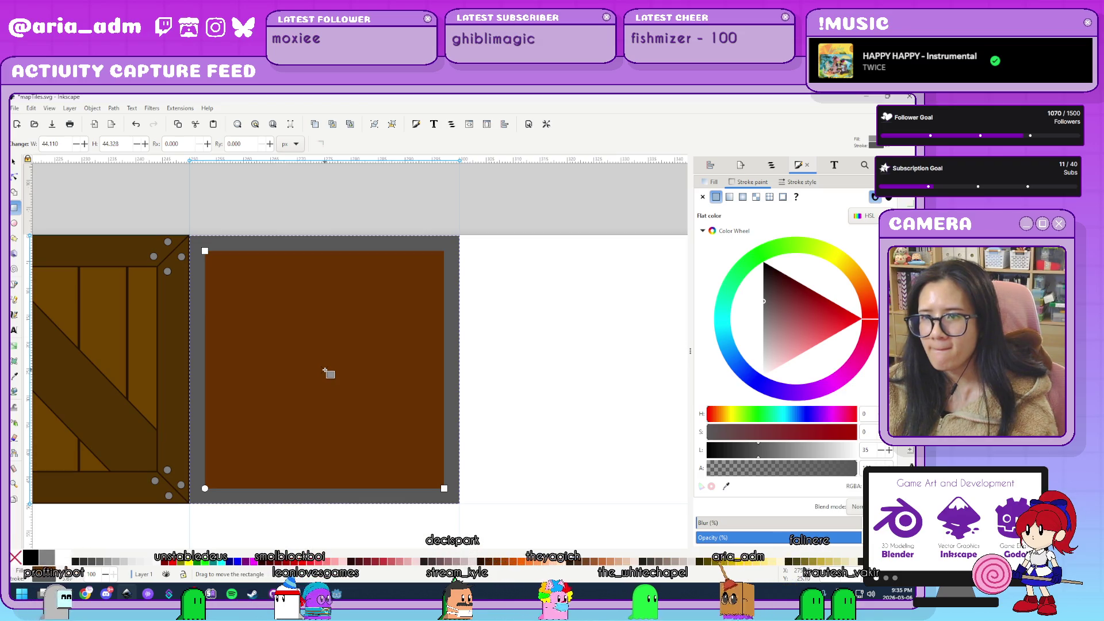
pyautogui.click(18, 163)
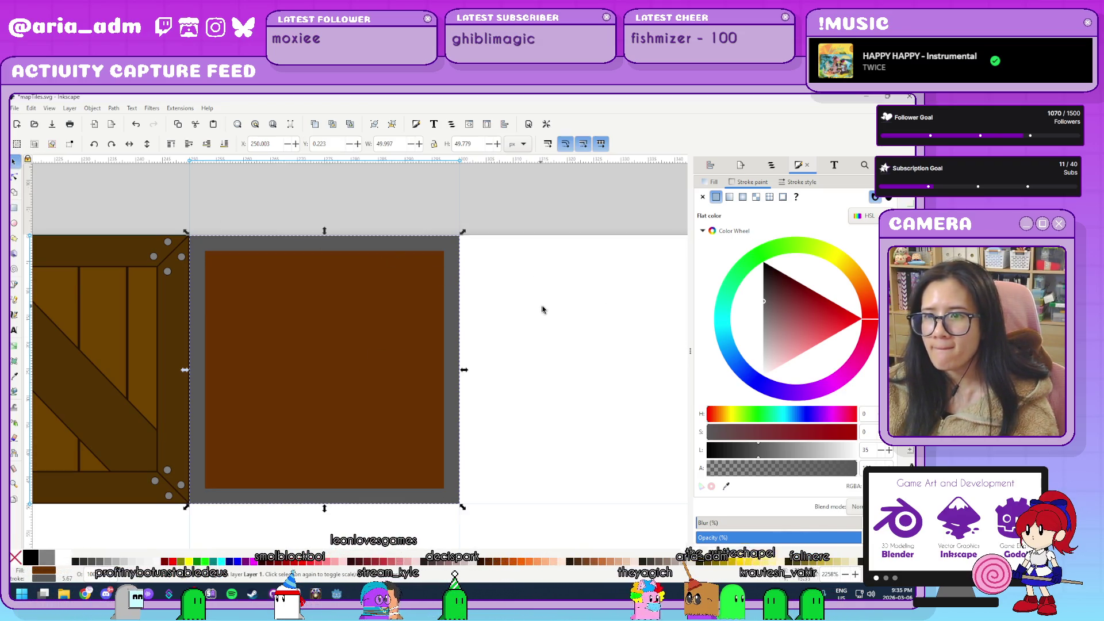
pyautogui.click(350, 311)
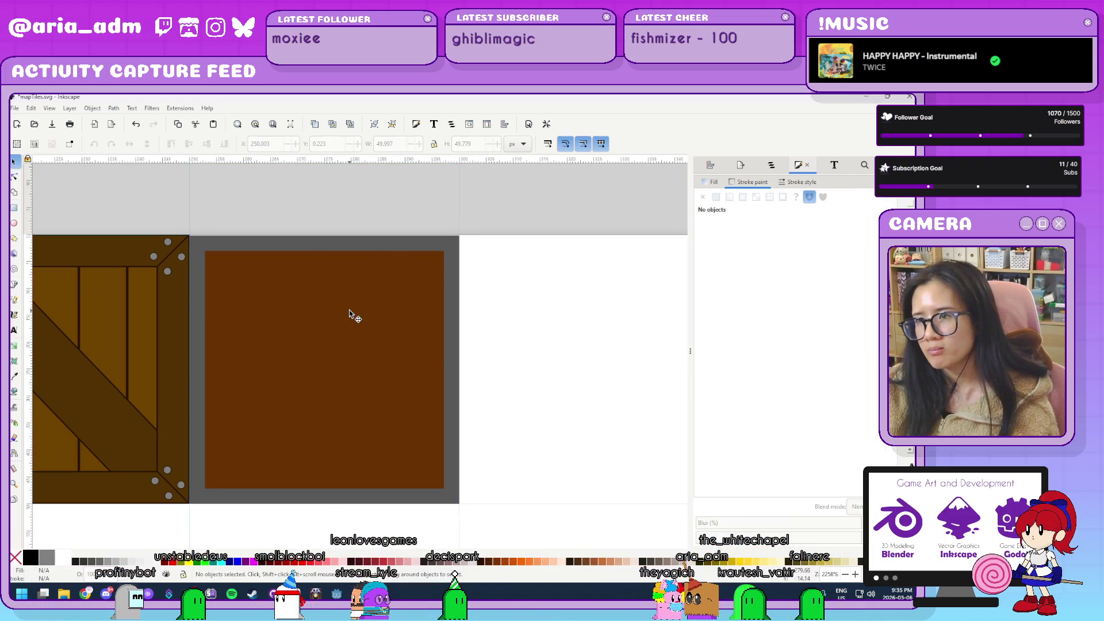
# Round the brown rectangle's corners and move the bordered tile into the next slot.
pyautogui.press('r')
pyautogui.click(251, 288)
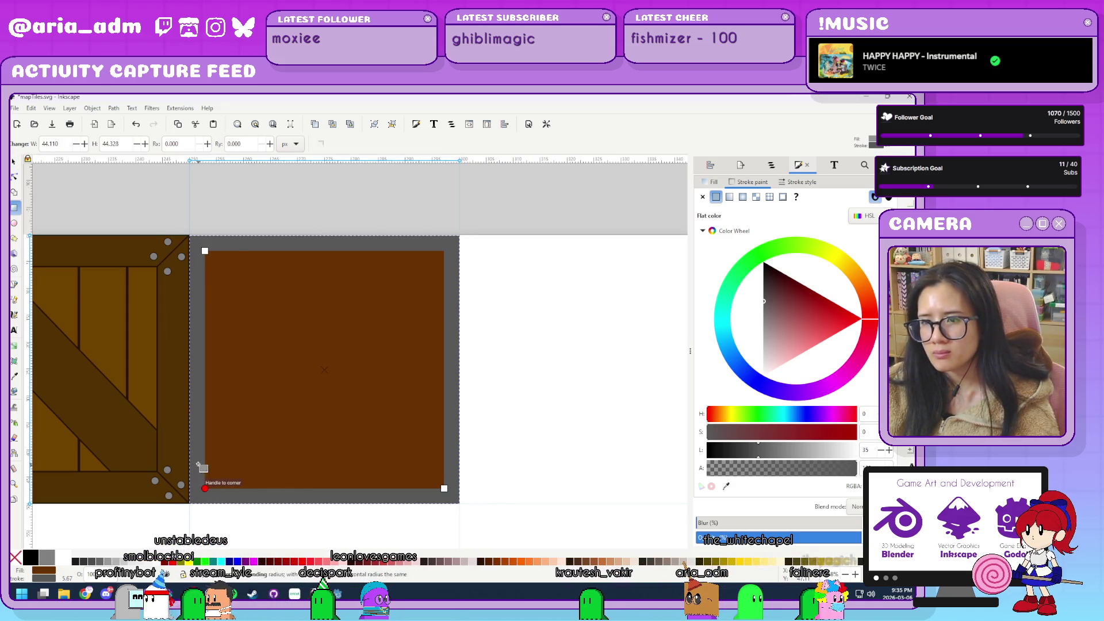
pyautogui.moveTo(205, 489)
pyautogui.mouseDown()
pyautogui.moveTo(282, 520)
pyautogui.moveTo(264, 510)
pyautogui.mouseUp()
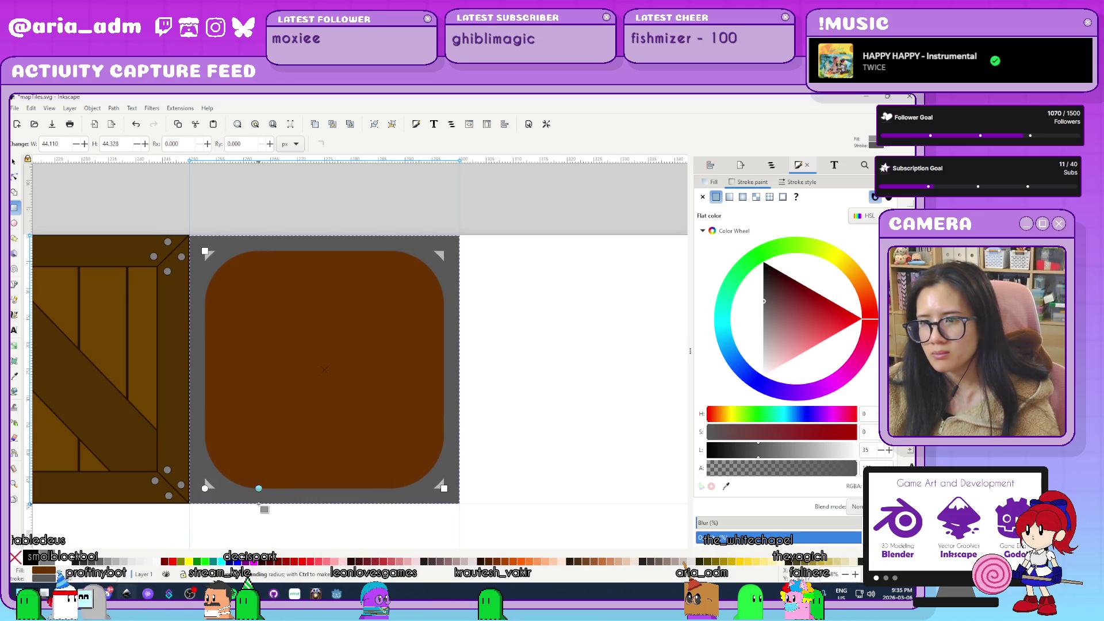
pyautogui.press('s')
pyautogui.moveTo(340, 365)
pyautogui.mouseDown()
pyautogui.moveTo(678, 403)
pyautogui.moveTo(648, 409)
pyautogui.mouseUp()
pyautogui.scroll(-1, 379, 458)
pyautogui.click(379, 458)
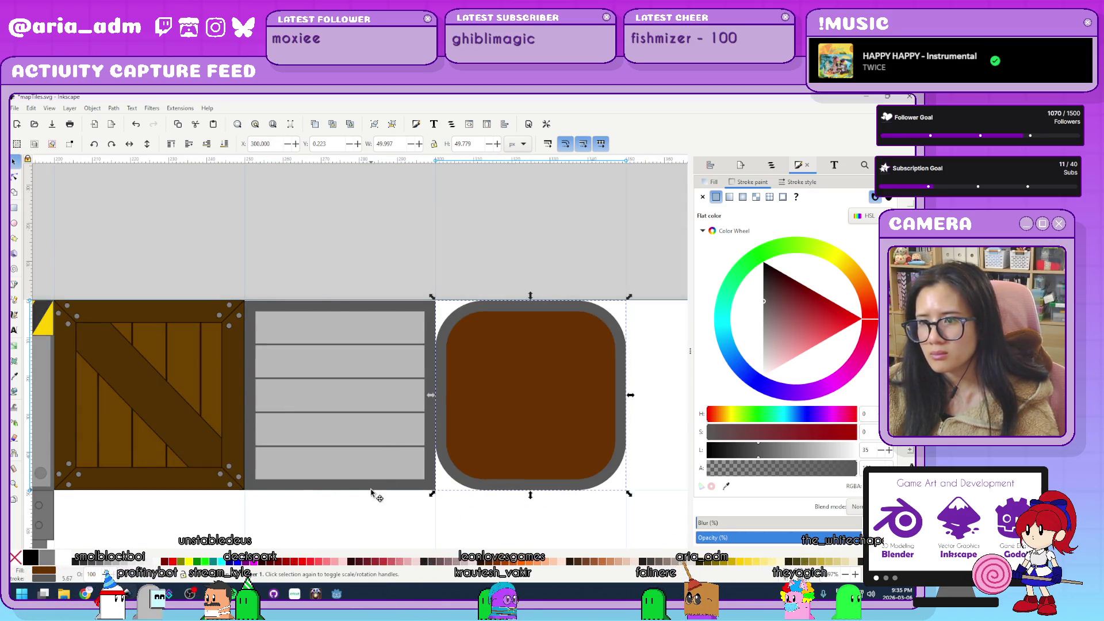
# Move the rounded brown tile onto the plank tile's spot and lower it beneath the grey planks.
pyautogui.click(437, 499)
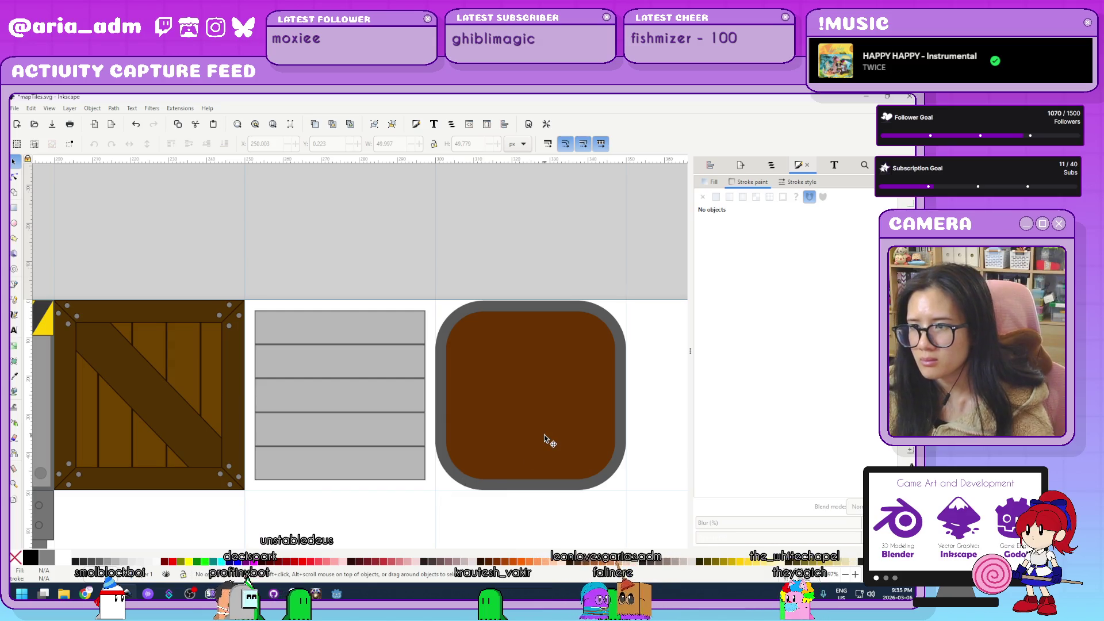
pyautogui.click(574, 439)
pyautogui.moveTo(575, 439)
pyautogui.mouseDown()
pyautogui.moveTo(353, 437)
pyautogui.moveTo(357, 447)
pyautogui.mouseUp()
pyautogui.scroll(1, 357, 447)
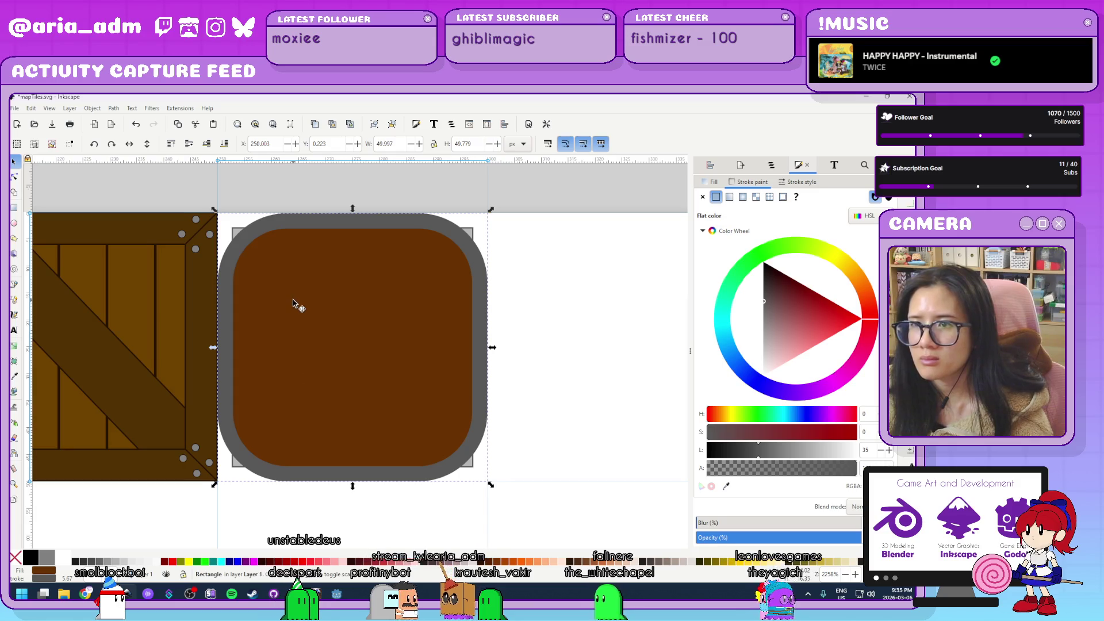
pyautogui.press('pagedown')
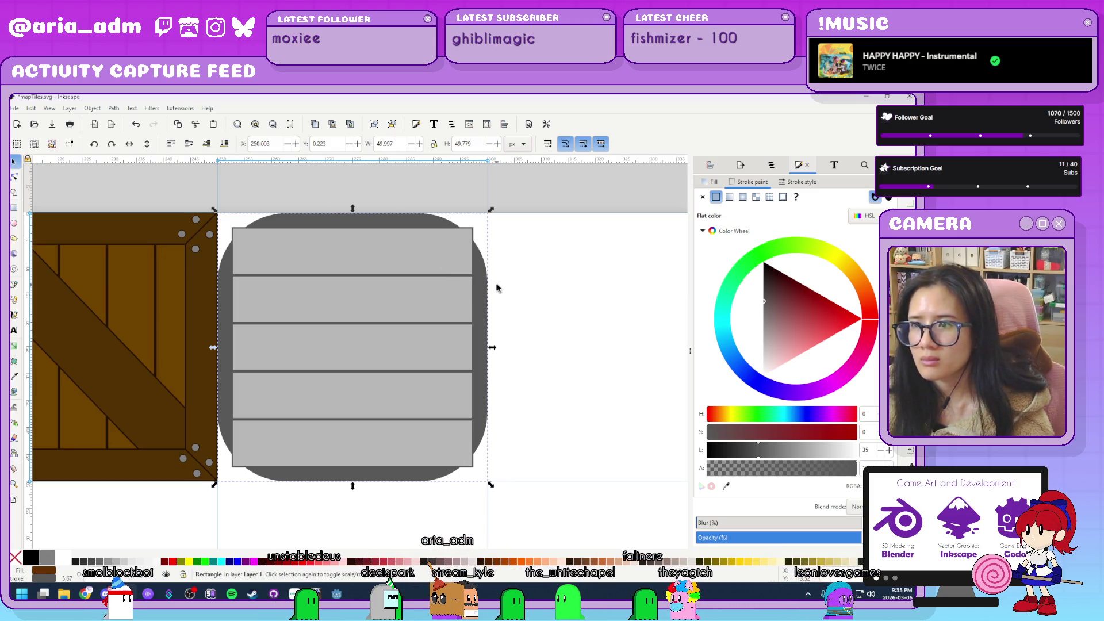
# Rotate the tile 90 degrees and replace its rectangle corner radius value.
pyautogui.click(486, 354)
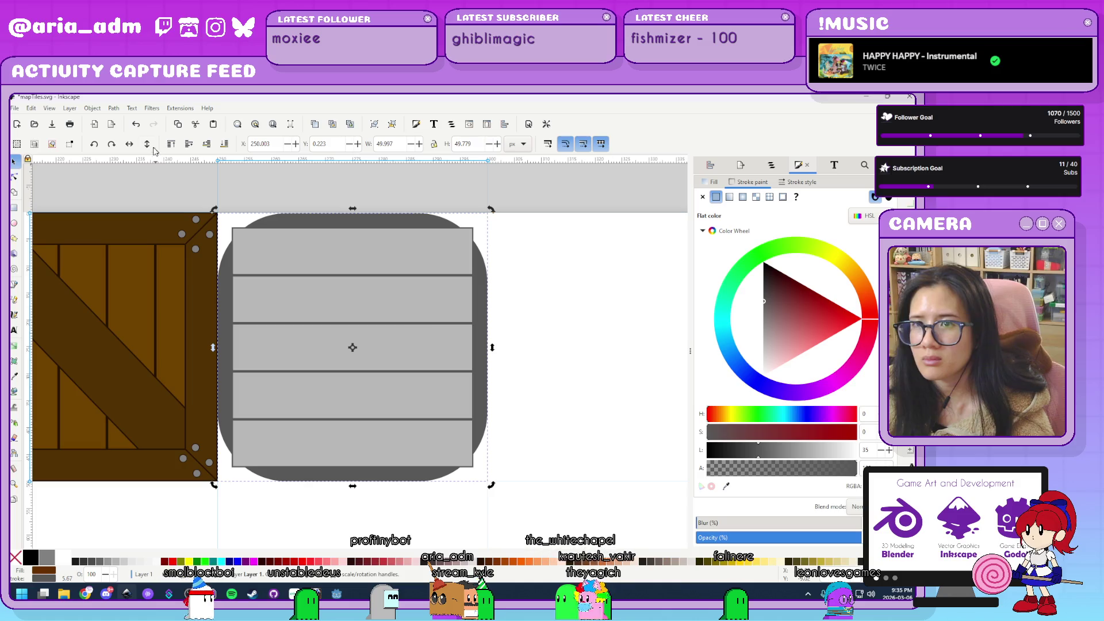
pyautogui.click(95, 146)
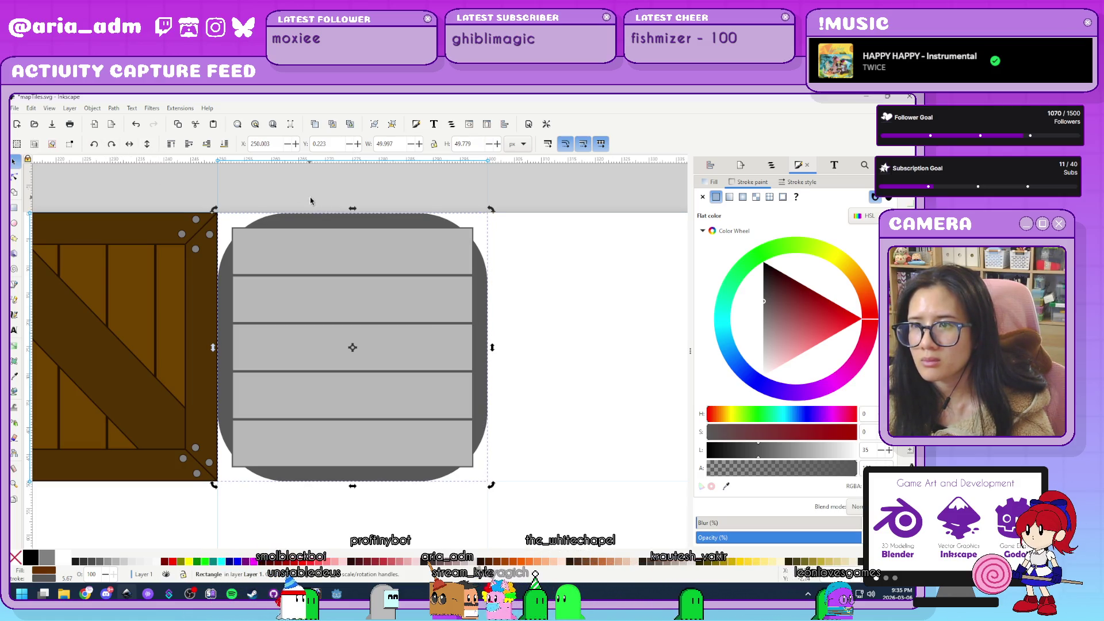
pyautogui.press('r')
pyautogui.scroll(2, 521, 242)
pyautogui.scroll(1, 502, 252)
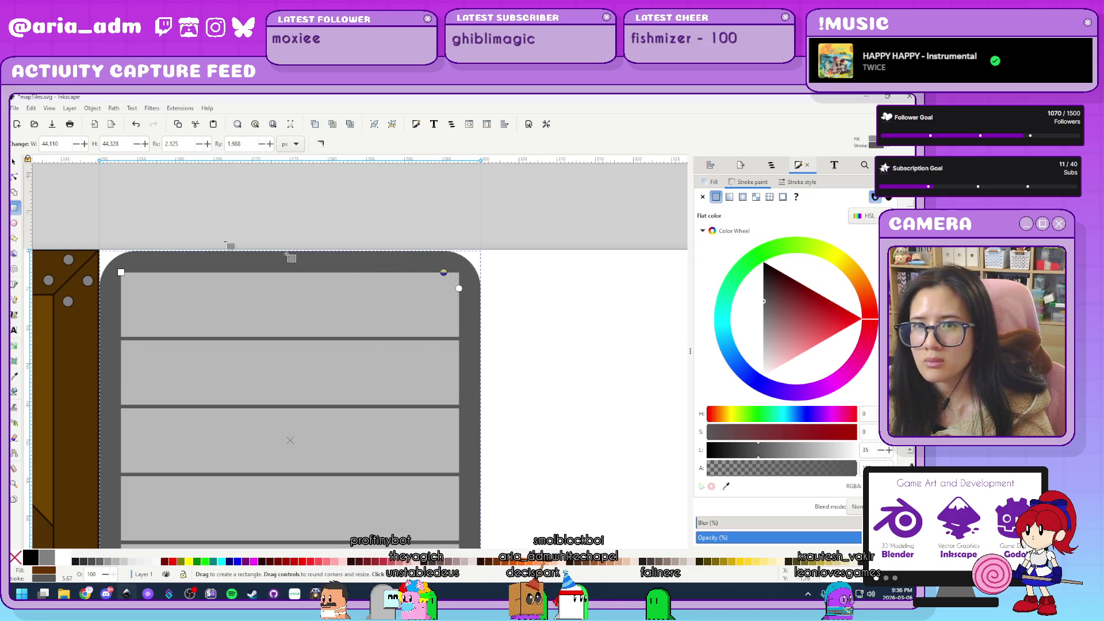
pyautogui.tripleClick(167, 144)
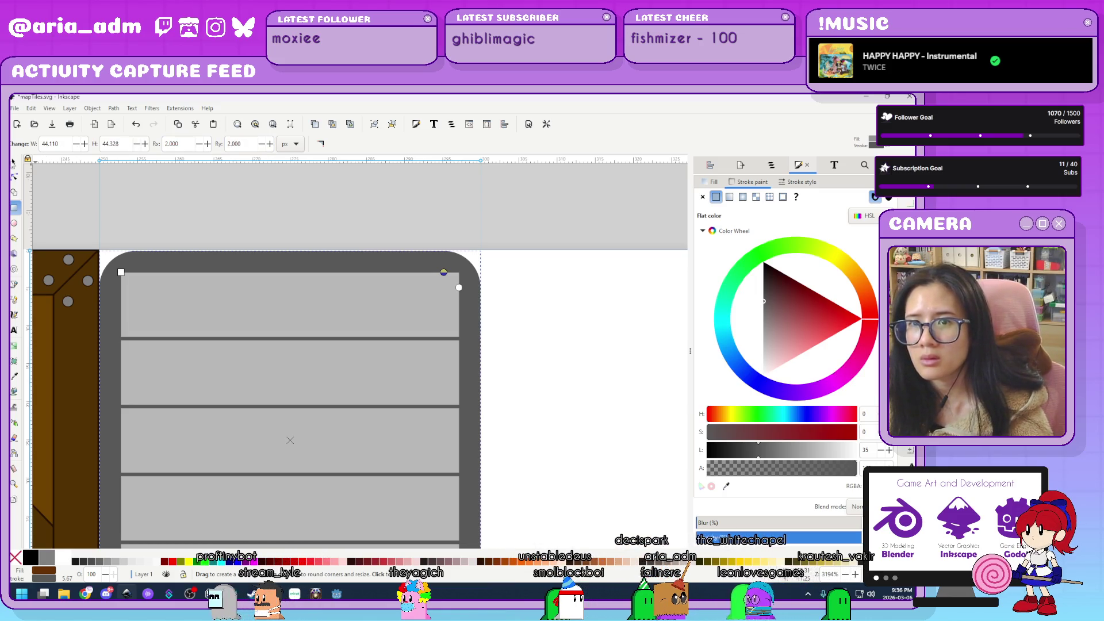
pyautogui.press('Return')
pyautogui.press('s')
# Deselect and review the finished tile sheet, then return to the Godot level editor.
pyautogui.click(589, 364)
pyautogui.scroll(-3, 590, 368)
pyautogui.scroll(2, 593, 375)
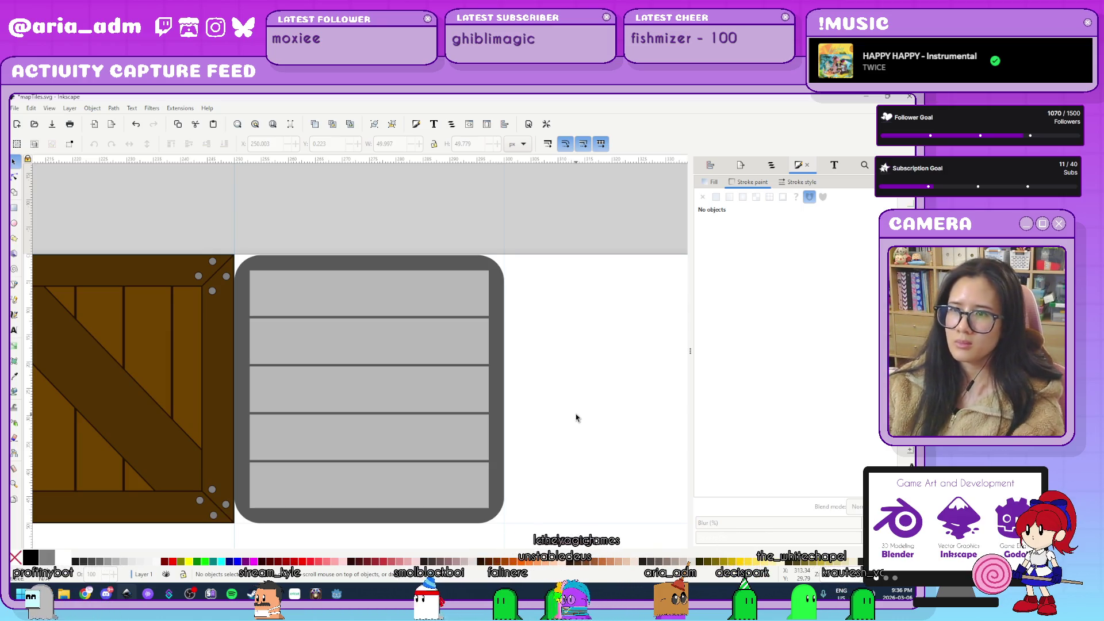
pyautogui.click(502, 413)
pyautogui.click(526, 391)
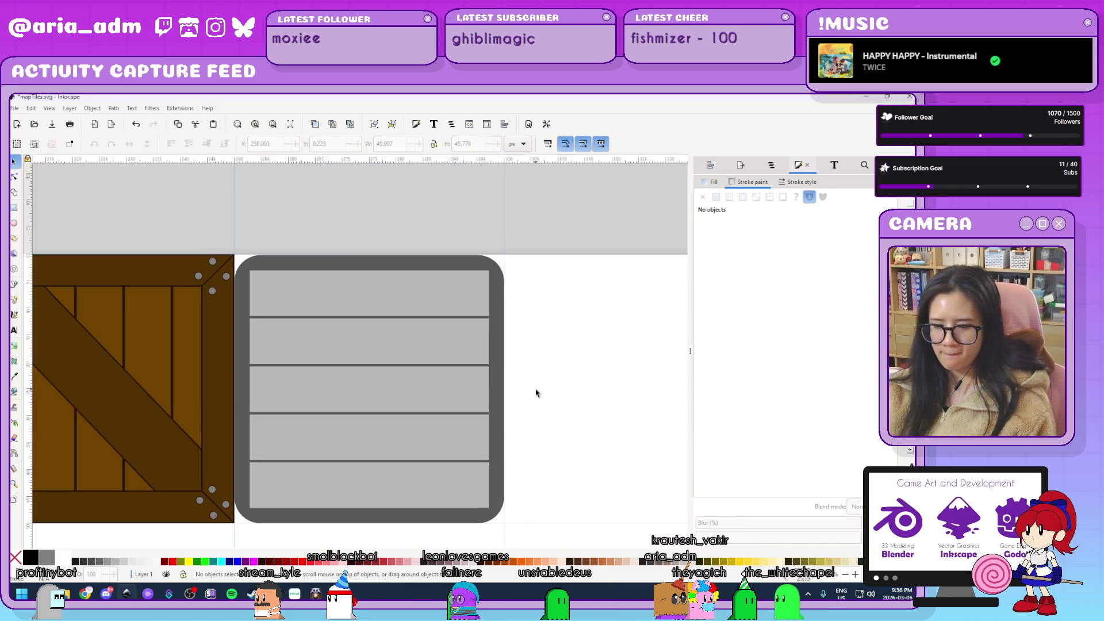
pyautogui.scroll(-3, 549, 386)
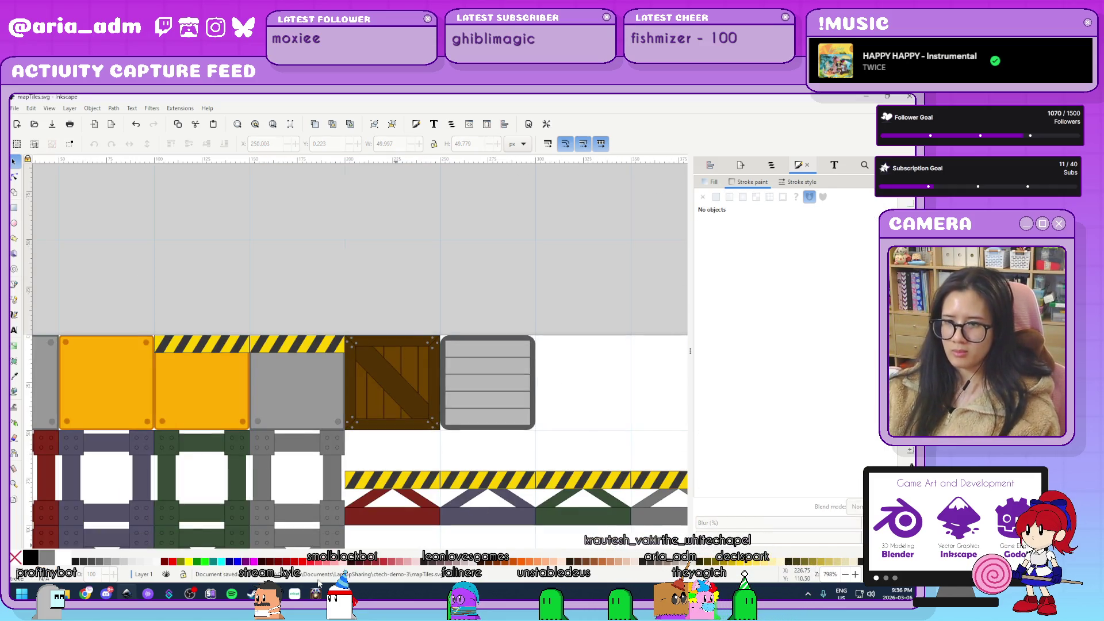
pyautogui.hotkey('alt', 'Tab')
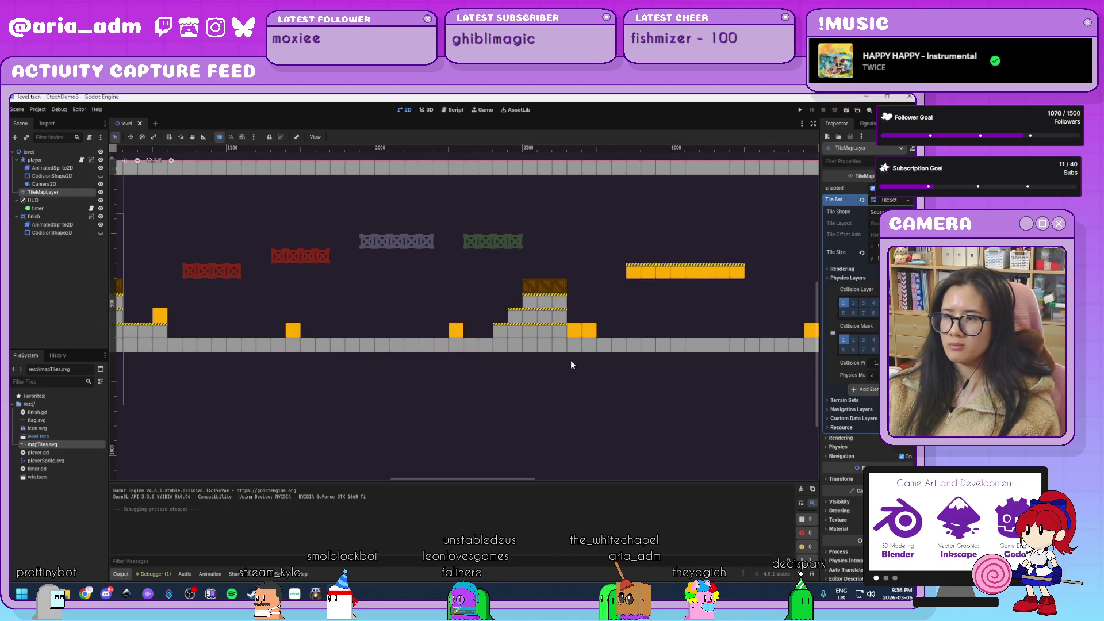
# Pan to the finish flag and paint yellow hazard tiles on the steps and beside the crates.
pyautogui.moveTo(382, 390); pyautogui.dragTo(765, 389)
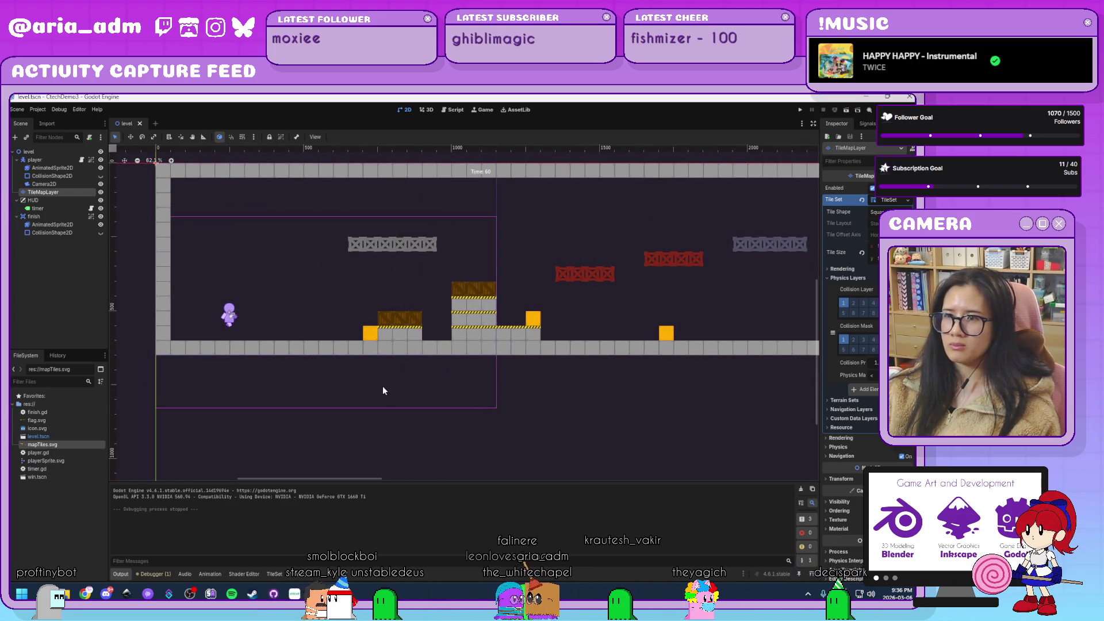
pyautogui.moveTo(658, 407); pyautogui.dragTo(412, 399)
pyautogui.moveTo(813, 399); pyautogui.dragTo(594, 400)
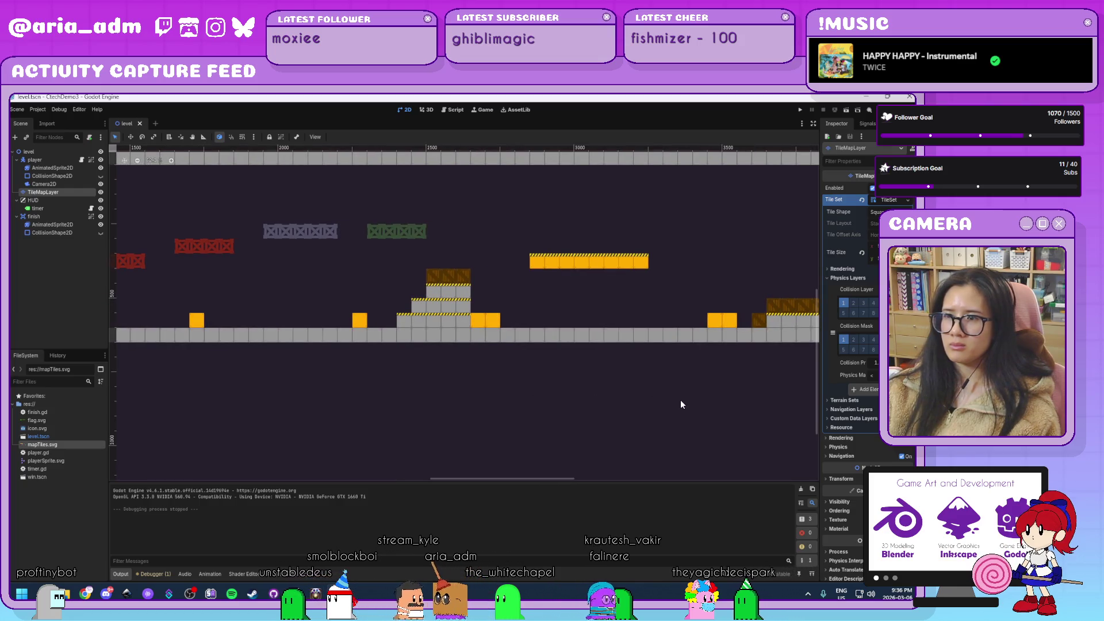
pyautogui.moveTo(663, 401)
pyautogui.mouseDown()
pyautogui.moveTo(234, 375)
pyautogui.moveTo(267, 407)
pyautogui.mouseUp()
pyautogui.scroll(1, 425, 411)
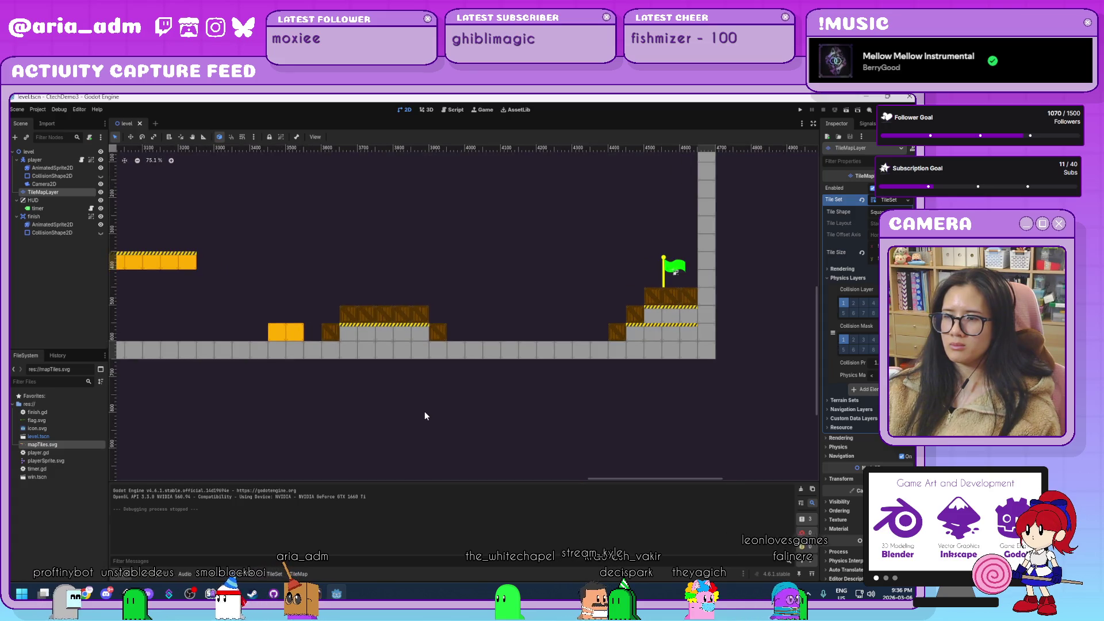
pyautogui.scroll(-1, 425, 412)
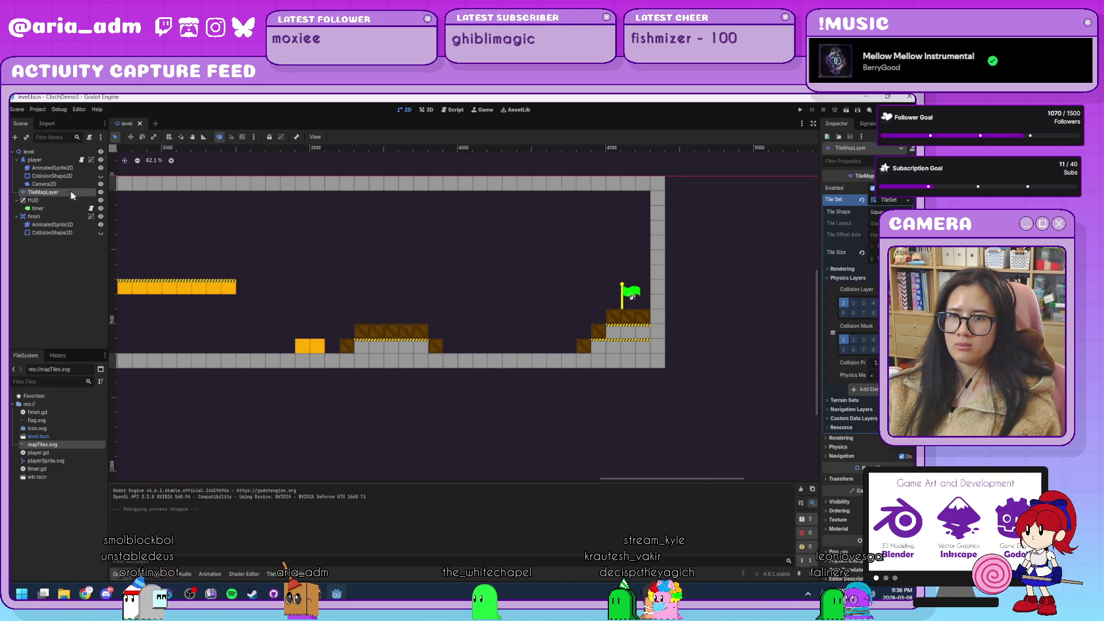
pyautogui.click(272, 574)
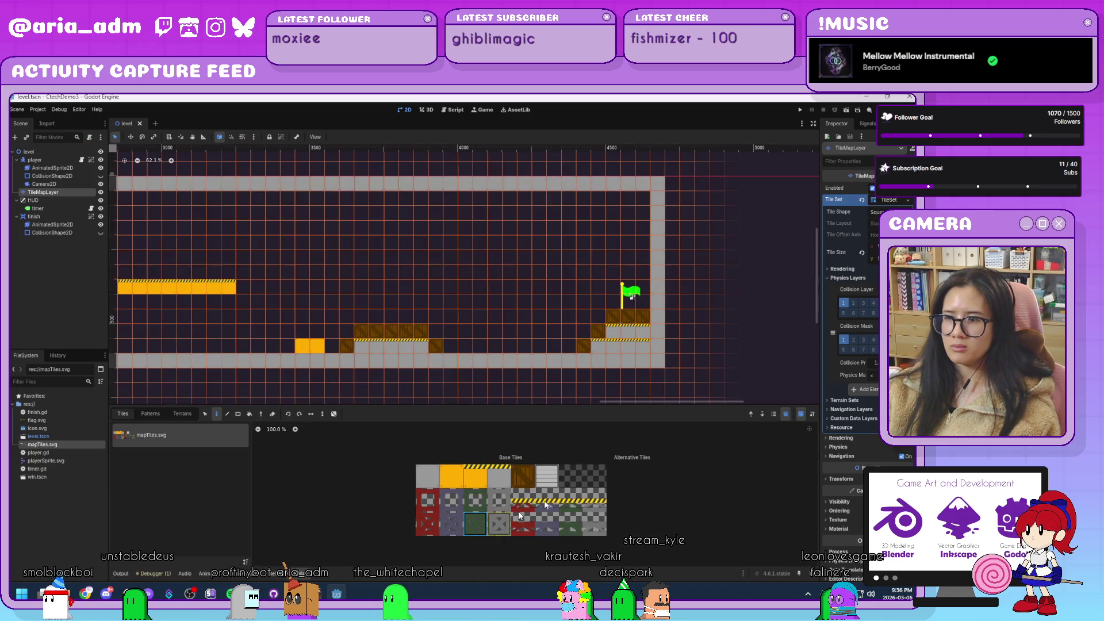
pyautogui.click(477, 474)
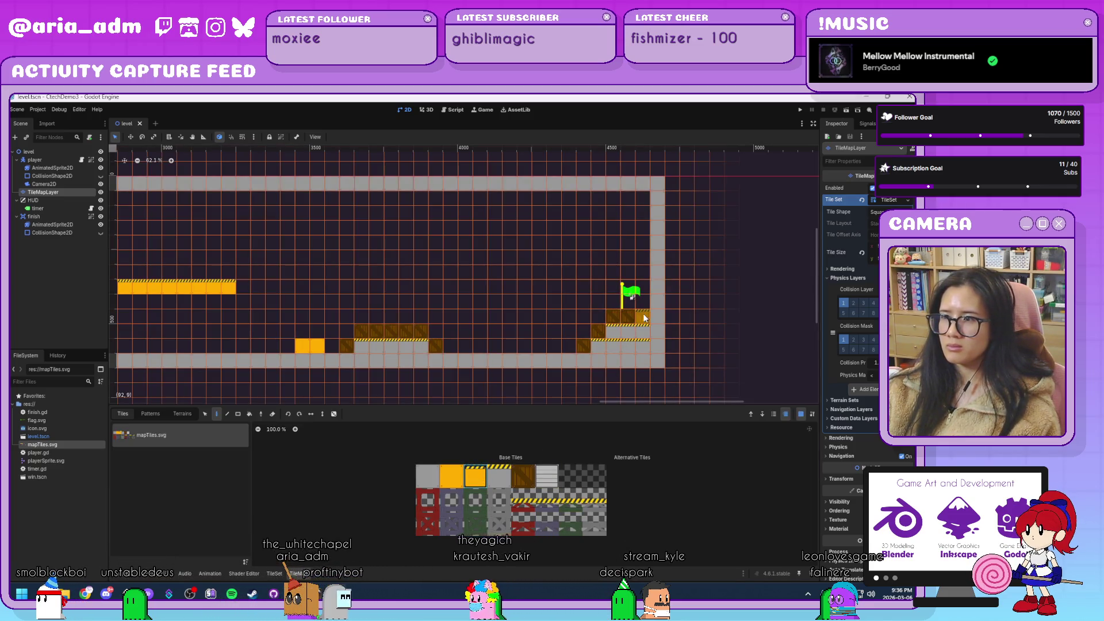
pyautogui.click(598, 332)
pyautogui.click(584, 346)
pyautogui.click(436, 346)
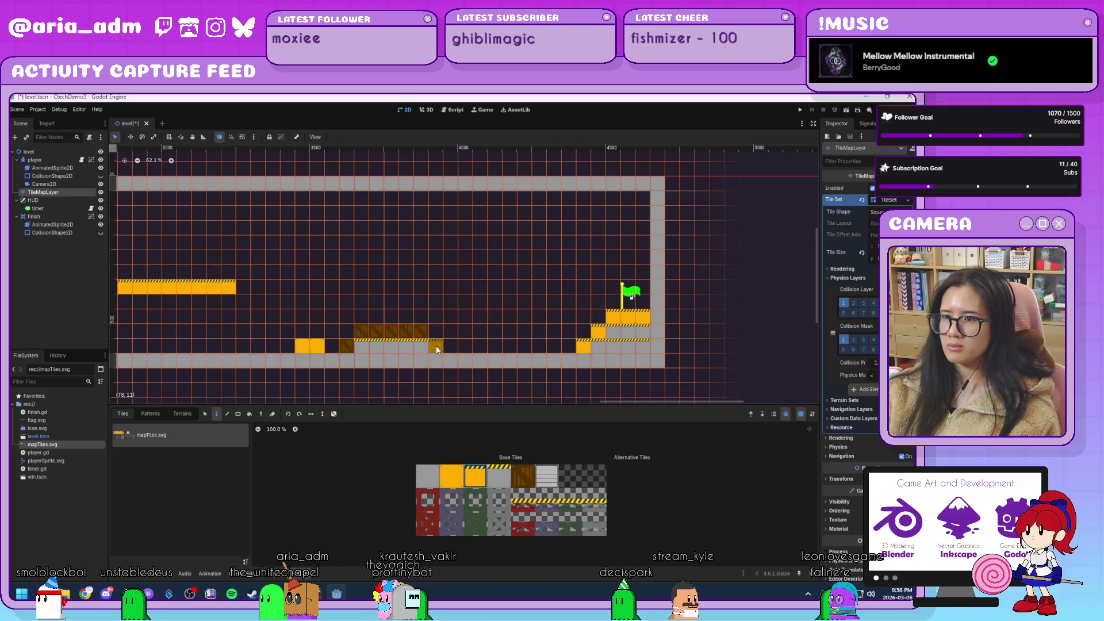
# Repaint three crates and two crate rows as yellow hazard tiles.
pyautogui.hscroll(-8, 494, 300)
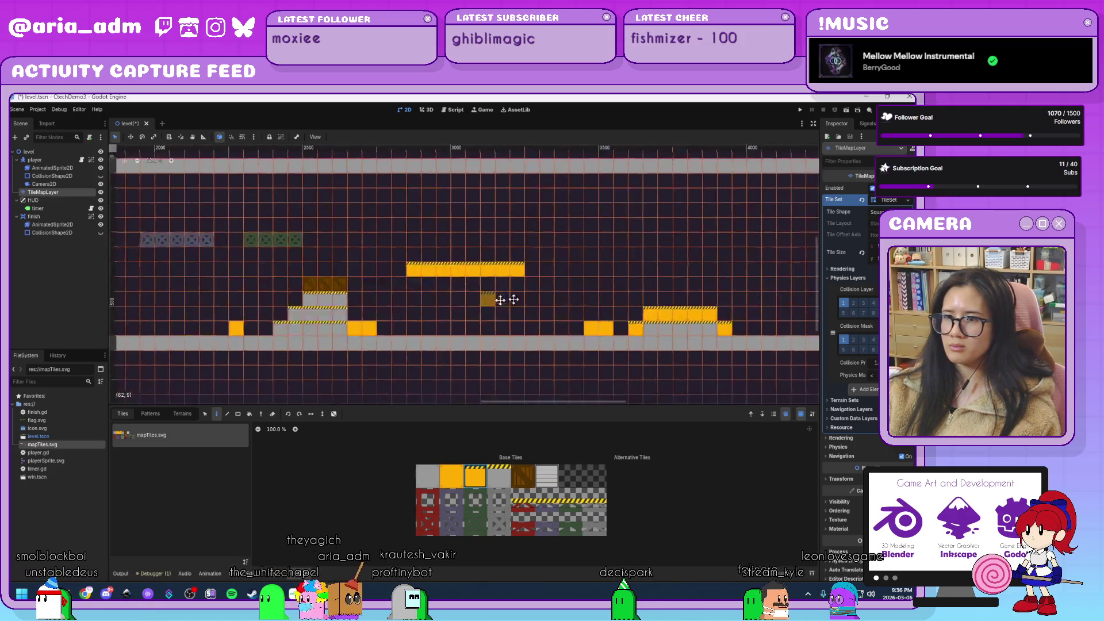
pyautogui.moveTo(494, 276); pyautogui.dragTo(522, 277)
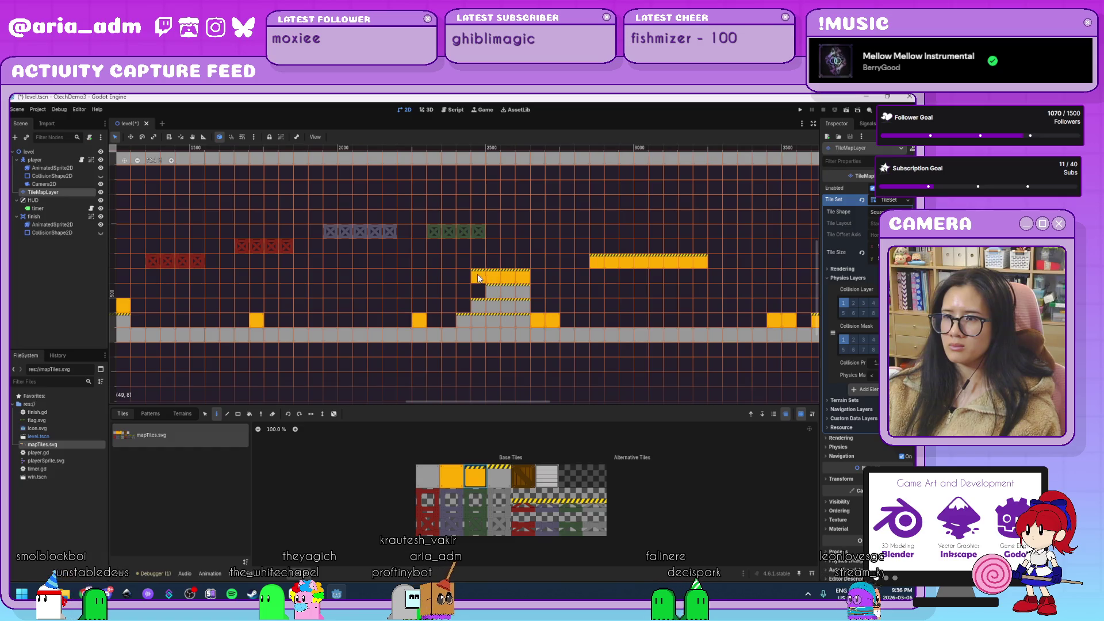
pyautogui.hscroll(-5, 383, 344)
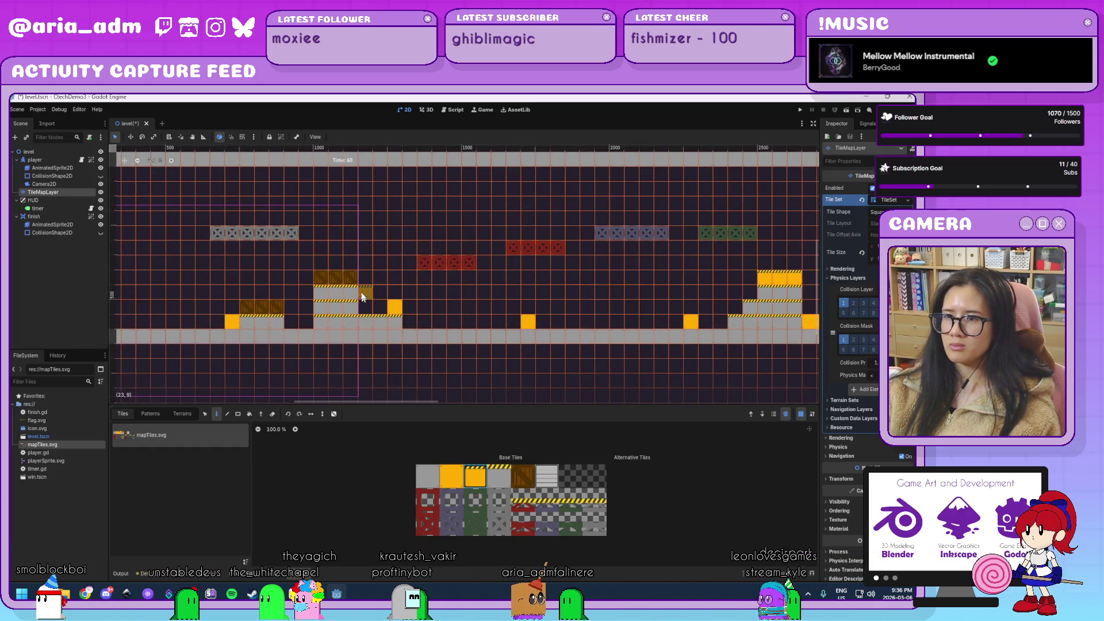
pyautogui.moveTo(349, 281)
pyautogui.mouseDown()
pyautogui.moveTo(318, 279)
pyautogui.moveTo(251, 309)
pyautogui.mouseUp()
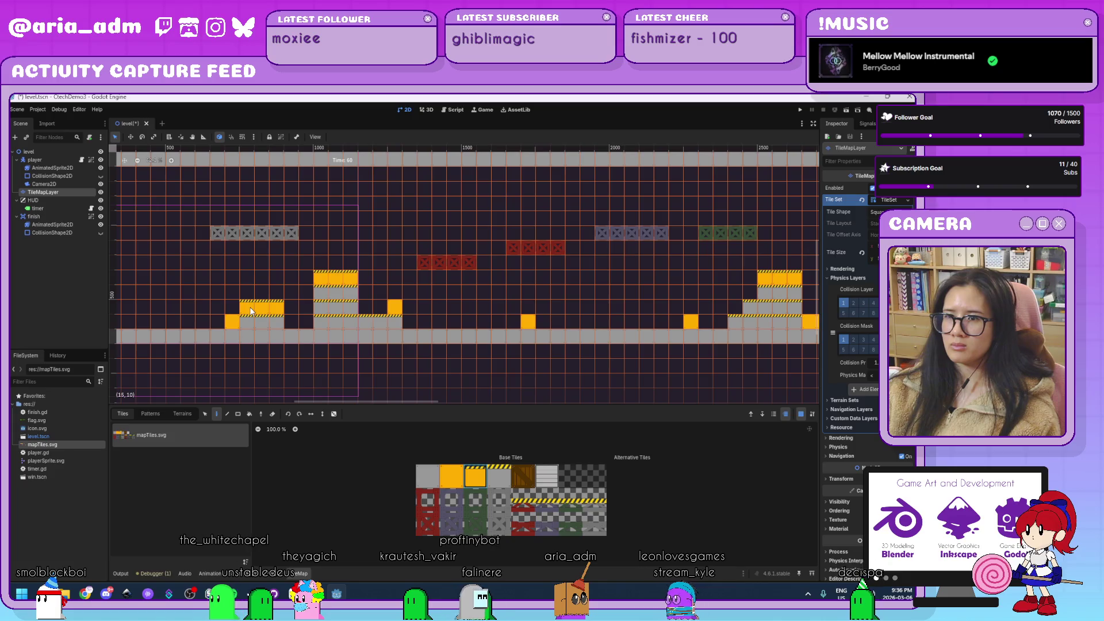
pyautogui.scroll(-3, 279, 326)
pyautogui.scroll(3, 279, 326)
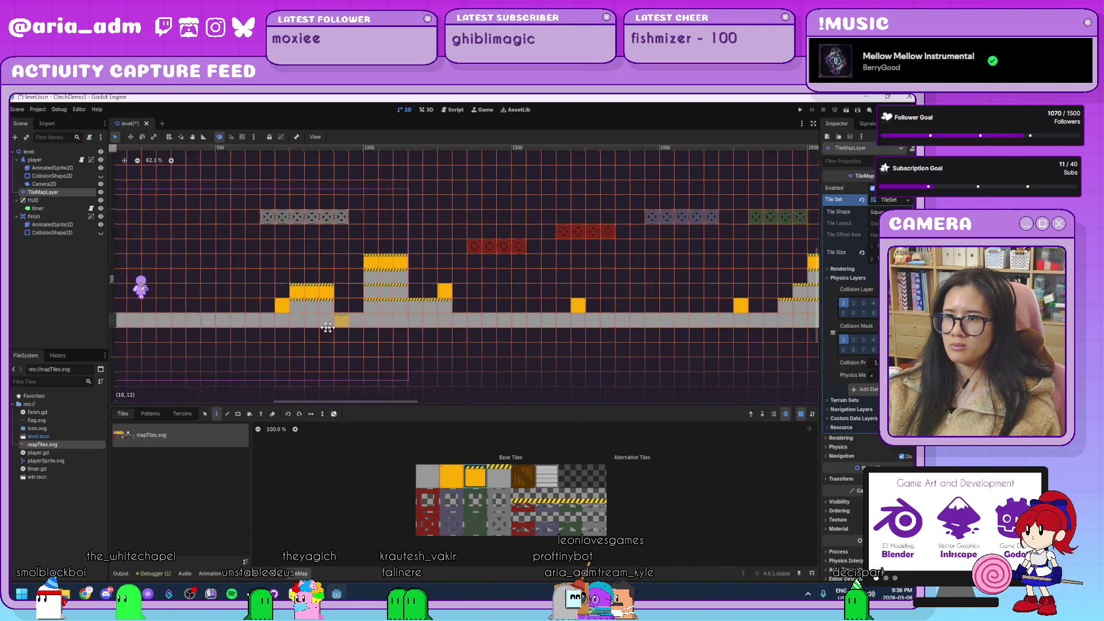
pyautogui.hscroll(1, 380, 364)
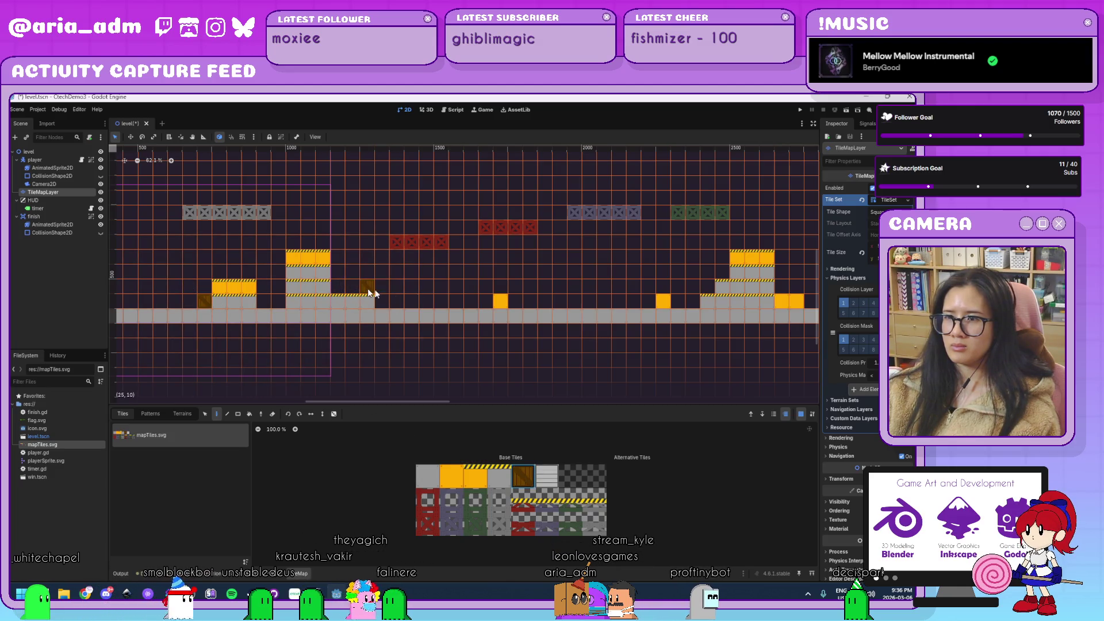
pyautogui.hscroll(5, 514, 308)
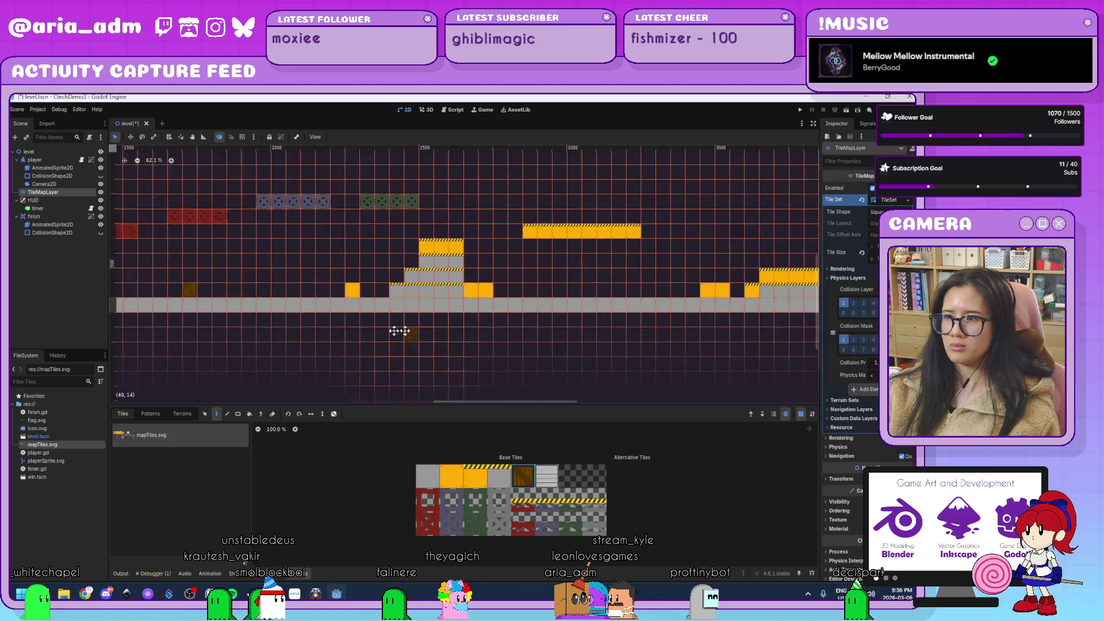
pyautogui.hscroll(5, 678, 303)
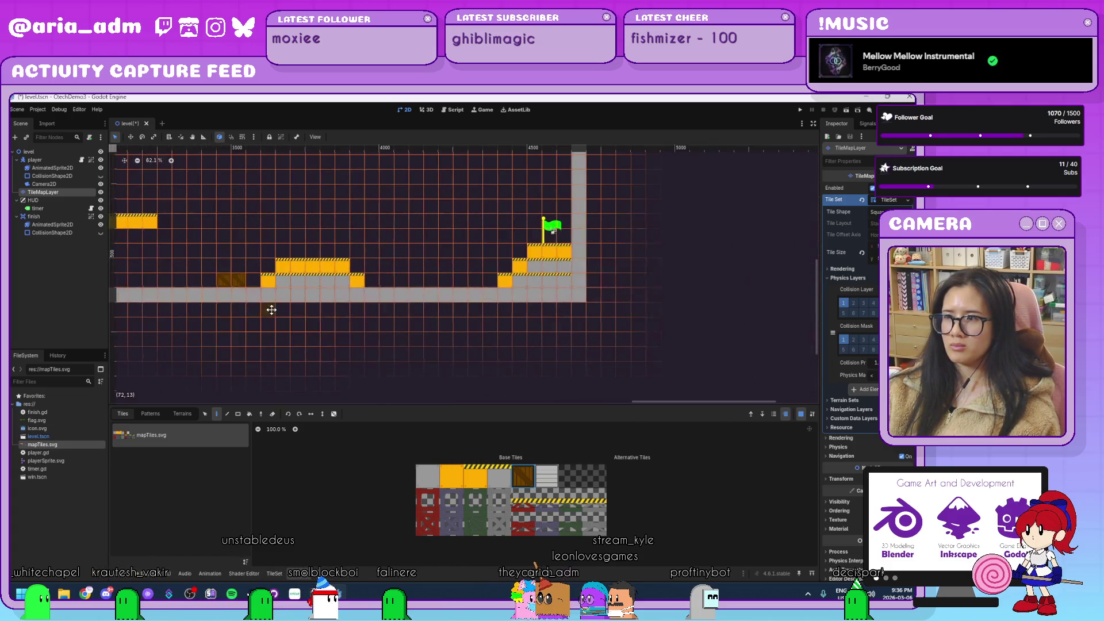
# Fill the lower step block with solid yellow tiles, replacing the grey striped ones.
pyautogui.click(547, 476)
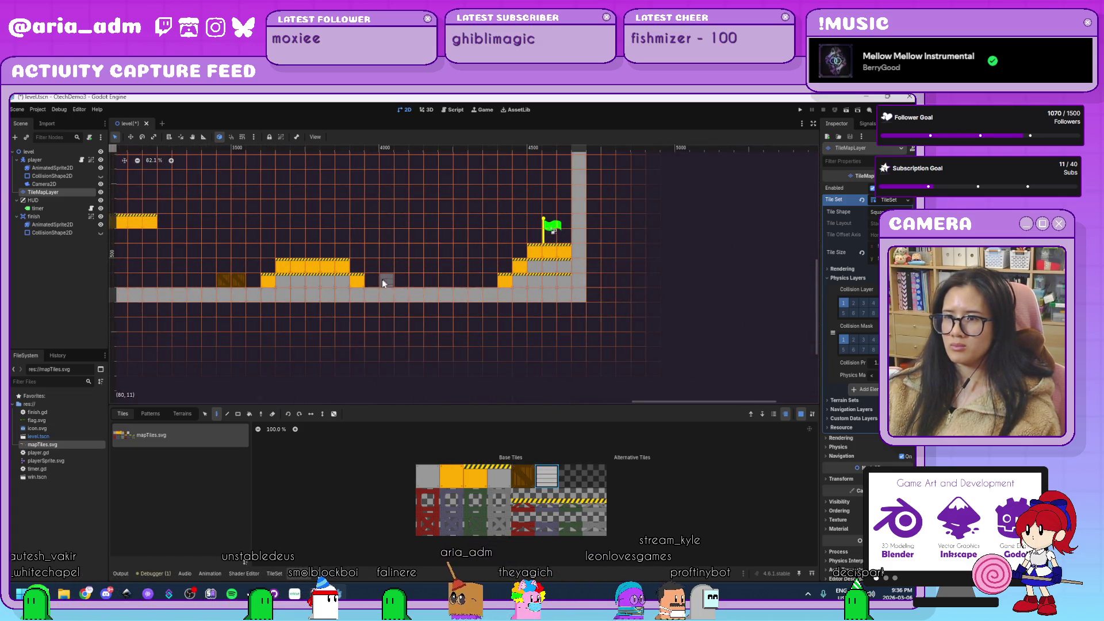
pyautogui.hscroll(-4, 330, 299)
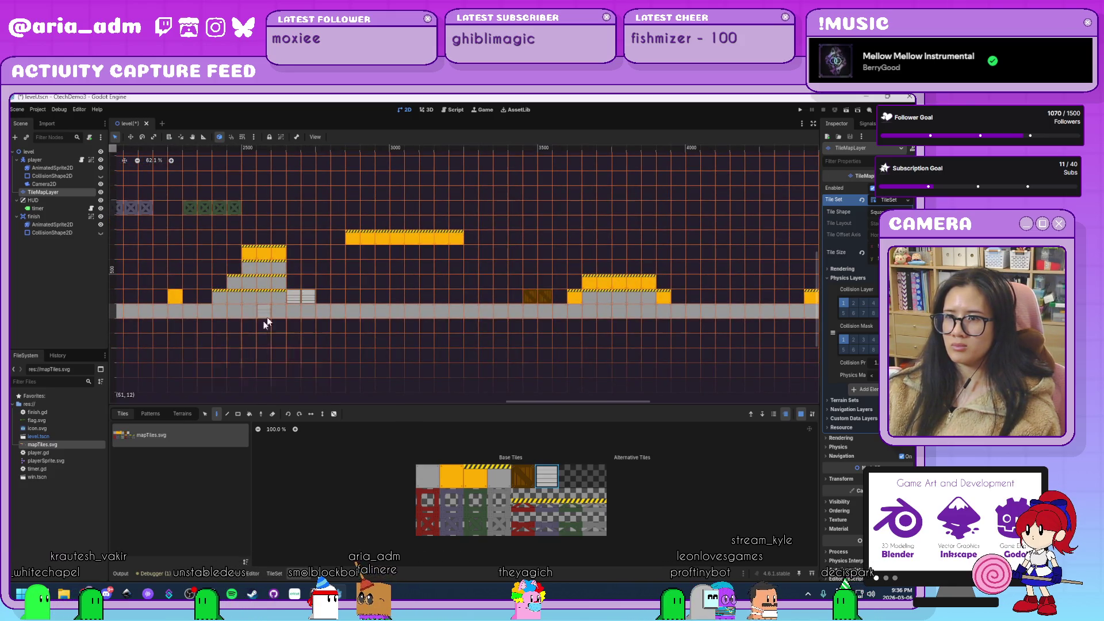
pyautogui.hscroll(-4, 267, 316)
pyautogui.hscroll(-6, 437, 332)
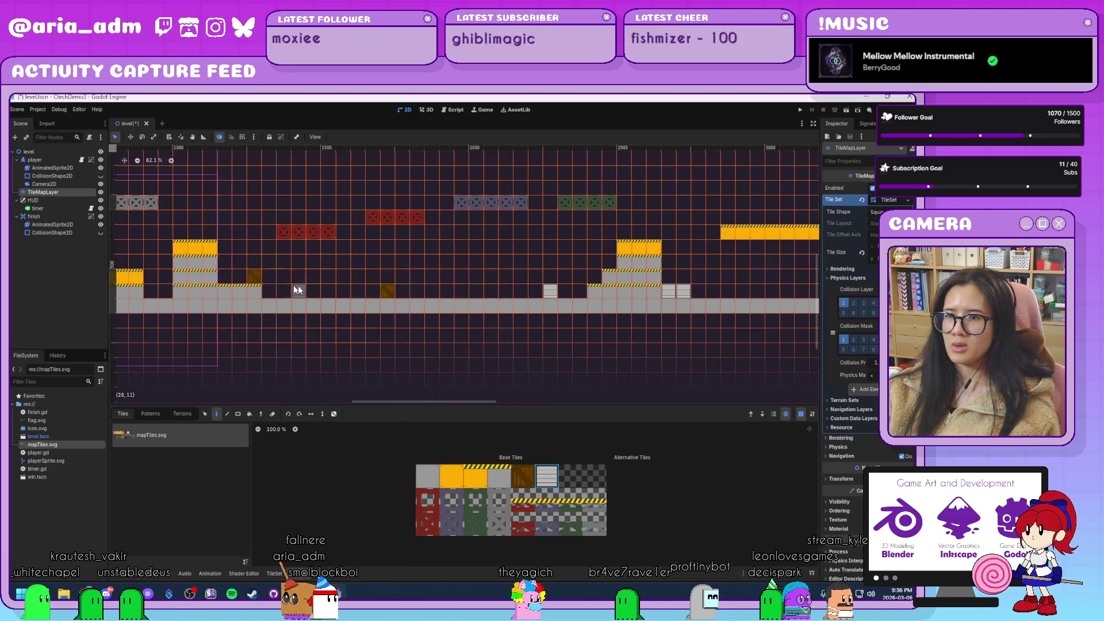
pyautogui.click(449, 475)
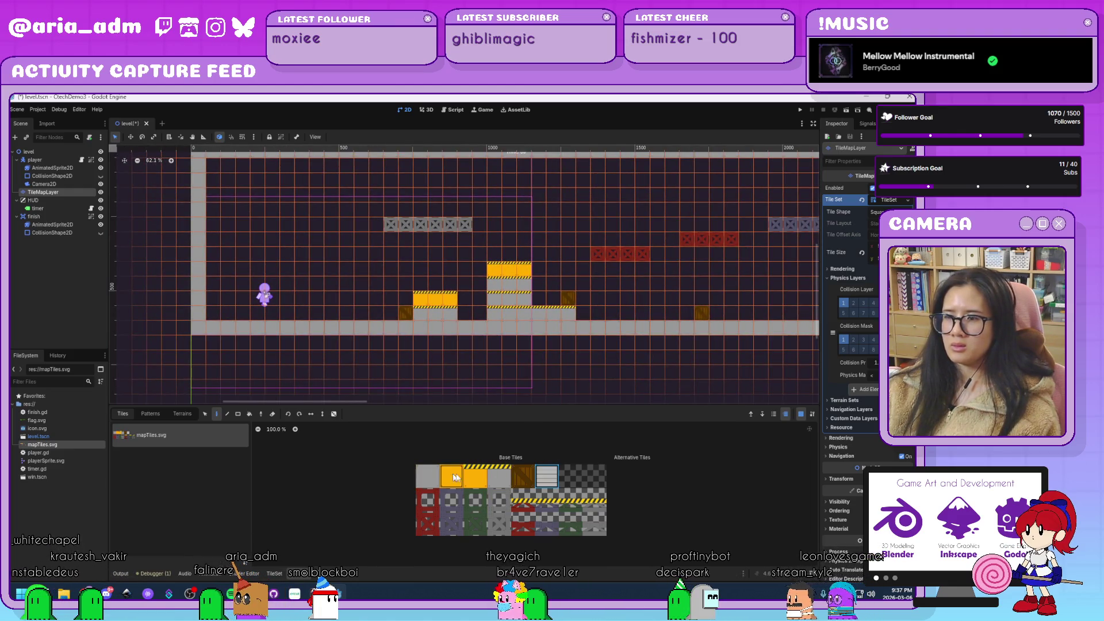
pyautogui.moveTo(421, 314); pyautogui.dragTo(509, 299)
pyautogui.click(523, 297)
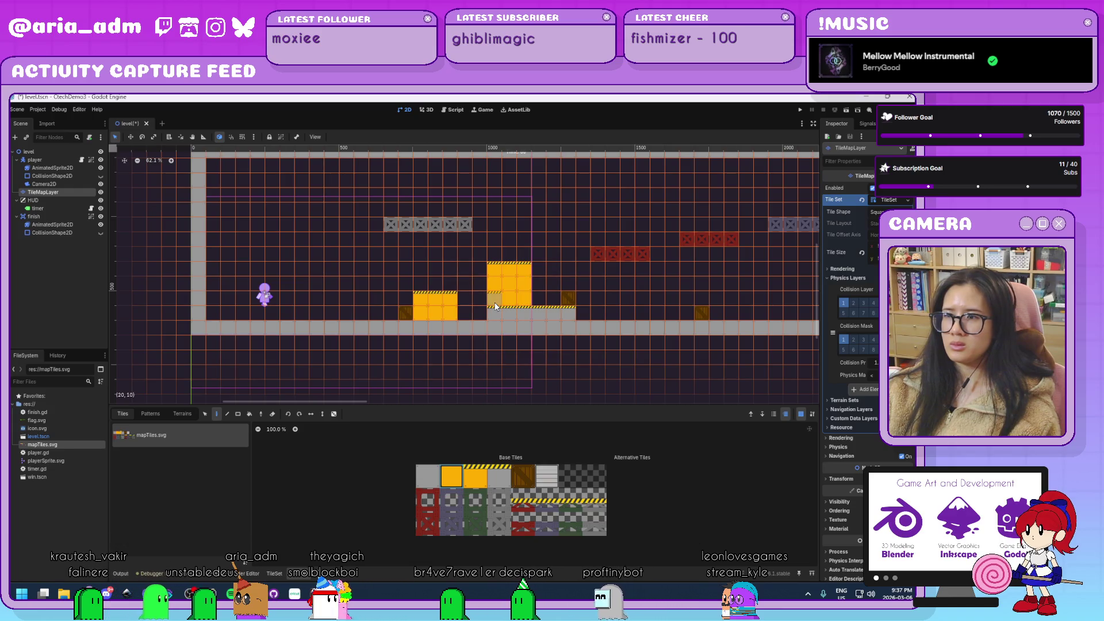
pyautogui.moveTo(563, 309)
pyautogui.mouseDown()
pyautogui.moveTo(588, 325)
pyautogui.moveTo(472, 328)
pyautogui.moveTo(508, 309)
pyautogui.moveTo(500, 287)
pyautogui.mouseUp()
pyautogui.click(475, 299)
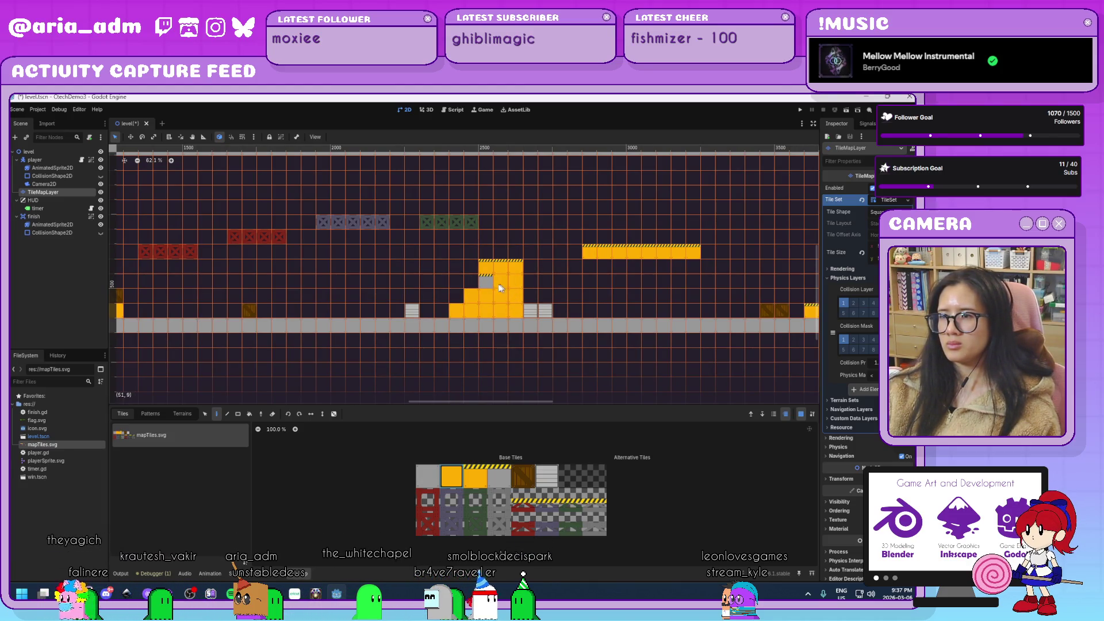
# Turn the floating yellow platform into grey girders and add a dark block tile beside it.
pyautogui.click(480, 472)
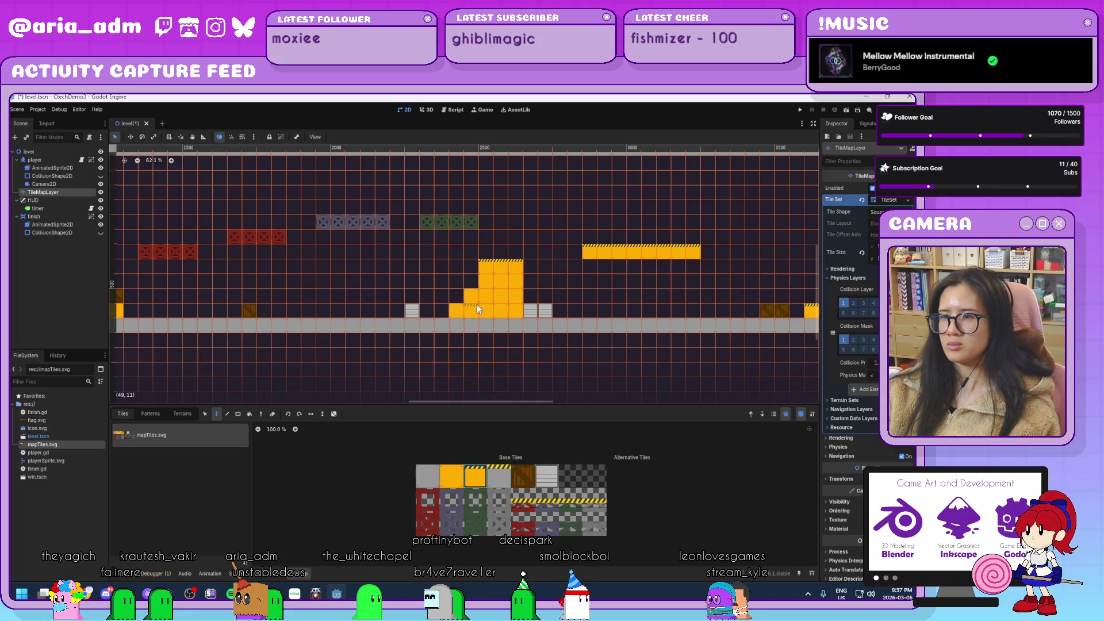
pyautogui.hscroll(5, 560, 322)
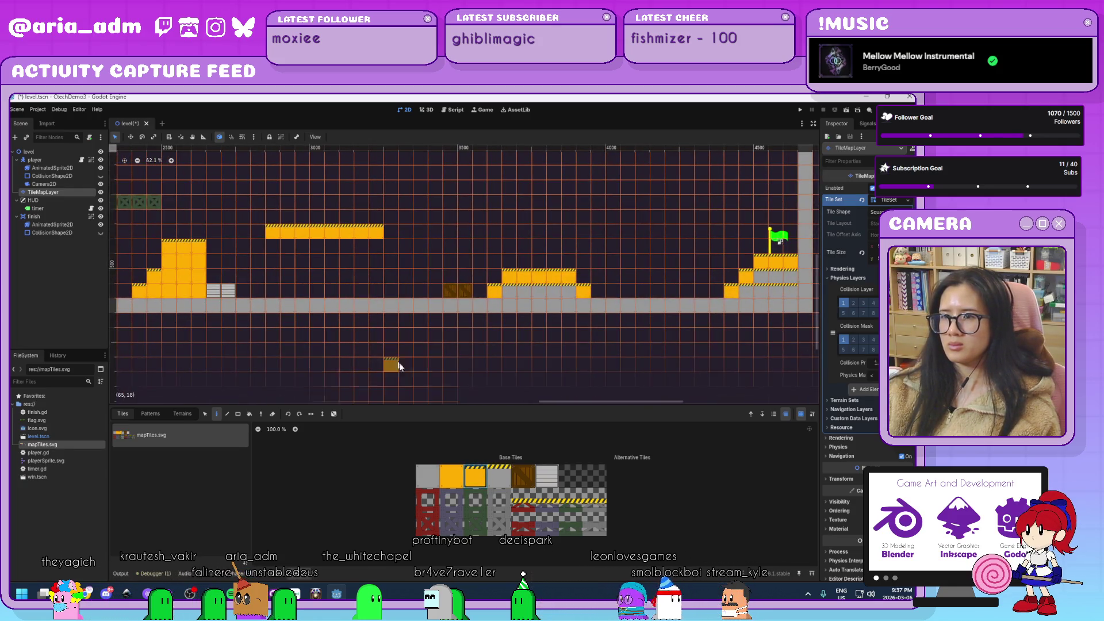
pyautogui.click(499, 523)
pyautogui.moveTo(276, 235); pyautogui.dragTo(377, 233)
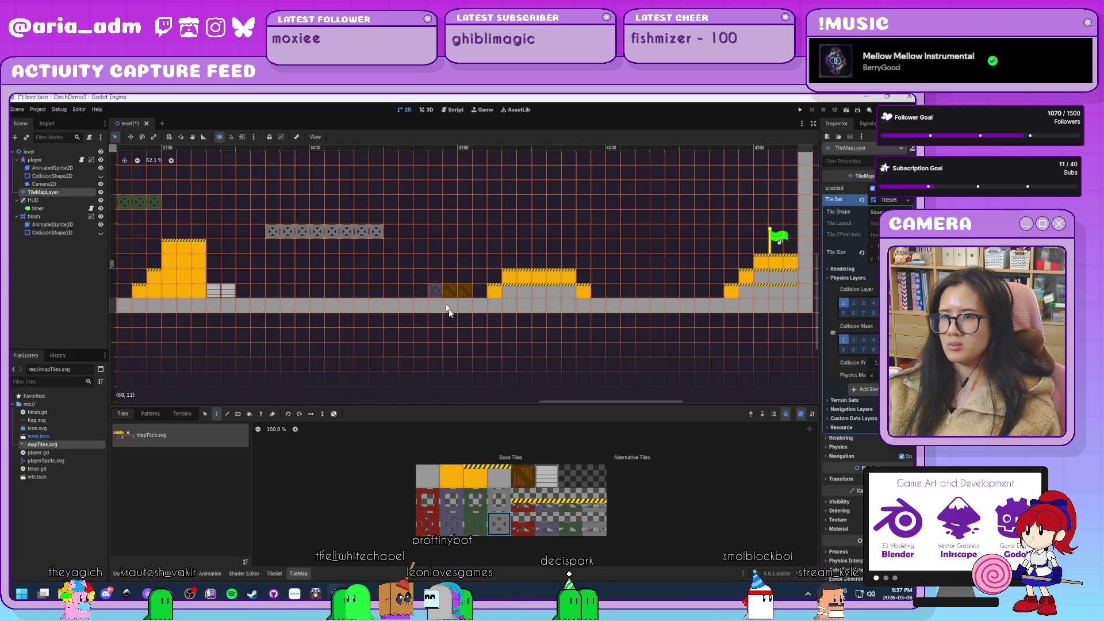
pyautogui.scroll(1, 554, 375)
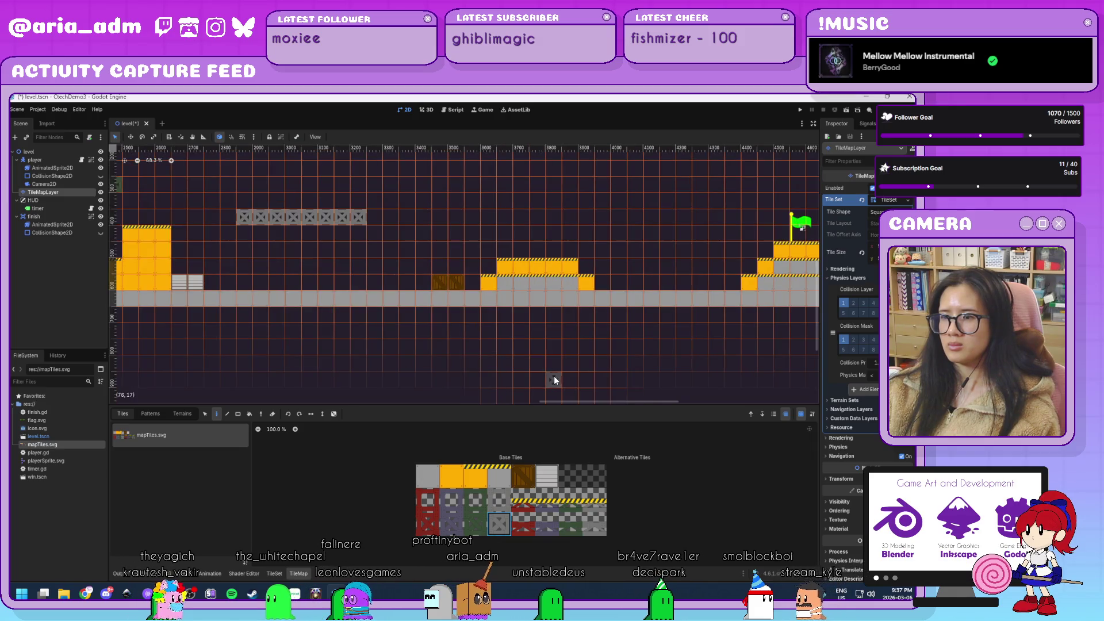
pyautogui.moveTo(562, 363); pyautogui.dragTo(511, 372)
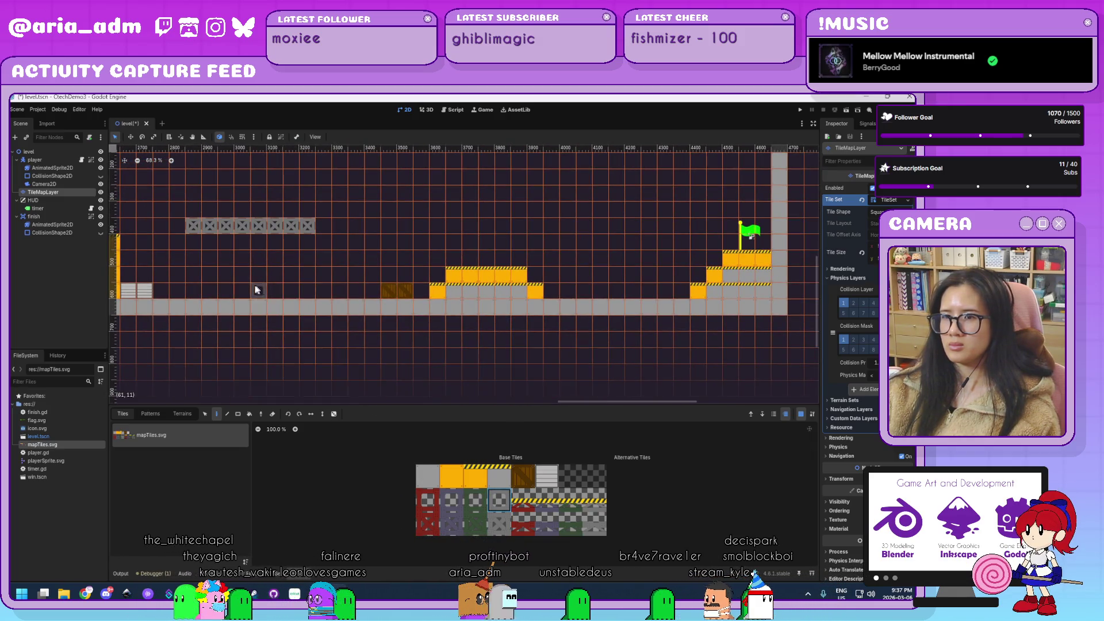
pyautogui.moveTo(247, 293); pyautogui.dragTo(261, 296)
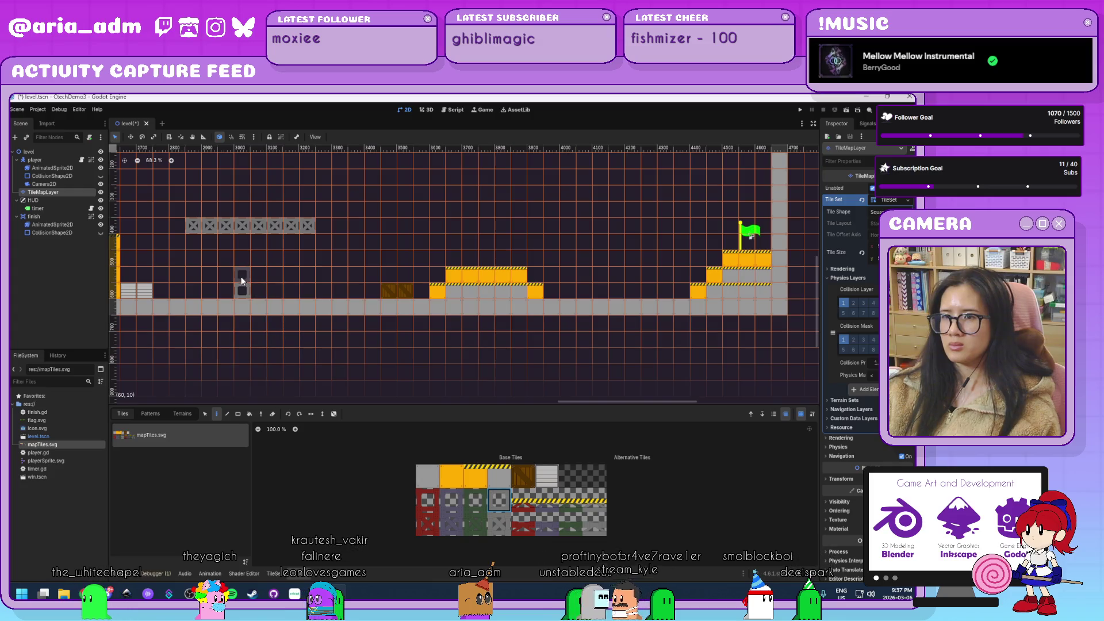
pyautogui.moveTo(521, 340); pyautogui.dragTo(423, 345)
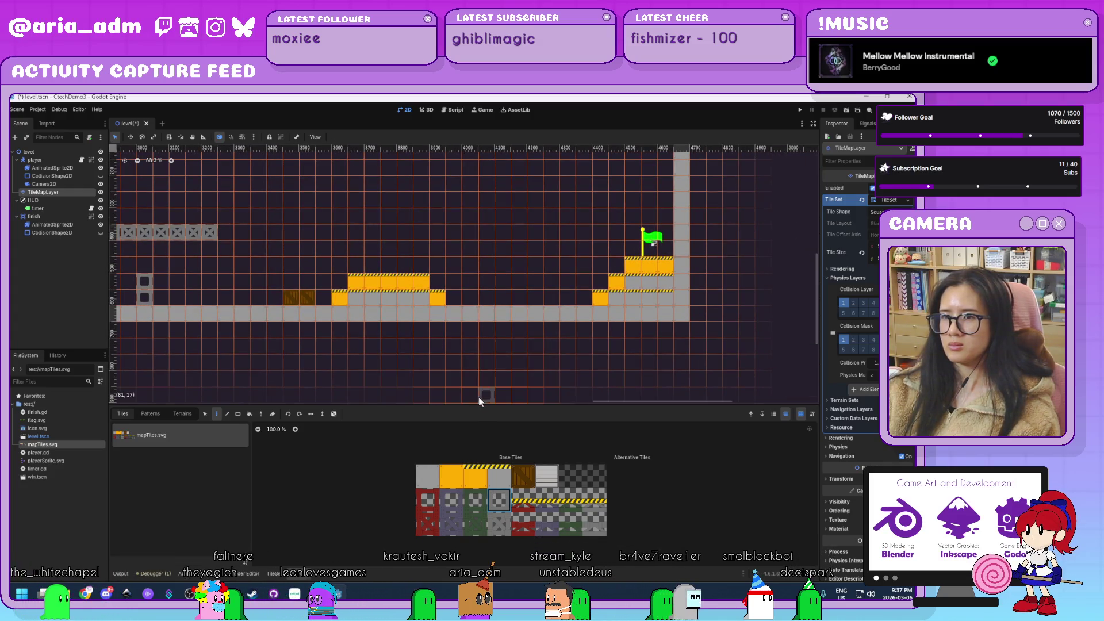
# Paint orange blocks under the flag and a floating row of four purple crates, then save the scene.
pyautogui.click(452, 476)
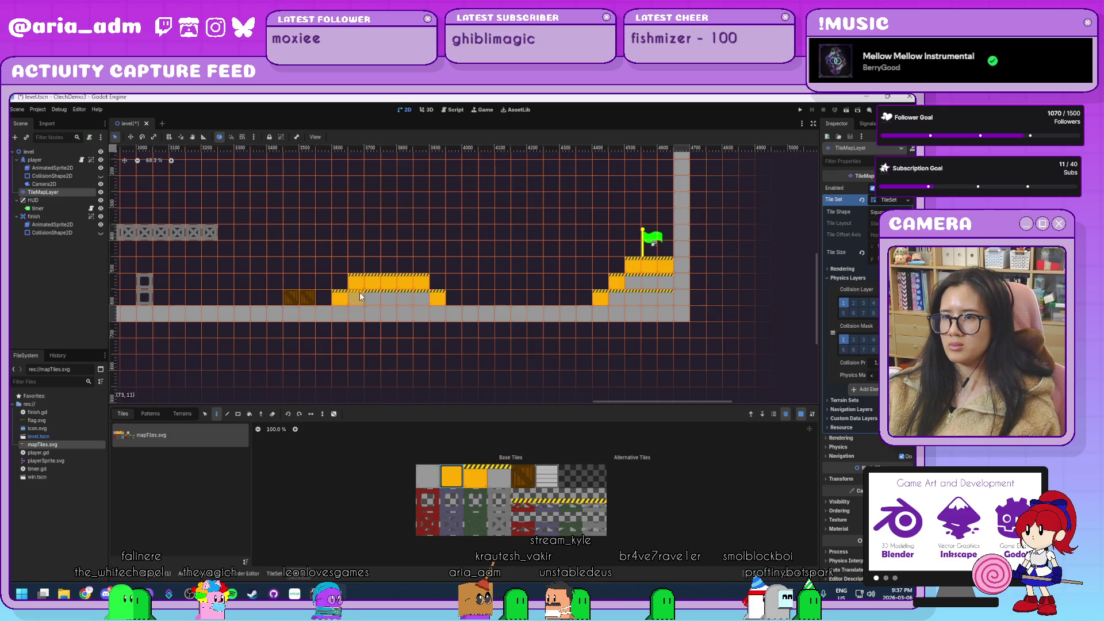
pyautogui.moveTo(635, 288); pyautogui.dragTo(662, 286)
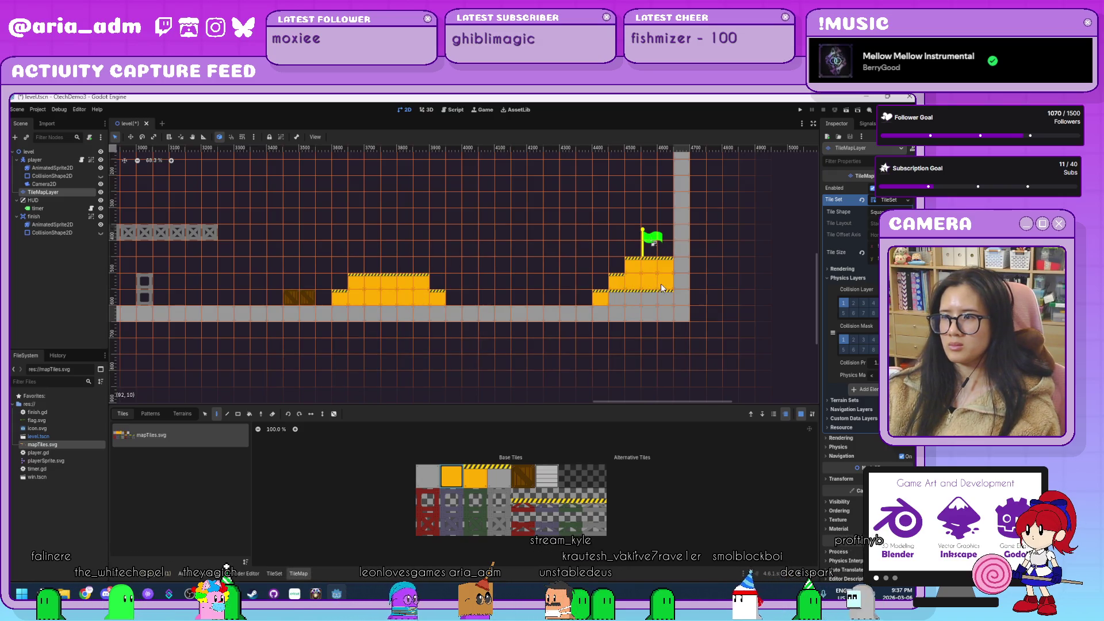
pyautogui.scroll(-2, 558, 304)
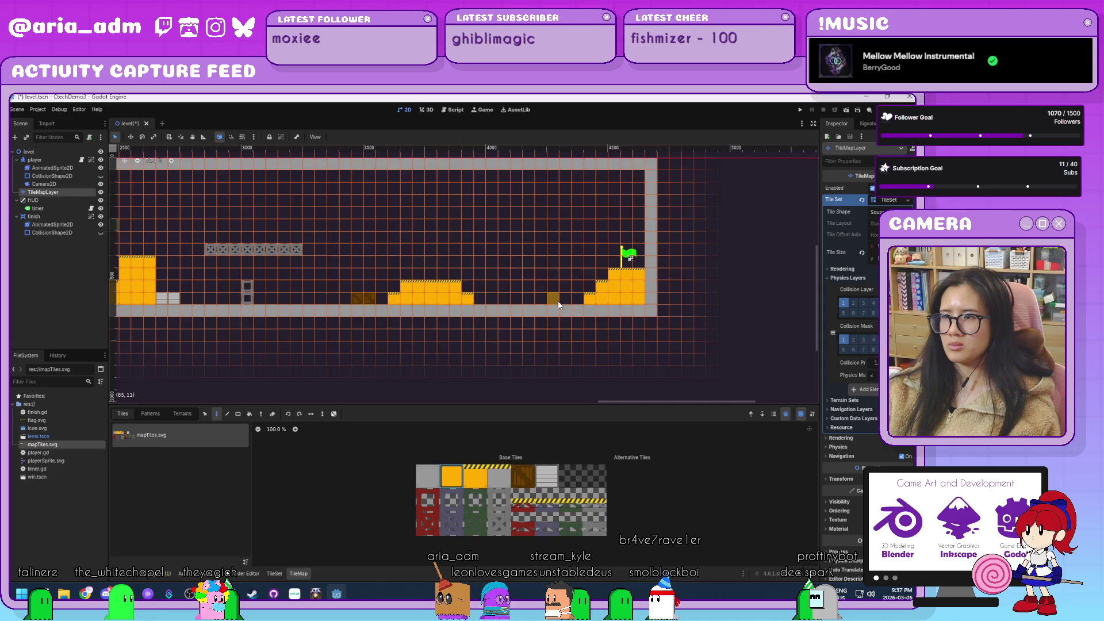
pyautogui.scroll(1, 556, 302)
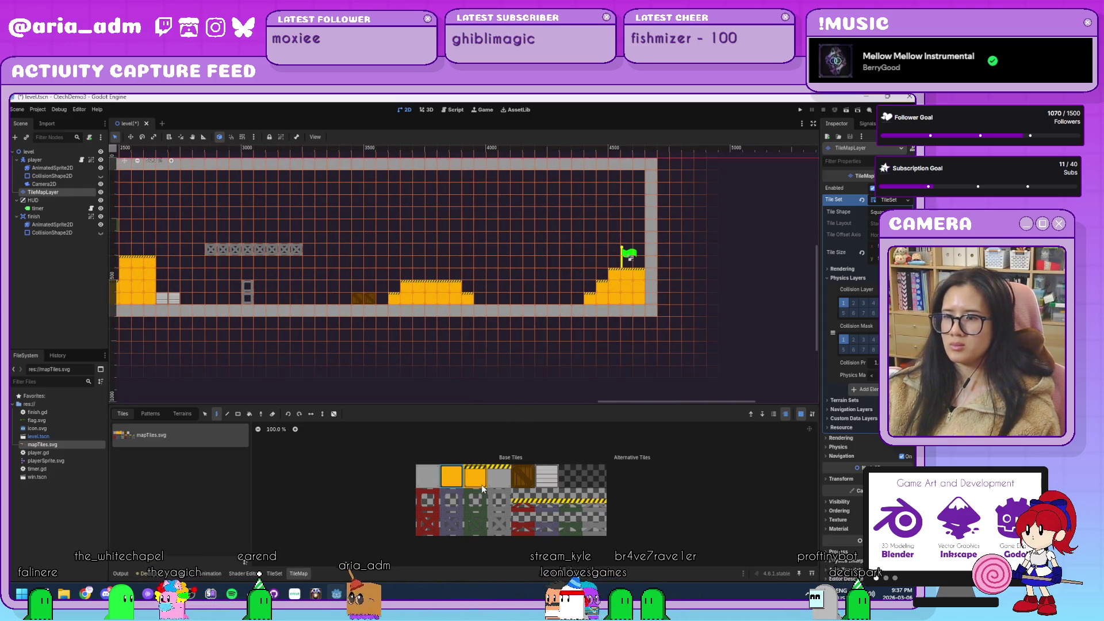
pyautogui.click(500, 502)
pyautogui.click(453, 523)
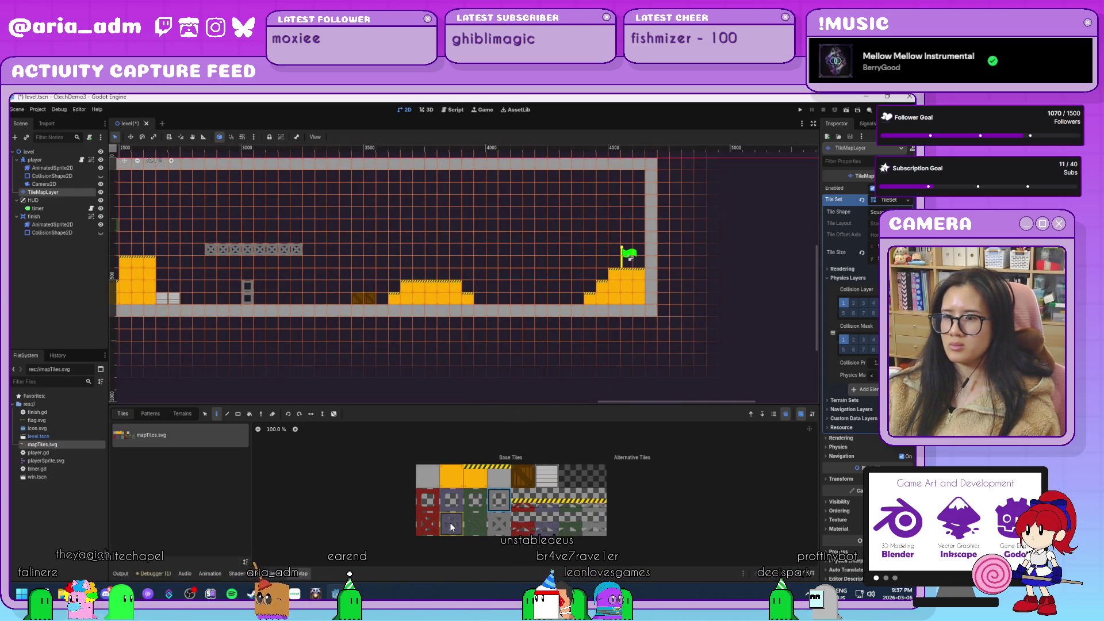
pyautogui.moveTo(496, 262); pyautogui.dragTo(529, 262)
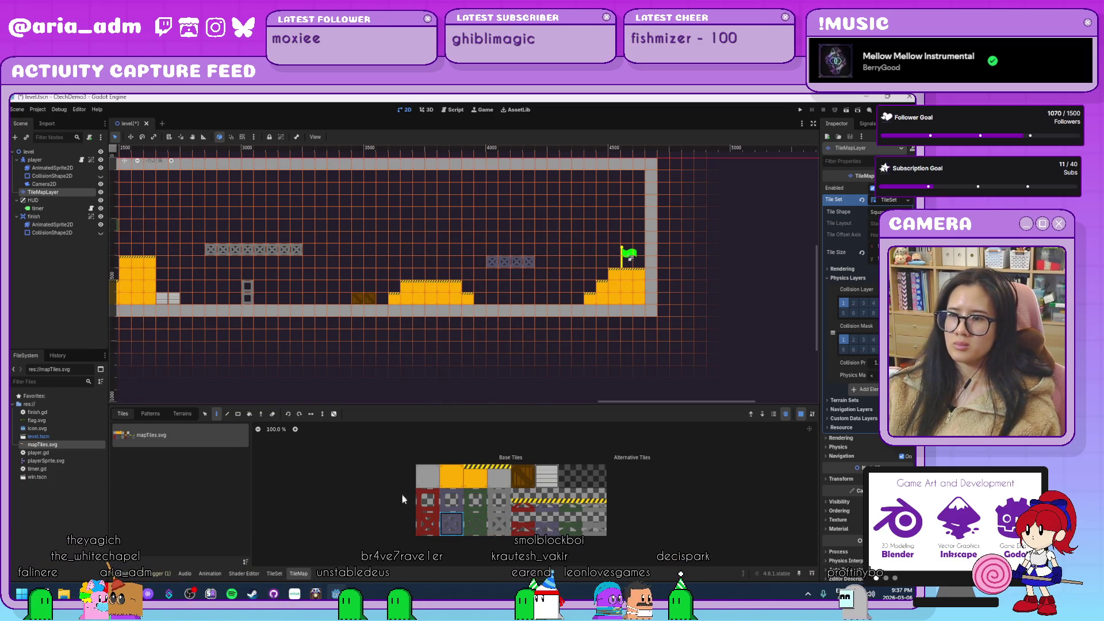
pyautogui.hotkey('ctrl', 's')
# Attach the existing finish.gd script to the finish node.
pyautogui.click(58, 153)
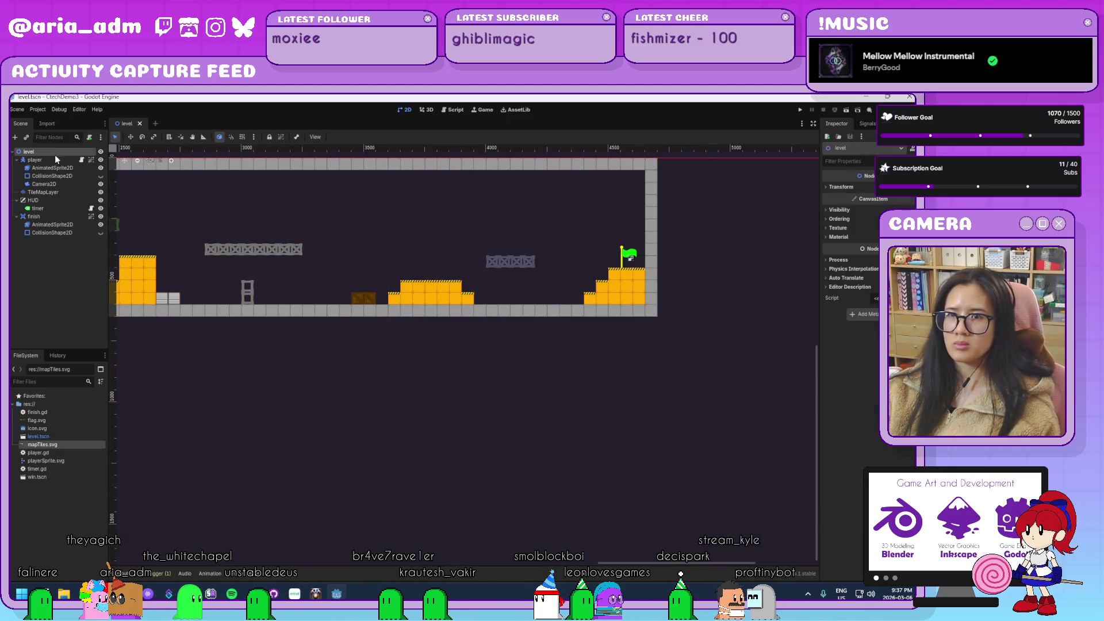
pyautogui.click(35, 217)
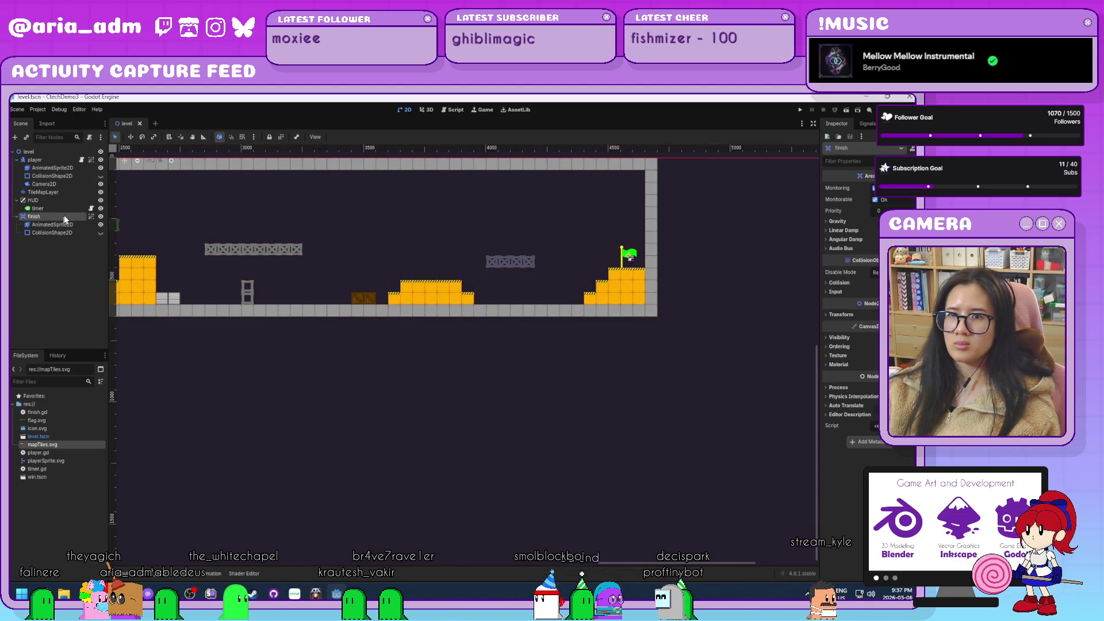
pyautogui.click(89, 137)
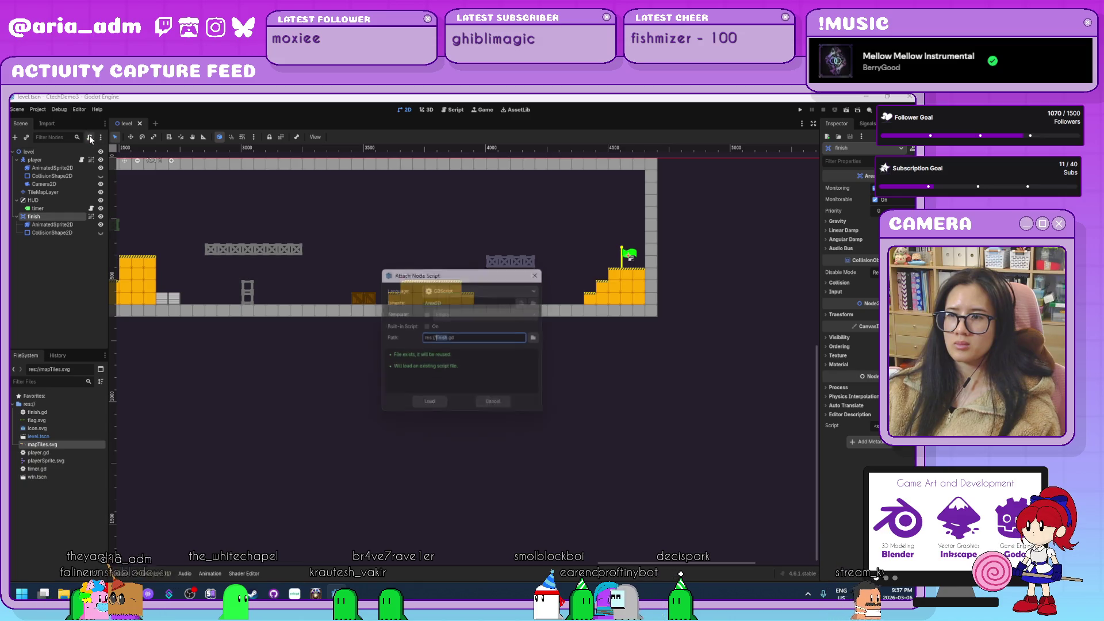
pyautogui.click(429, 406)
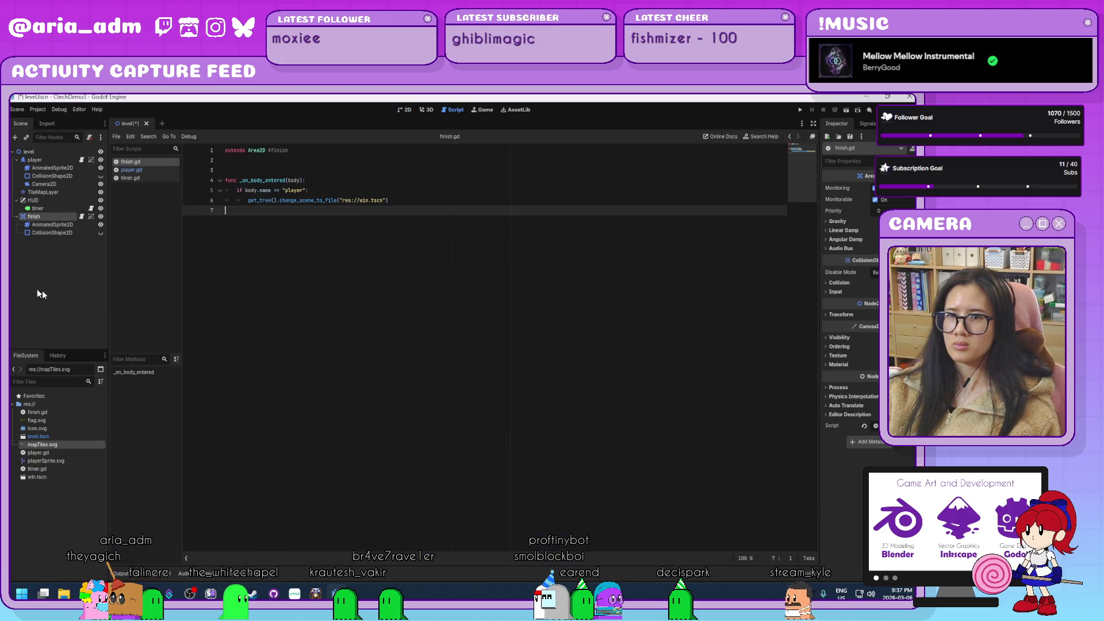
# Reselect the level root, return to the 2D level view, and launch a test run.
pyautogui.click(55, 153)
pyautogui.click(404, 110)
pyautogui.scroll(-3, 350, 294)
pyautogui.scroll(-2, 610, 348)
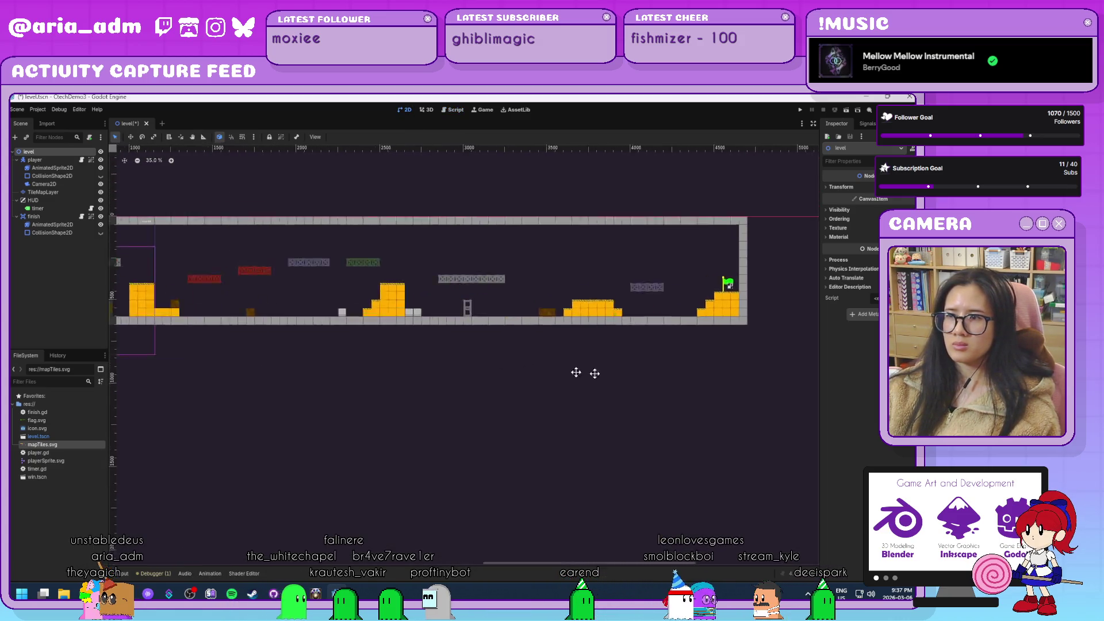
pyautogui.click(798, 110)
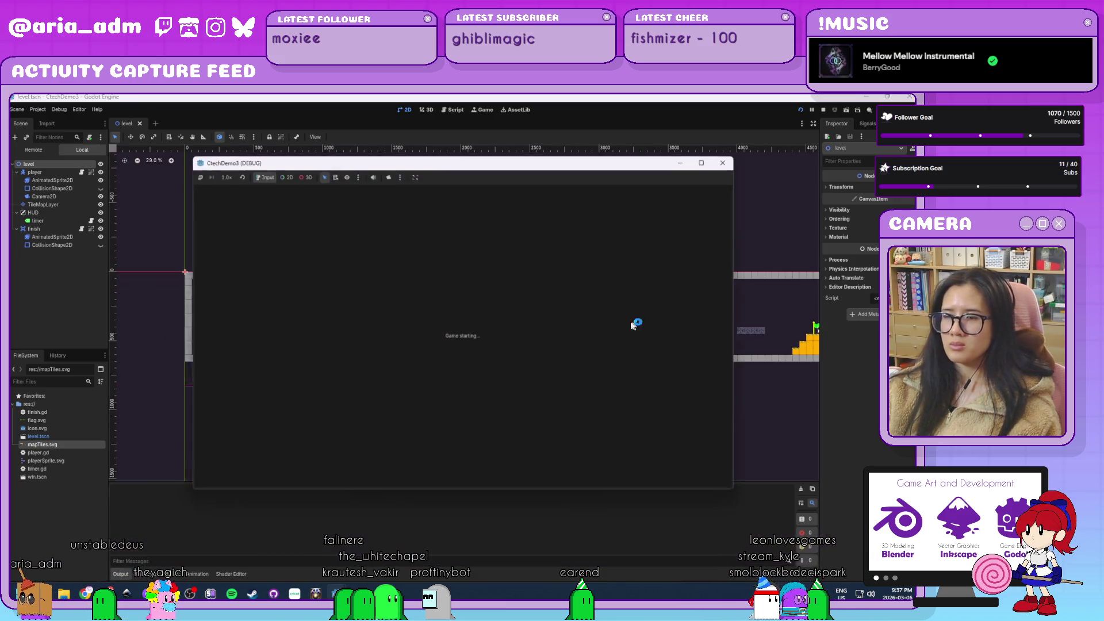
# Run and jump the player right across the girder and crate platforms, then stop the game.
pyautogui.press('Right')
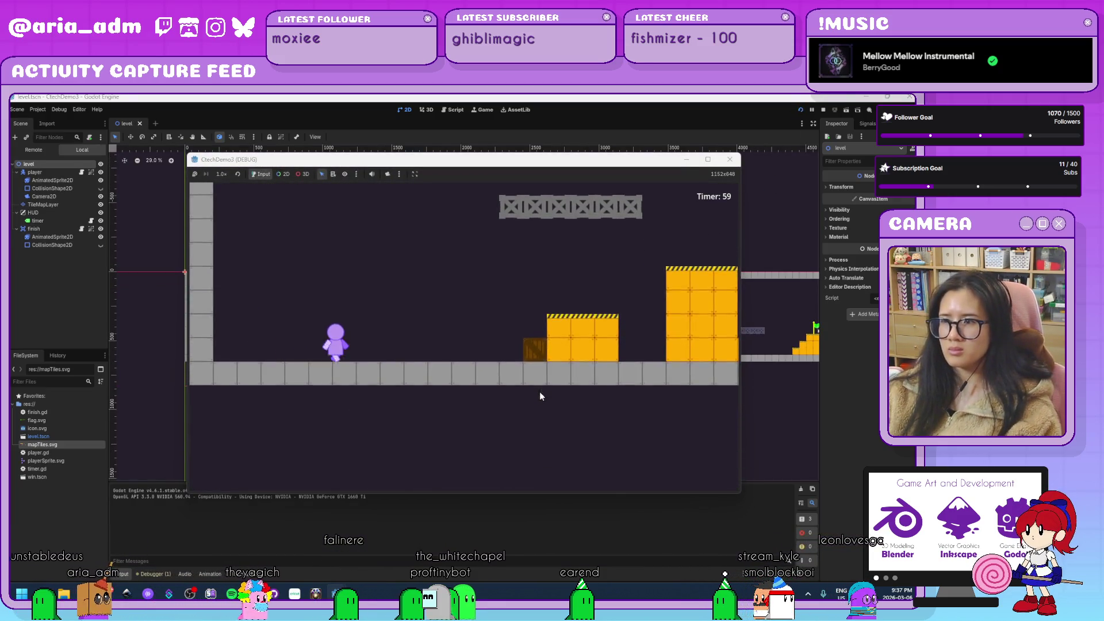
pyautogui.press('space')
pyautogui.press('space')
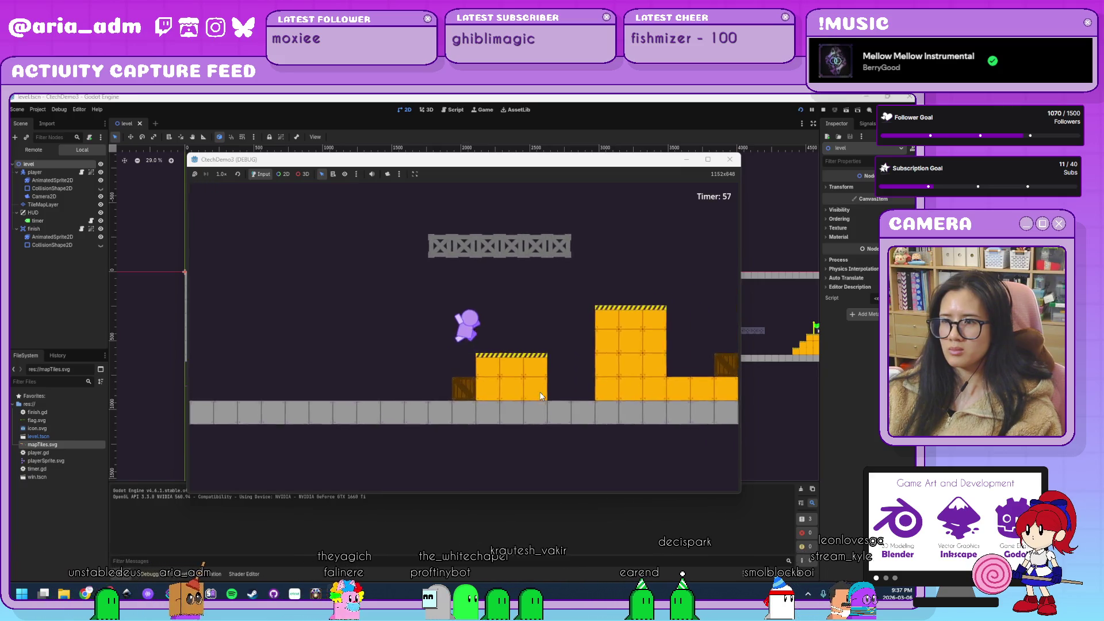
pyautogui.press('space')
pyautogui.press('Right')
pyautogui.press('space')
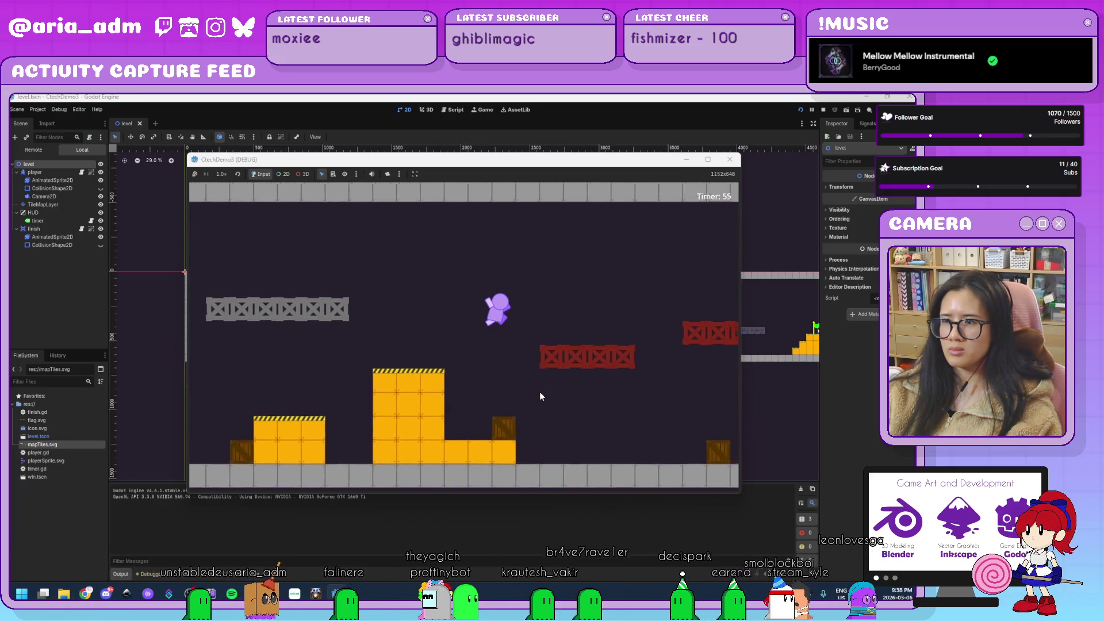
pyautogui.press('space')
pyautogui.press('Right')
pyautogui.press('space')
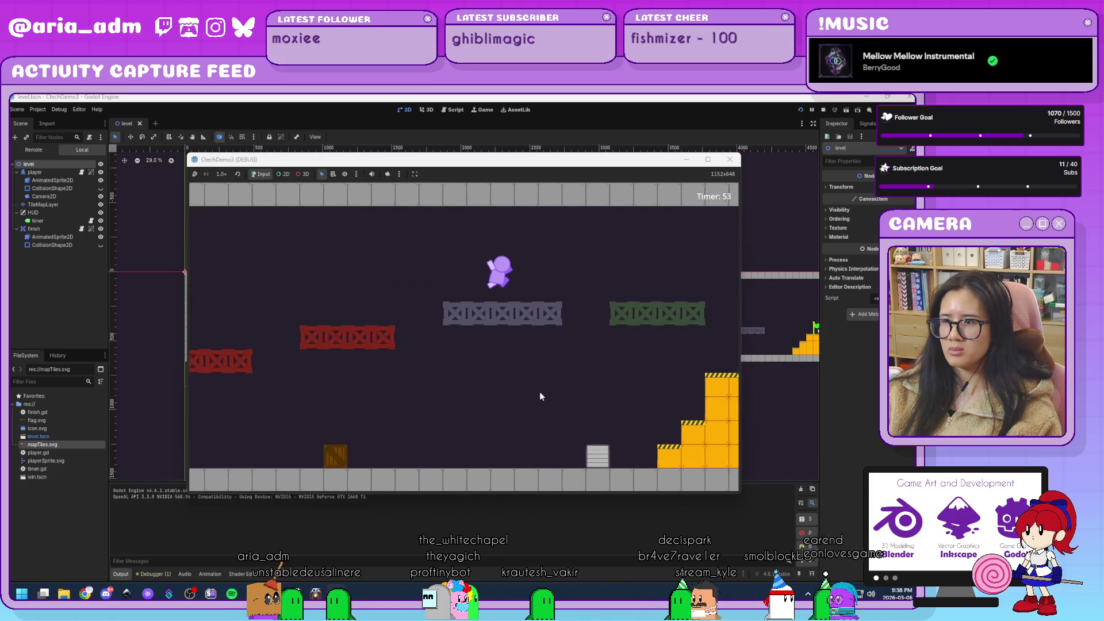
pyautogui.press('F8')
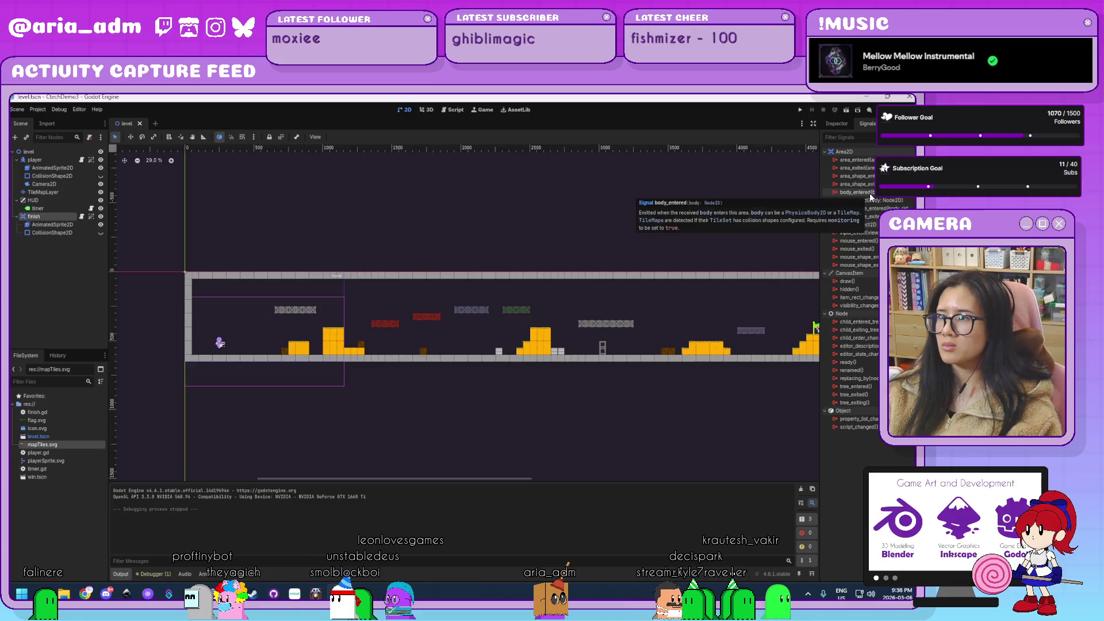
# Connect the finish node's body_entered signal to _on_body_entered, then go back to the 2D level view.
pyautogui.doubleClick(857, 193)
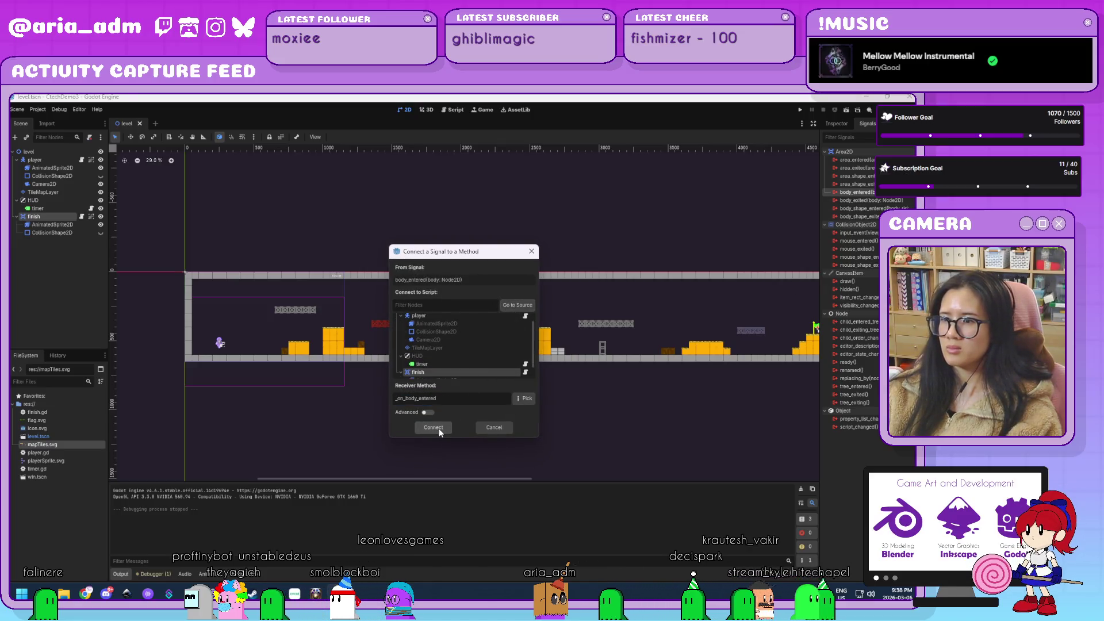
pyautogui.click(434, 427)
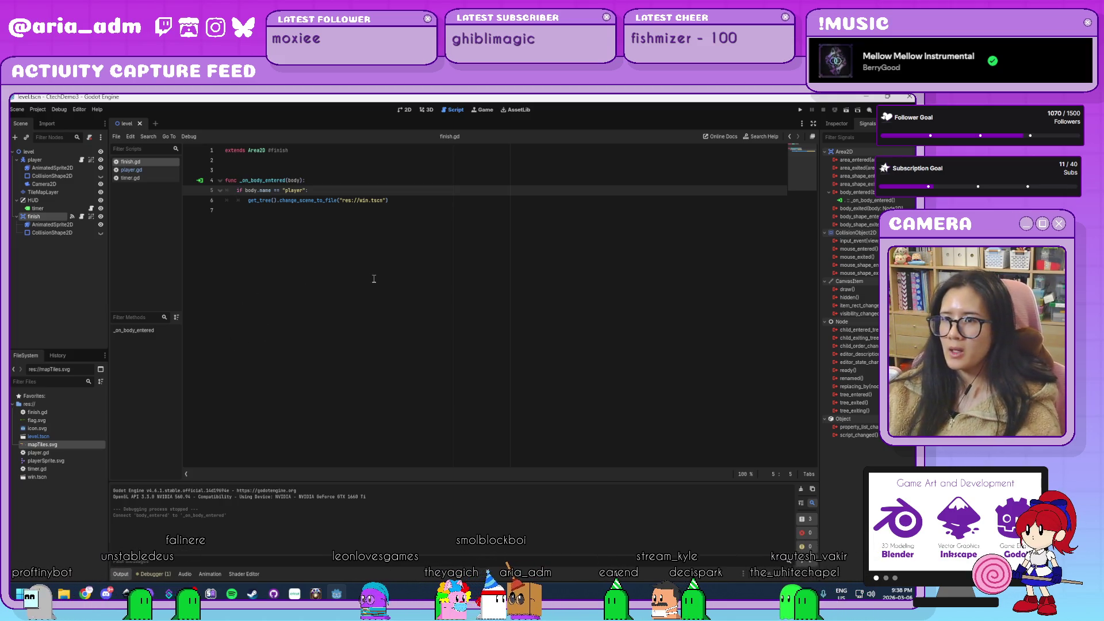
pyautogui.click(404, 108)
pyautogui.scroll(-1, 572, 366)
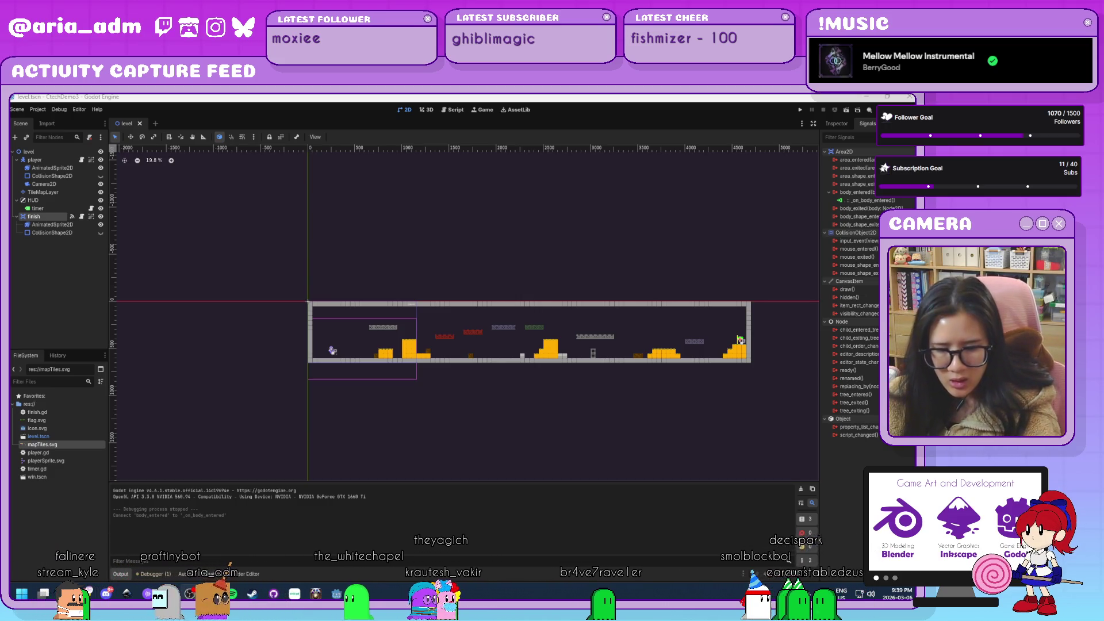
# Deselect the finish node and pan around to look over the whole level.
pyautogui.click(632, 373)
pyautogui.scroll(8, 703, 334)
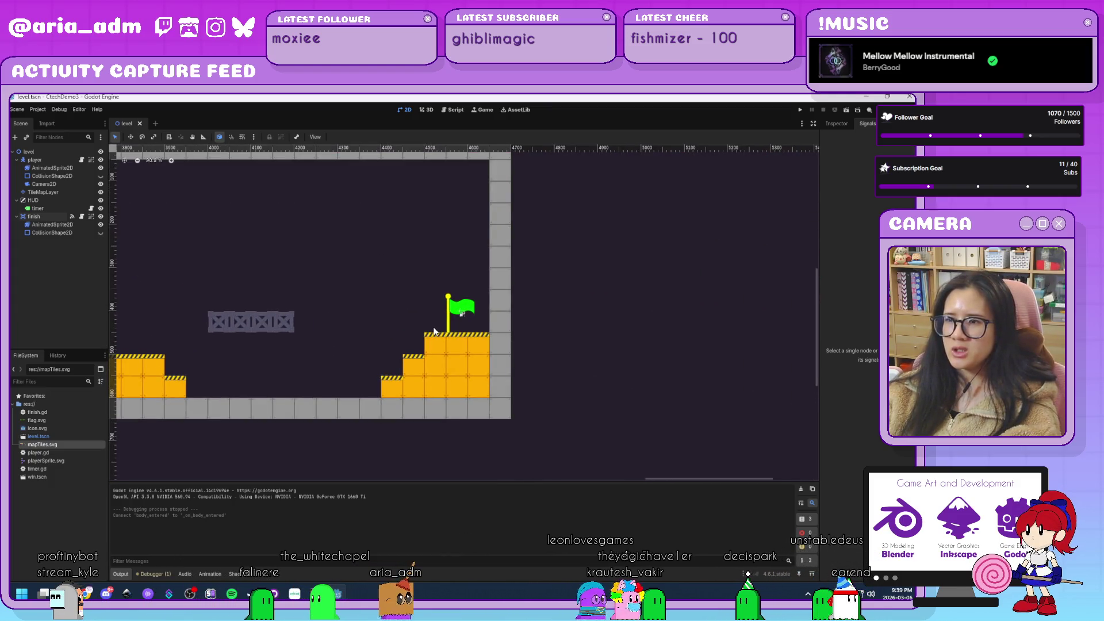
pyautogui.scroll(-6, 322, 337)
pyautogui.scroll(3, 636, 300)
pyautogui.hscroll(-2, 650, 306)
pyautogui.scroll(-2, 510, 310)
pyautogui.hscroll(-3, 478, 316)
pyautogui.scroll(3, 444, 323)
pyautogui.hscroll(-2, 444, 323)
pyautogui.scroll(1, 444, 323)
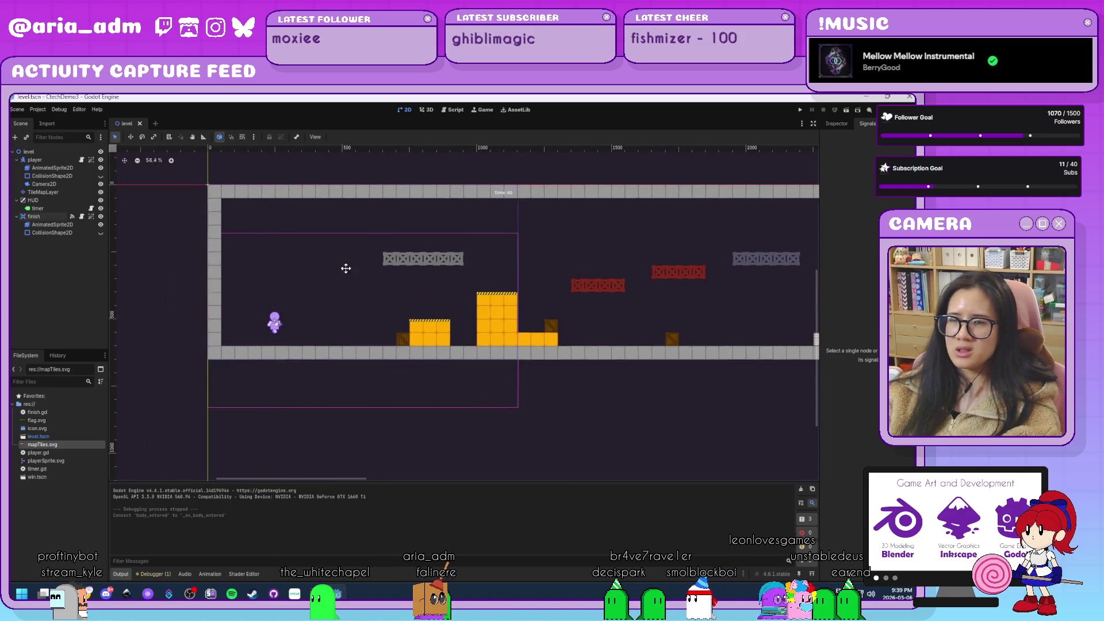
# Show the TileMapLayer's tile palette, center the whole level, and switch to mapTiles.svg in Inkscape.
pyautogui.click(52, 194)
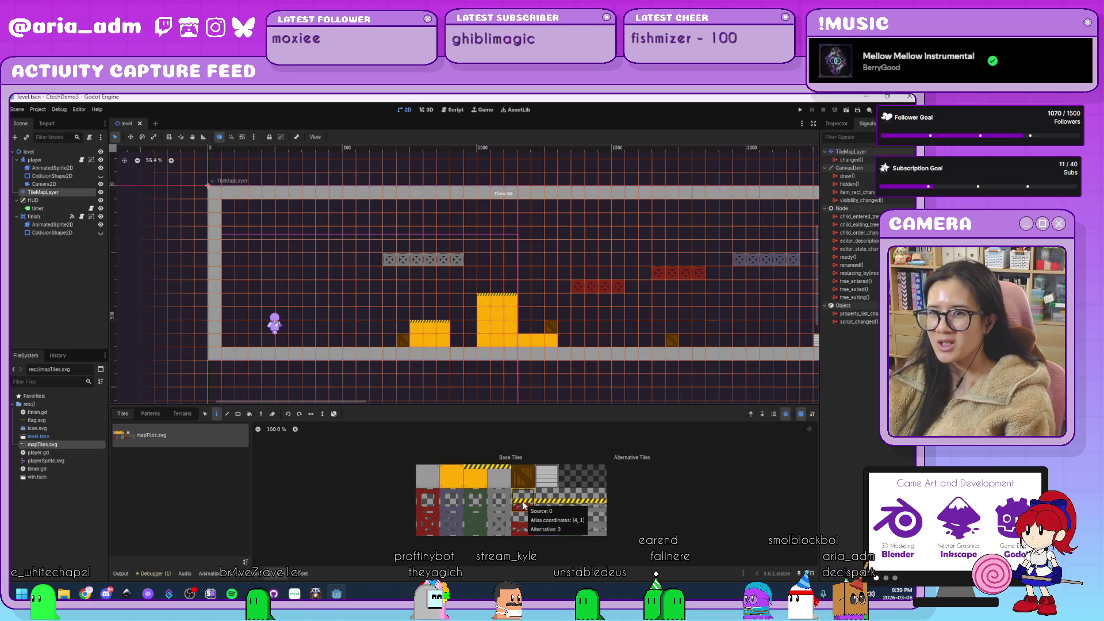
pyautogui.scroll(-5, 571, 309)
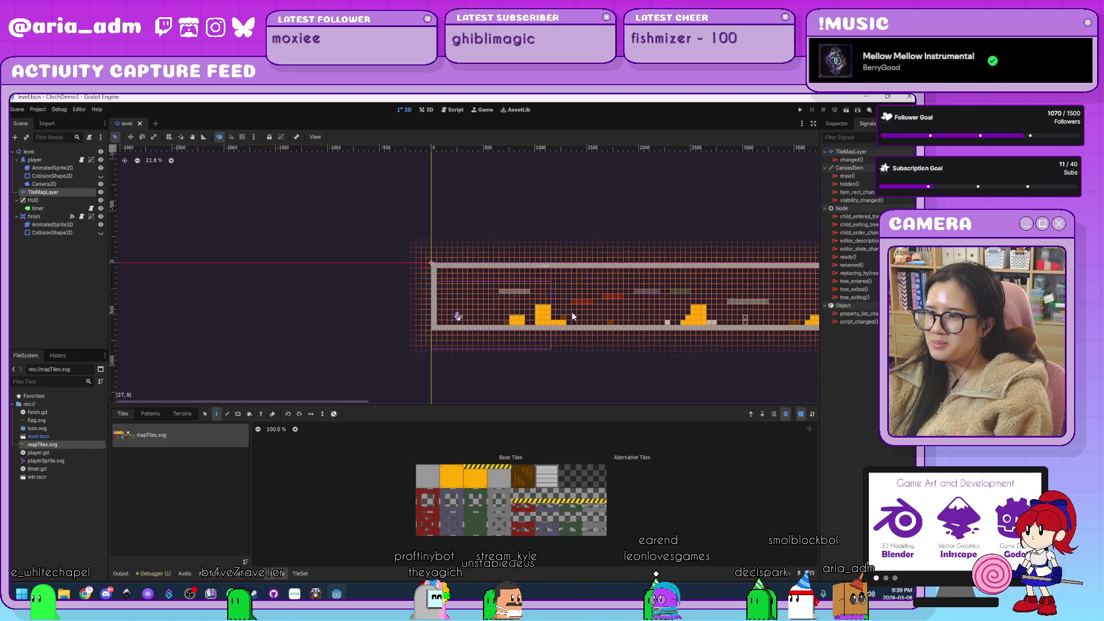
pyautogui.moveTo(716, 333)
pyautogui.mouseDown()
pyautogui.moveTo(455, 335)
pyautogui.moveTo(547, 323)
pyautogui.mouseUp()
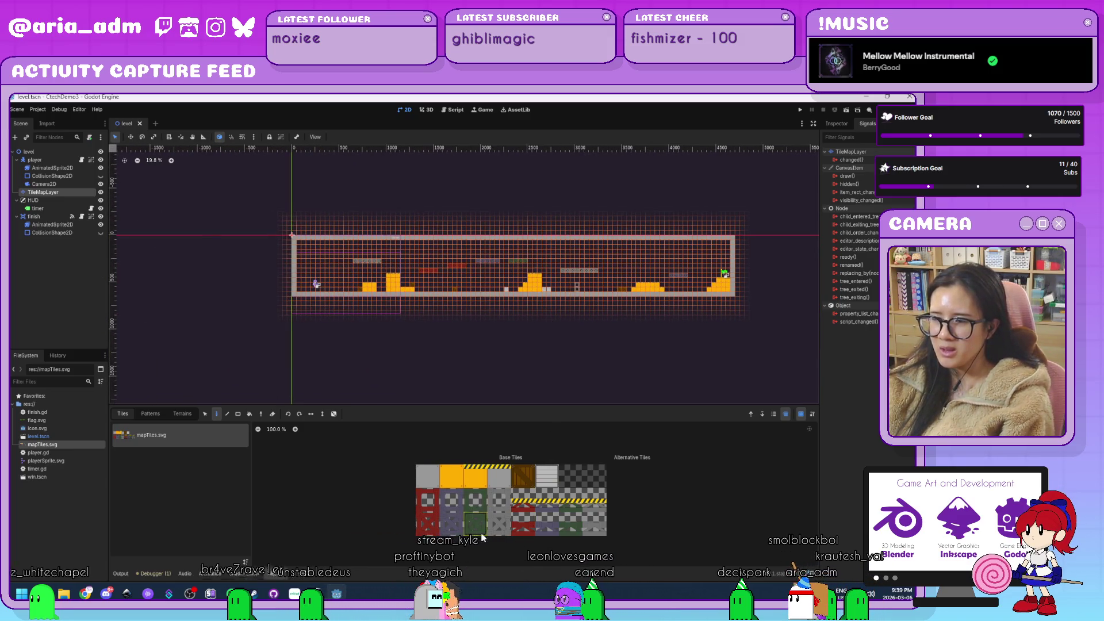
pyautogui.hotkey('alt', 'Tab')
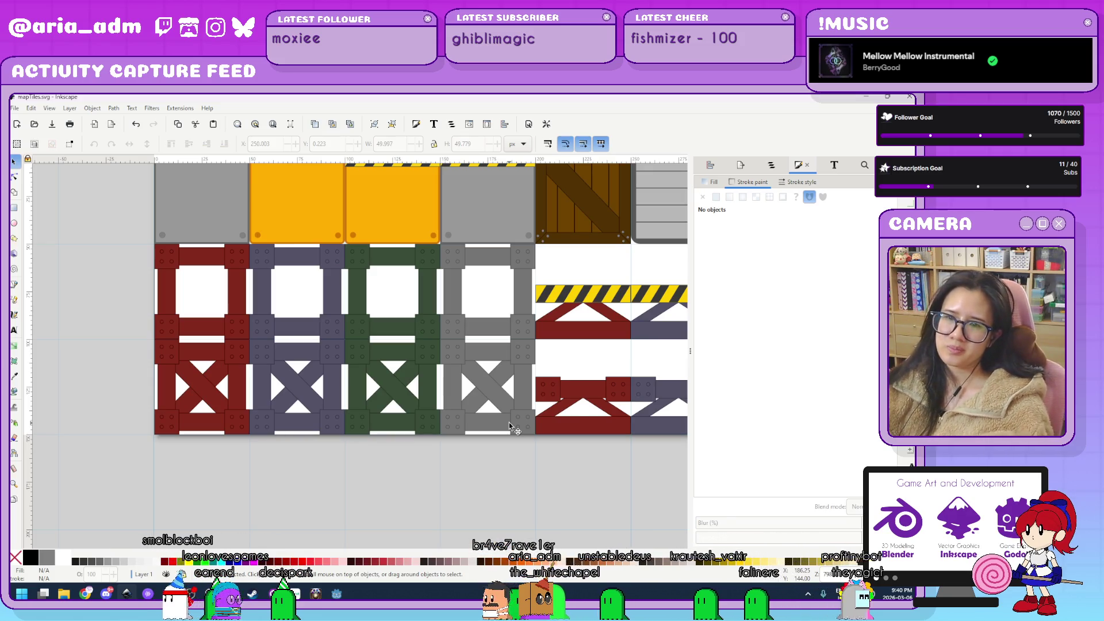
pyautogui.scroll(-3, 431, 485)
pyautogui.scroll(2, 457, 485)
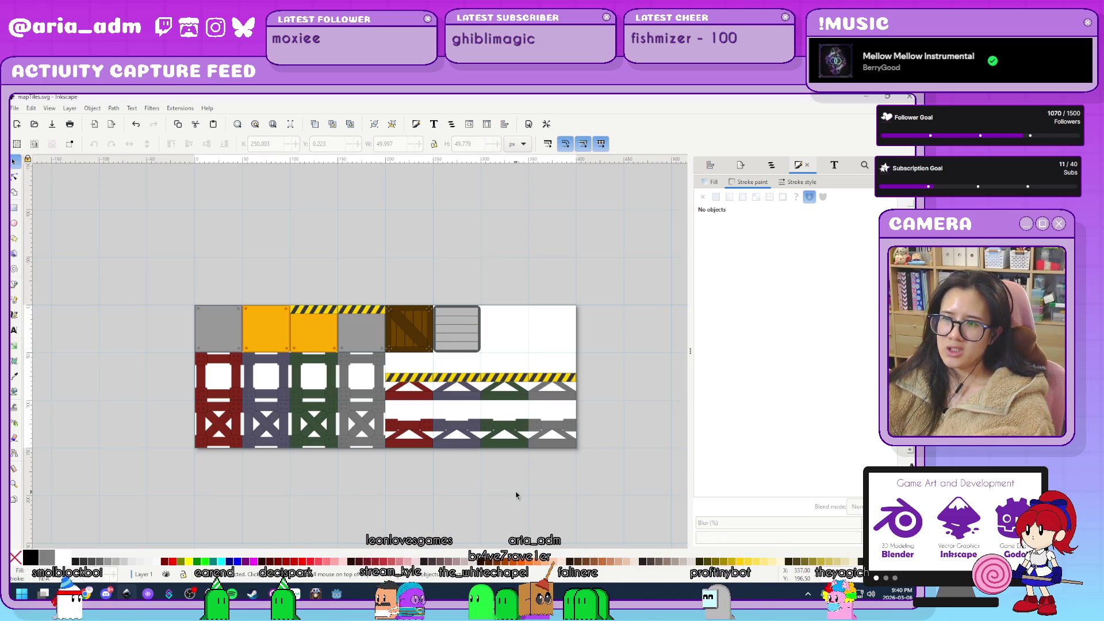
pyautogui.scroll(1, 516, 495)
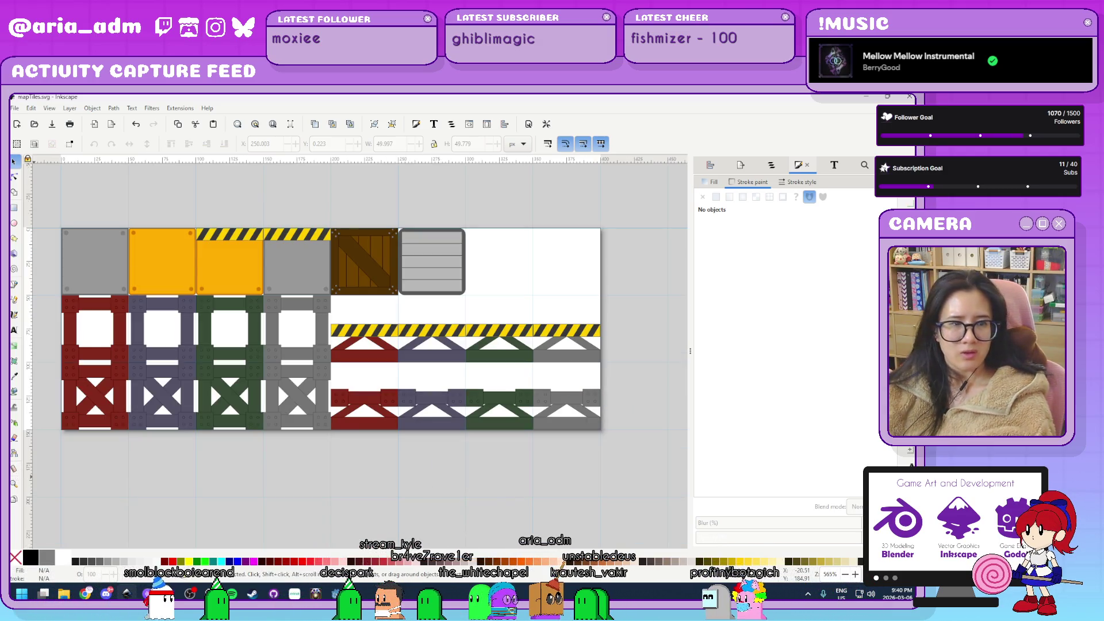
pyautogui.press('Escape')
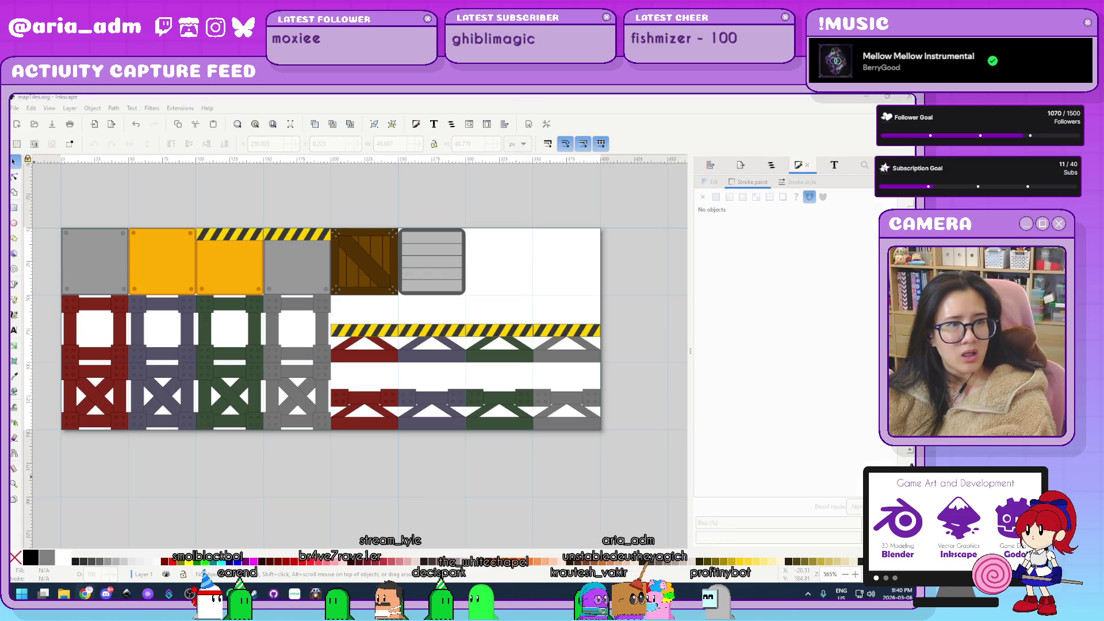